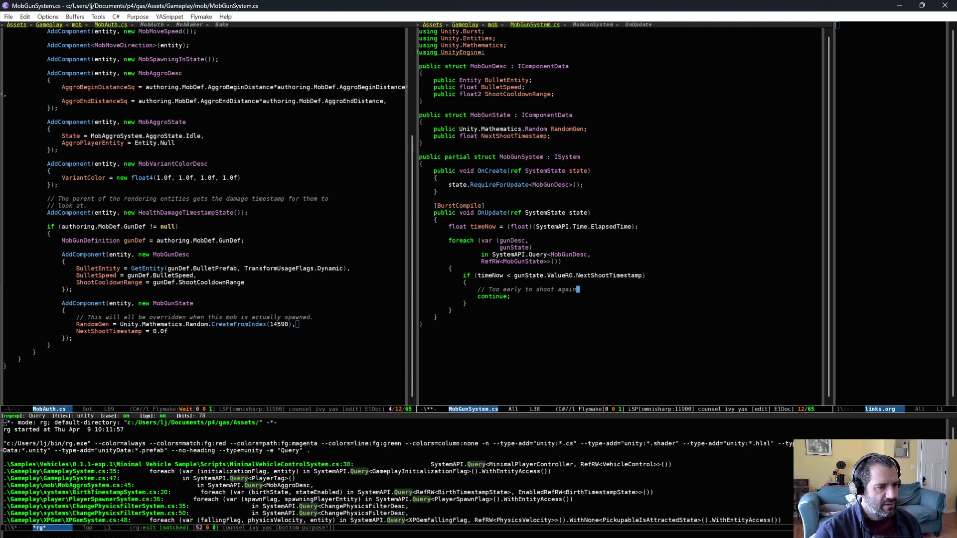
Complete the 'Just wait' comment in MobGunSystem.cs, add blank lines after the if block, and save.
{"action": "key", "text": "Down"}
{"action": "key", "text": "Down"}
{"action": "key", "text": "Return"}
{"action": "key", "text": "Return"}
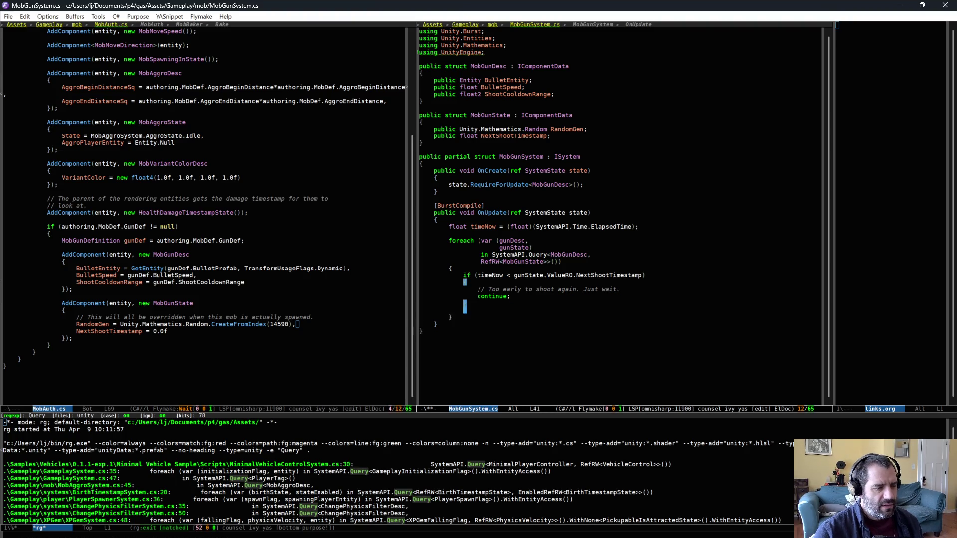
{"action": "key", "text": "ctrl+x"}
{"action": "key", "text": "ctrl+s"}
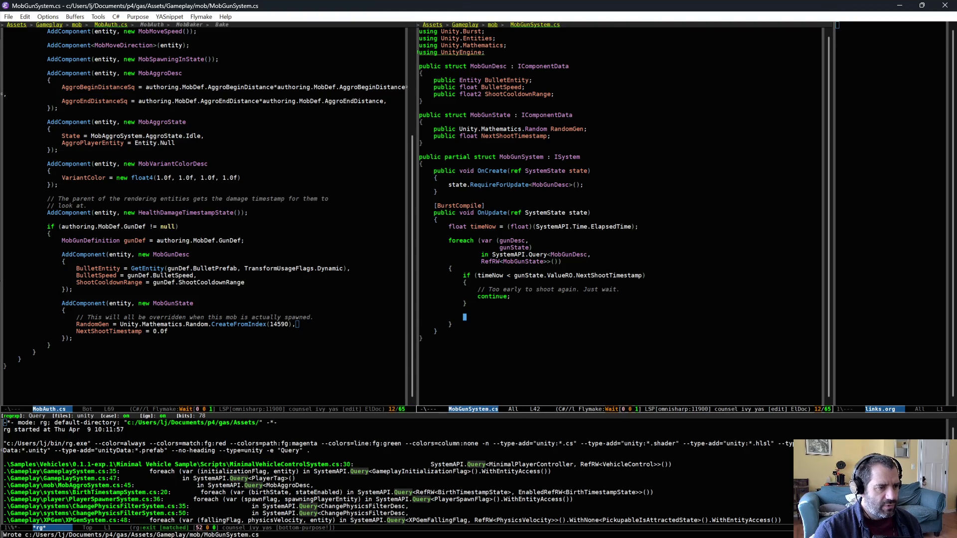
Open GunSystem.cs in the left window and scroll through it for reference.
{"action": "left_click", "coordinate": [376, 210]}
{"action": "key", "text": "ctrl+x"}
{"action": "key", "text": "ctrl+f"}
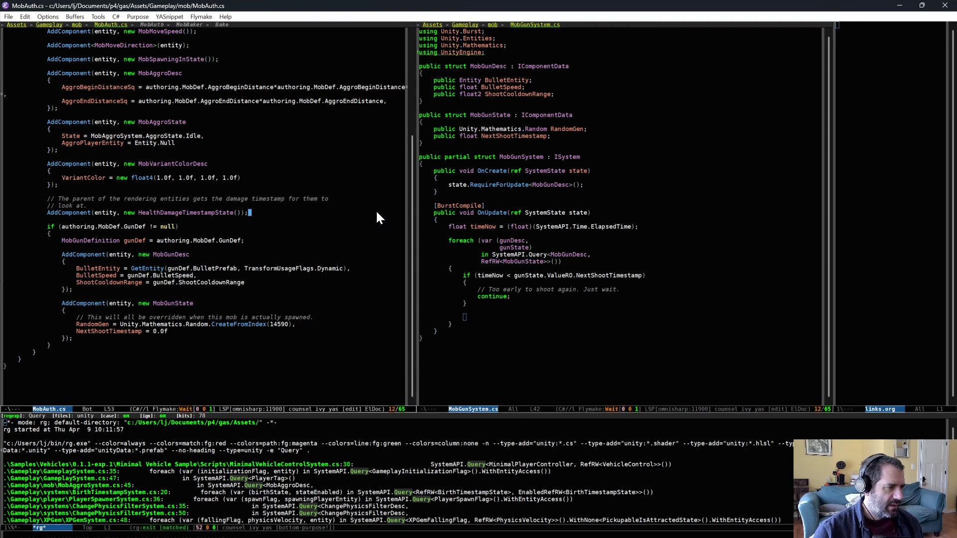
{"action": "type", "text": "gunsys"}
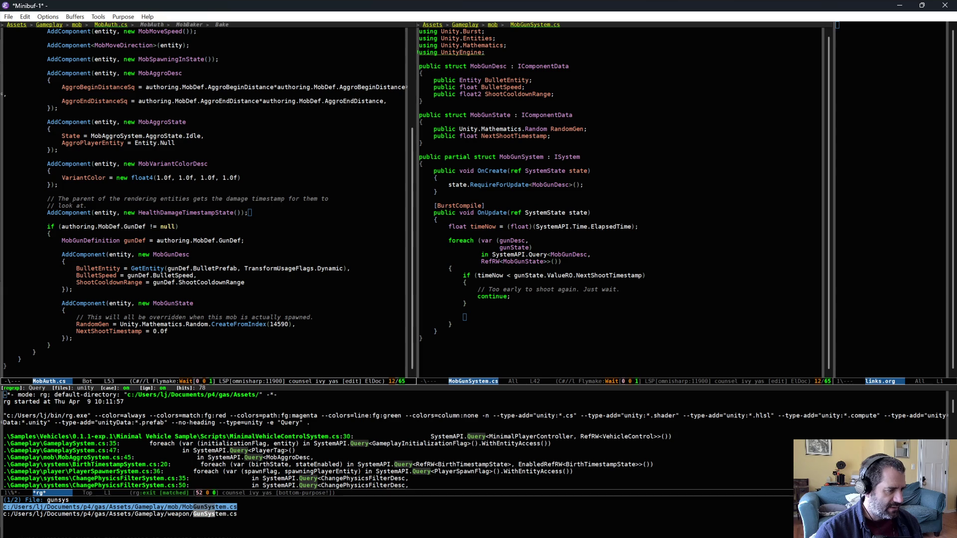
{"action": "key", "text": "Return"}
{"action": "scroll", "coordinate": [330, 229], "scroll_direction": "down", "scroll_amount": 5}
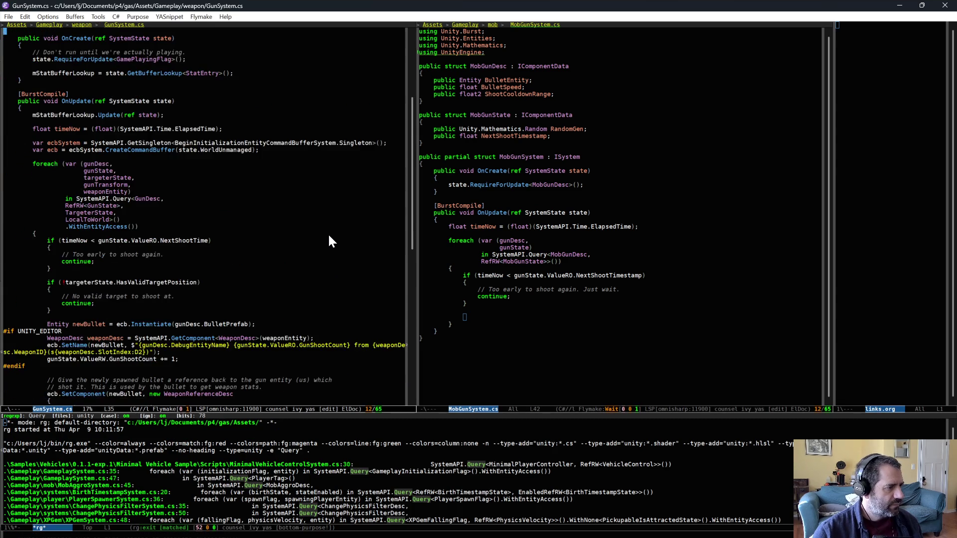
{"action": "scroll", "coordinate": [327, 235], "scroll_direction": "down", "scroll_amount": 2}
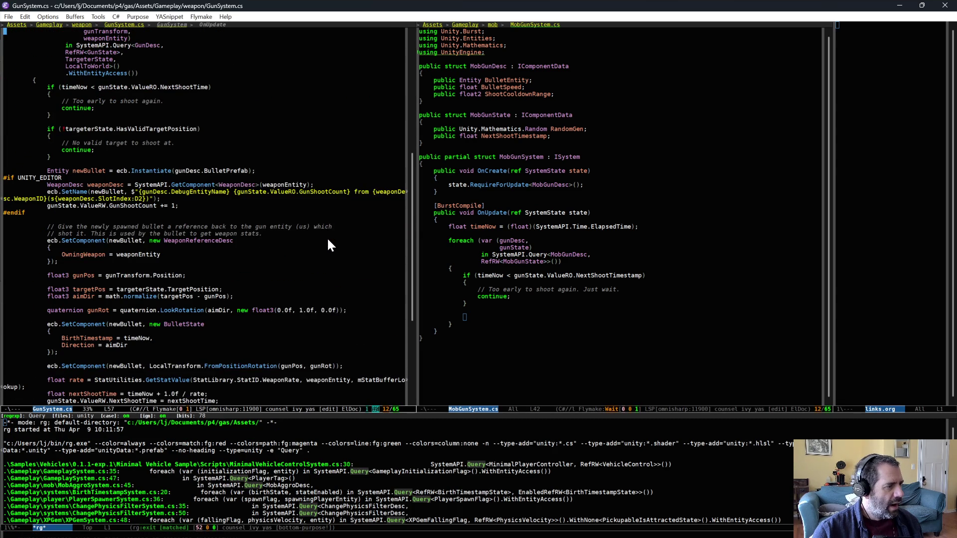
Back in MobGunSystem.cs, open new blank lines under the timeNow declaration.
{"action": "left_click", "coordinate": [513, 317]}
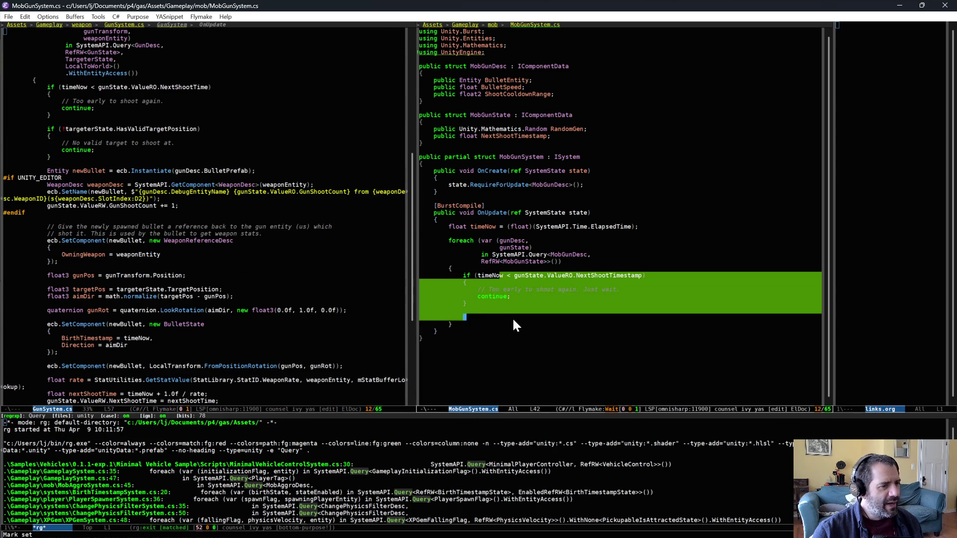
{"action": "left_click", "coordinate": [517, 322]}
{"action": "left_click", "coordinate": [517, 317]}
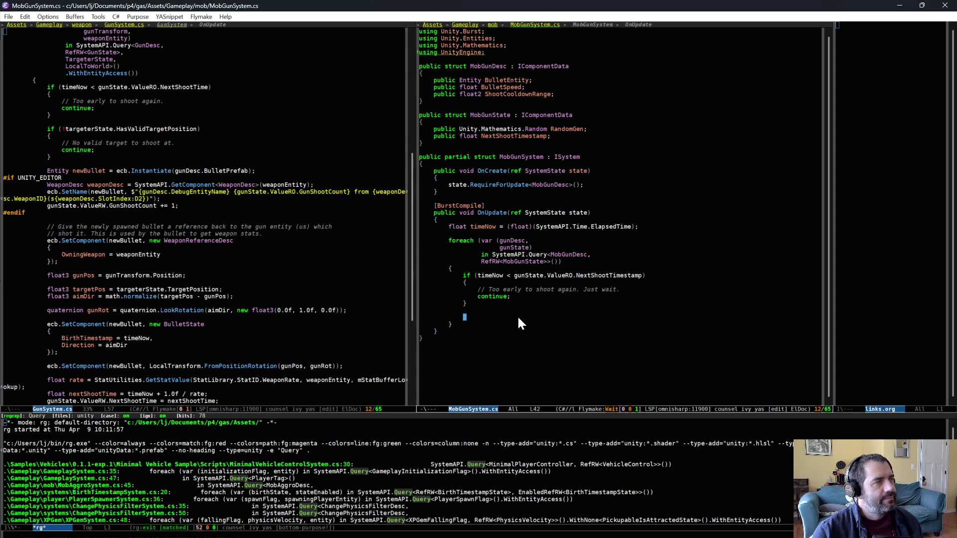
{"action": "left_click", "coordinate": [682, 232]}
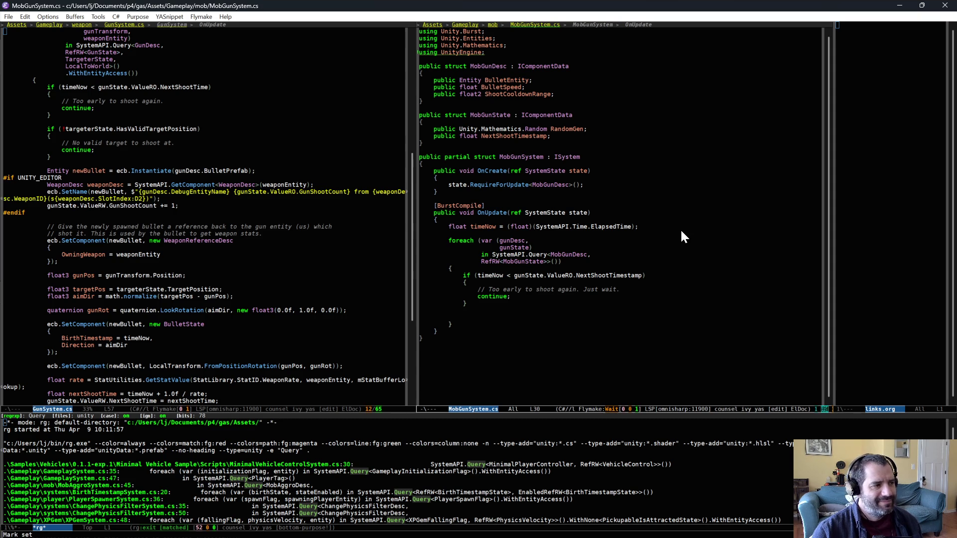
{"action": "key", "text": "Return"}
{"action": "key", "text": "ctrl+o"}
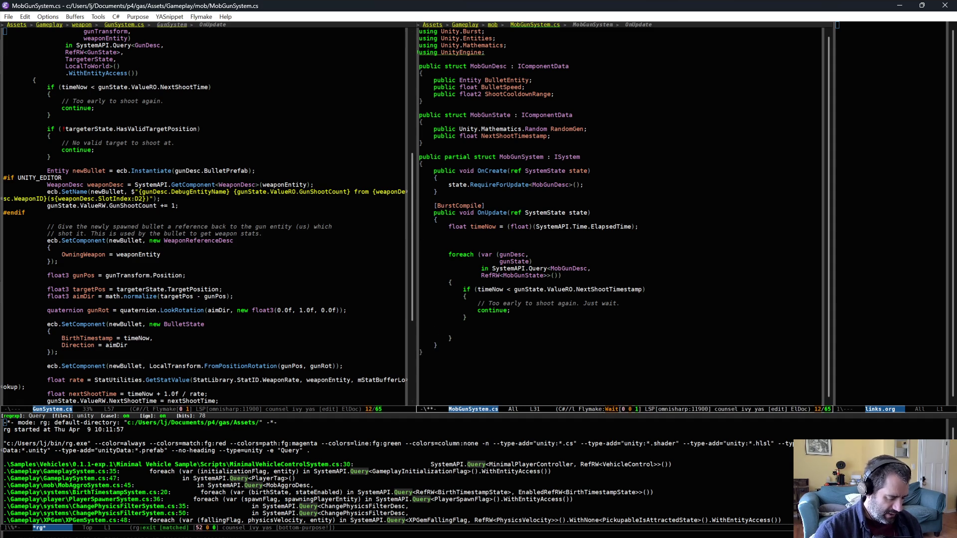
Start an 'Entity playerEntity' declaration and search the project for playerEntity with rg.
{"action": "type", "text": "Enti"}
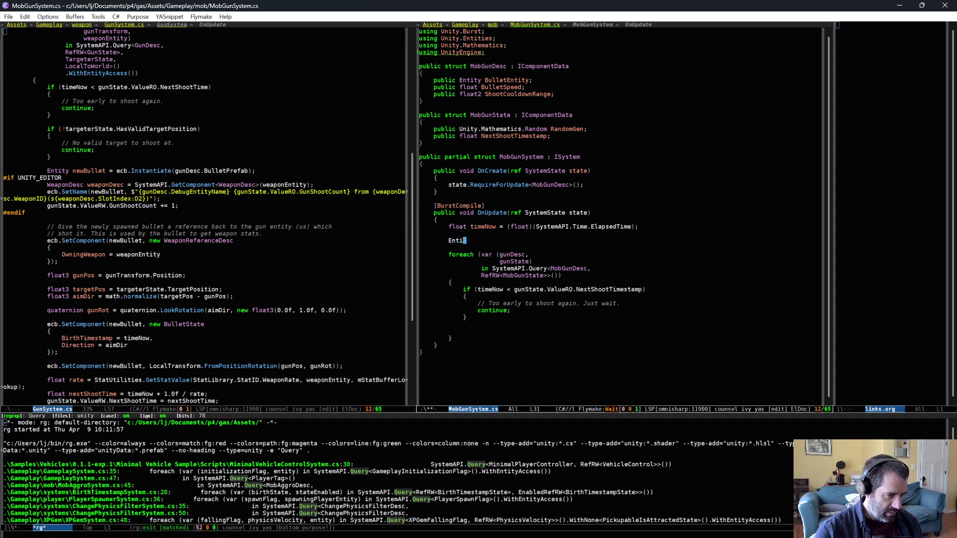
{"action": "type", "text": "ty playerE"}
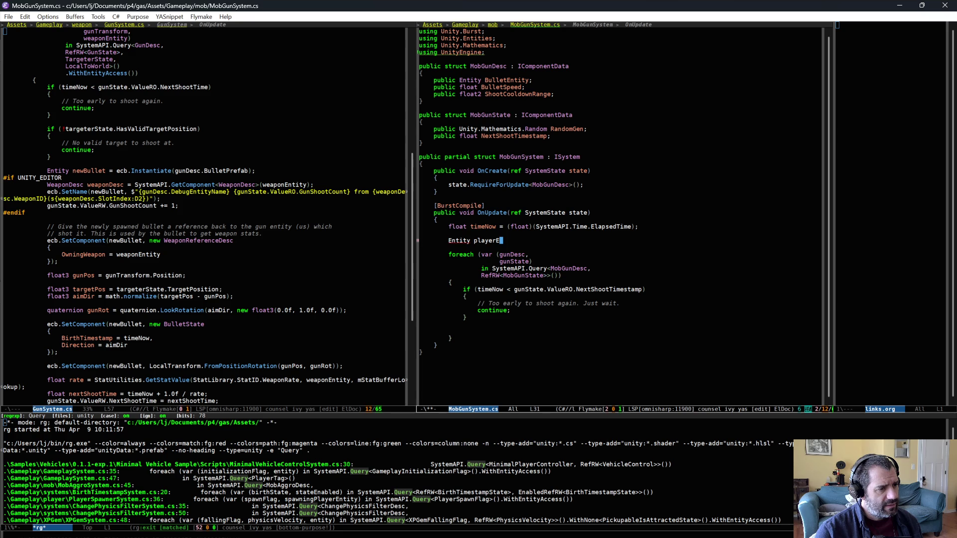
{"action": "key", "text": "alt+slash"}
{"action": "key", "text": "ctrl+c"}
{"action": "key", "text": "s"}
{"action": "key", "text": "d"}
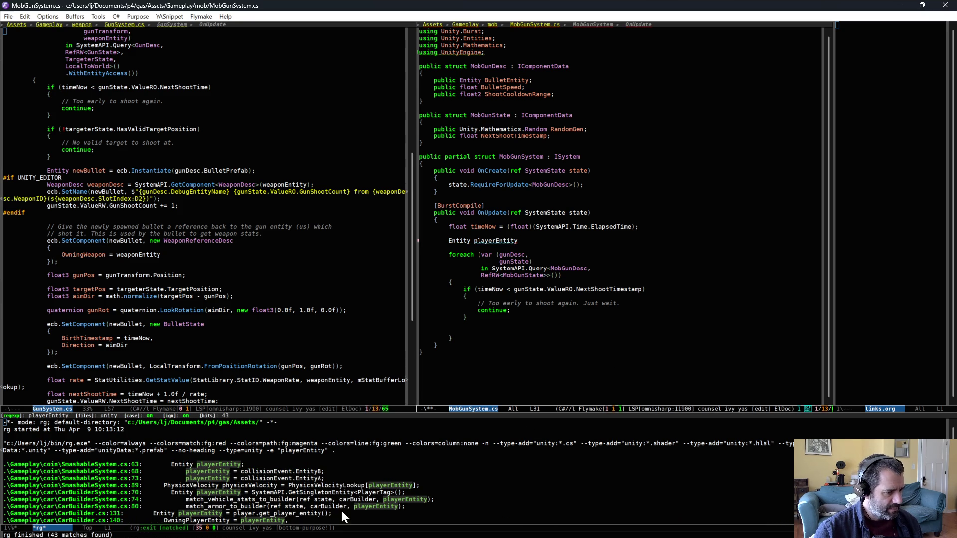
Copy the GetSingletonEntity<PlayerTag> line from the search results into MobGunSystem.cs's OnUpdate.
{"action": "left_click_drag", "start_coordinate": [352, 492], "coordinate": [405, 493]}
{"action": "key", "text": "alt+m"}
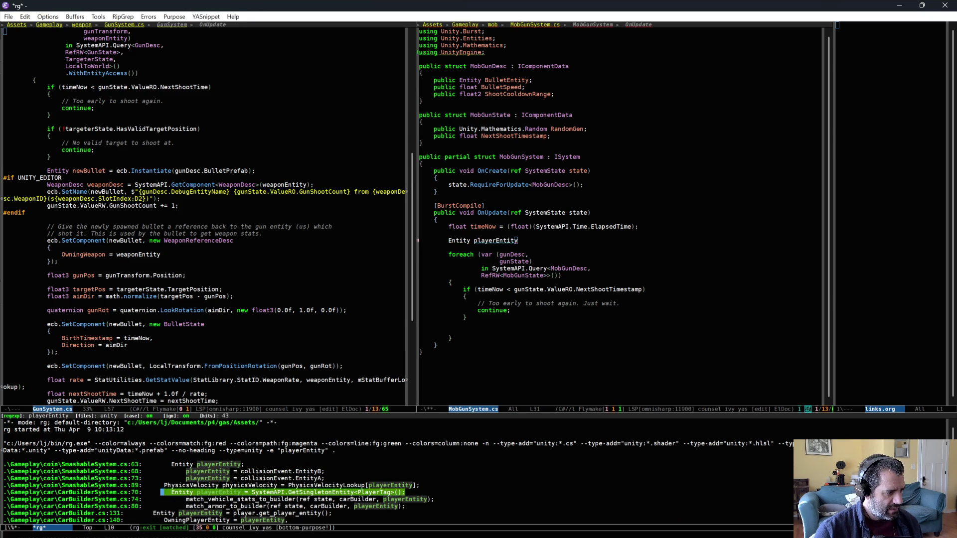
{"action": "key", "text": "alt+w"}
{"action": "left_click", "coordinate": [536, 240]}
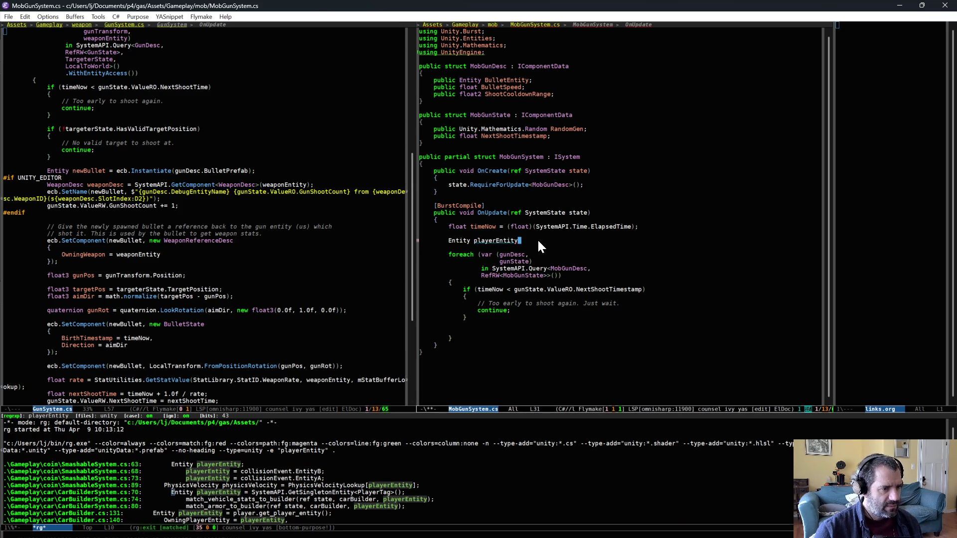
{"action": "key", "text": "alt+m"}
{"action": "key", "text": "ctrl+y"}
{"action": "key", "text": "ctrl+k"}
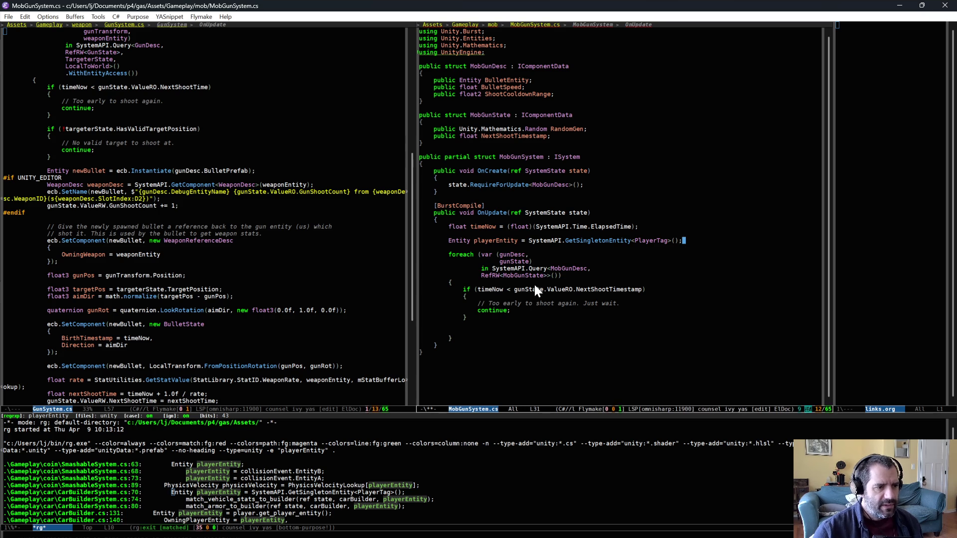
Add a FIXME comment above asking whether to get the nearest player, and save.
{"action": "left_click", "coordinate": [564, 230]}
{"action": "key", "text": "Return"}
{"action": "type", "text": "// FIXME: "}
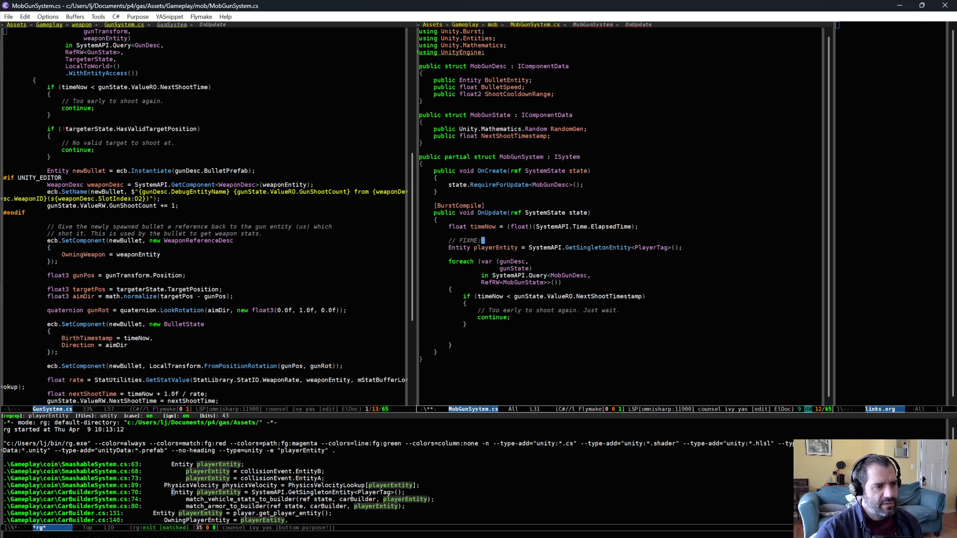
{"action": "type", "text": "MP - "}
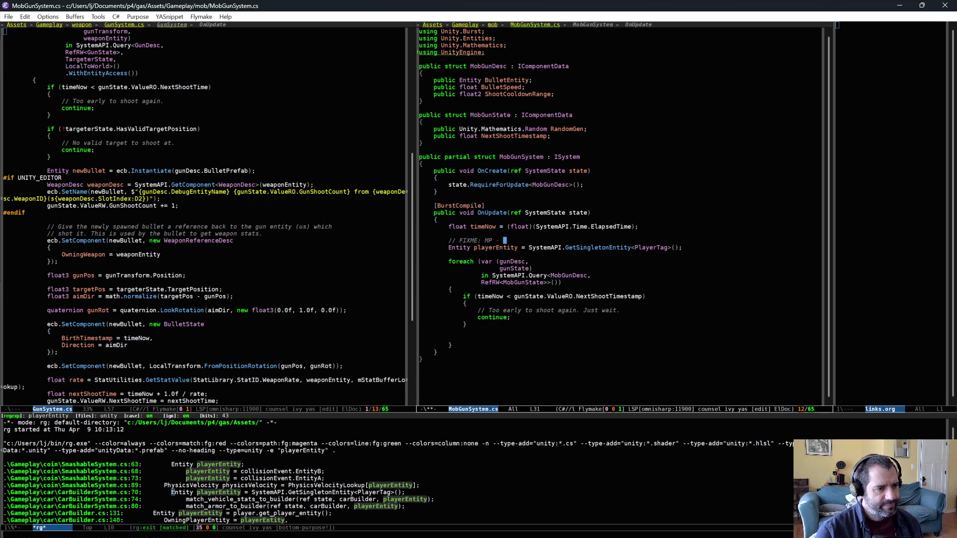
{"action": "type", "text": "phould probably get "}
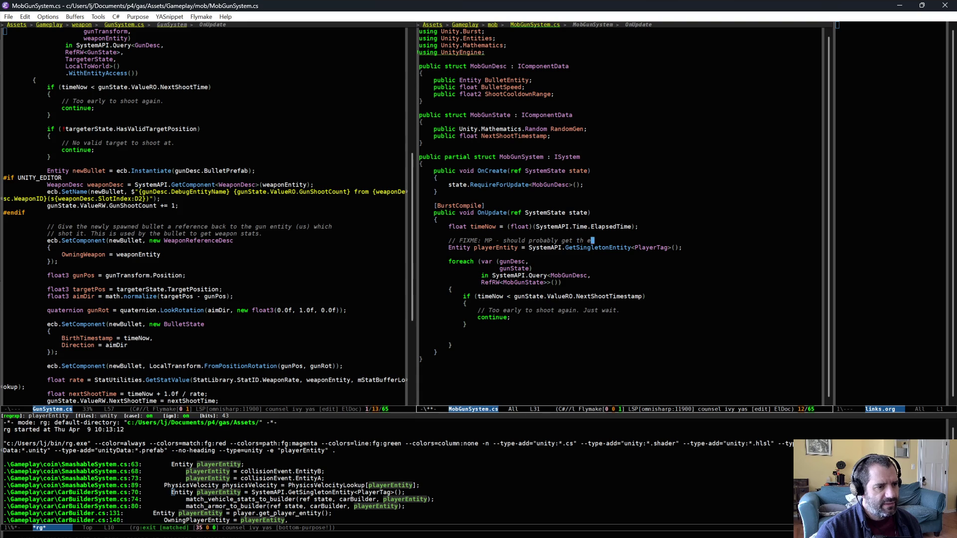
{"action": "type", "text": "th"}
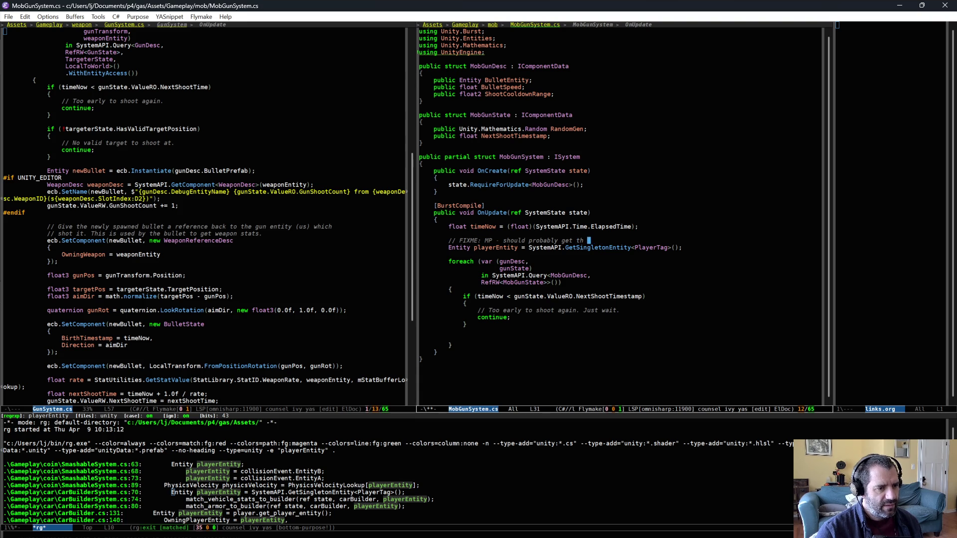
{"action": "type", "text": "e nearest player?"}
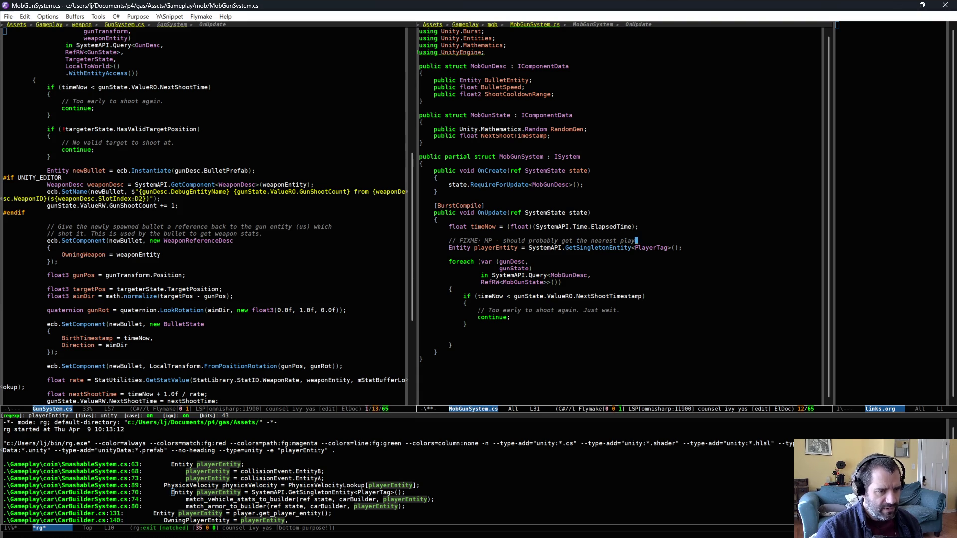
{"action": "key", "text": "ctrl+x"}
{"action": "key", "text": "ctrl+s"}
{"action": "left_click", "coordinate": [552, 336]}
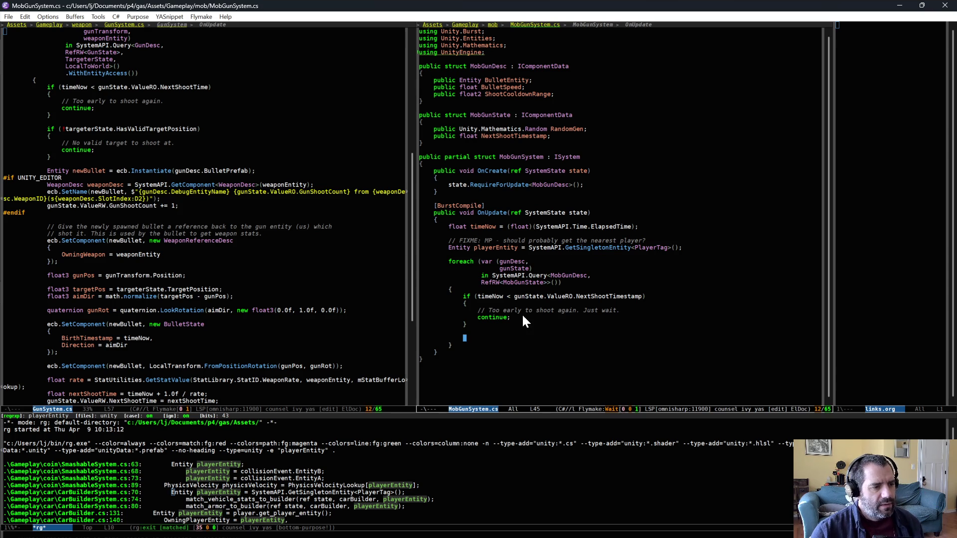
Add 'LocalToWorld playerTransform = SystemAPI.GetComponent<LocalToWorld>(playerEntity);' below the playerEntity line.
{"action": "left_click", "coordinate": [517, 254]}
{"action": "key", "text": "ctrl+o"}
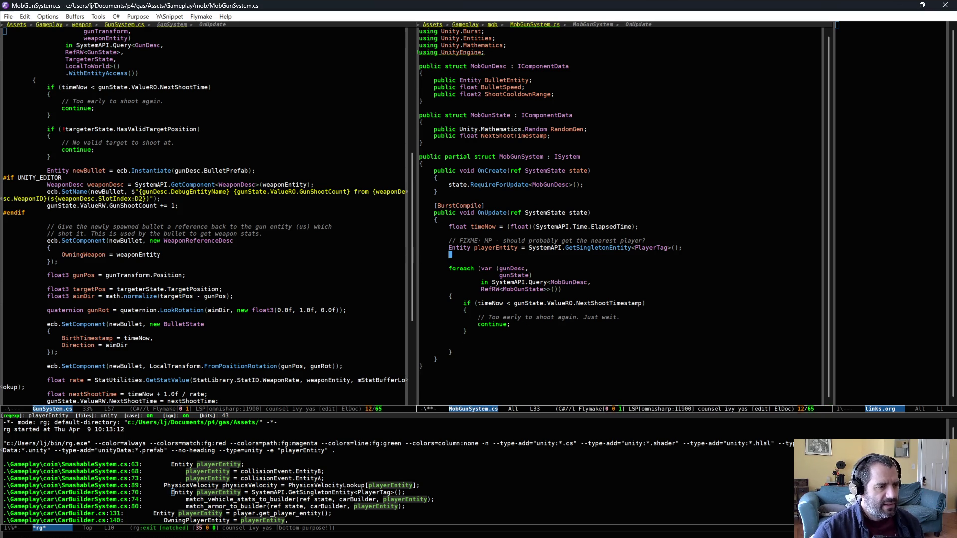
{"action": "type", "text": "LocalToWorld"}
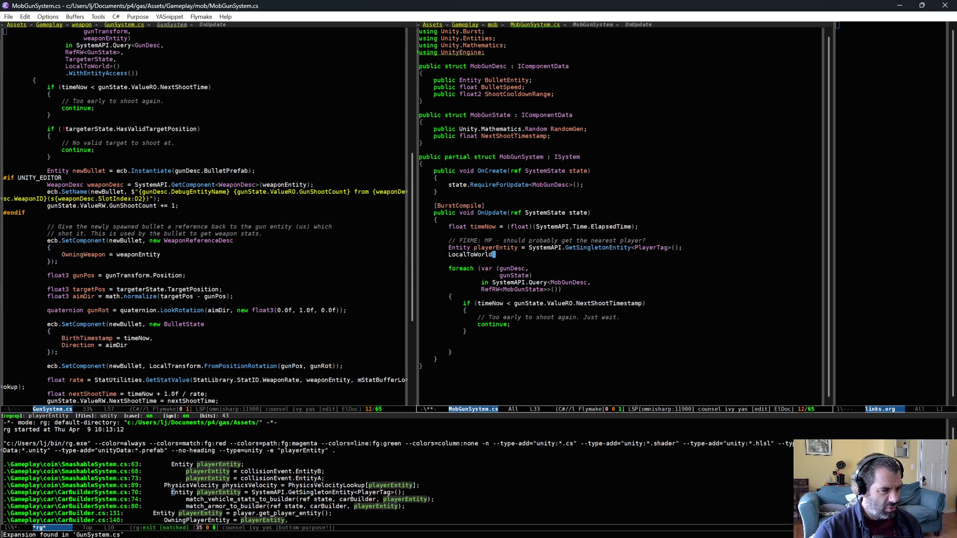
{"action": "type", "text": " playerTrans"}
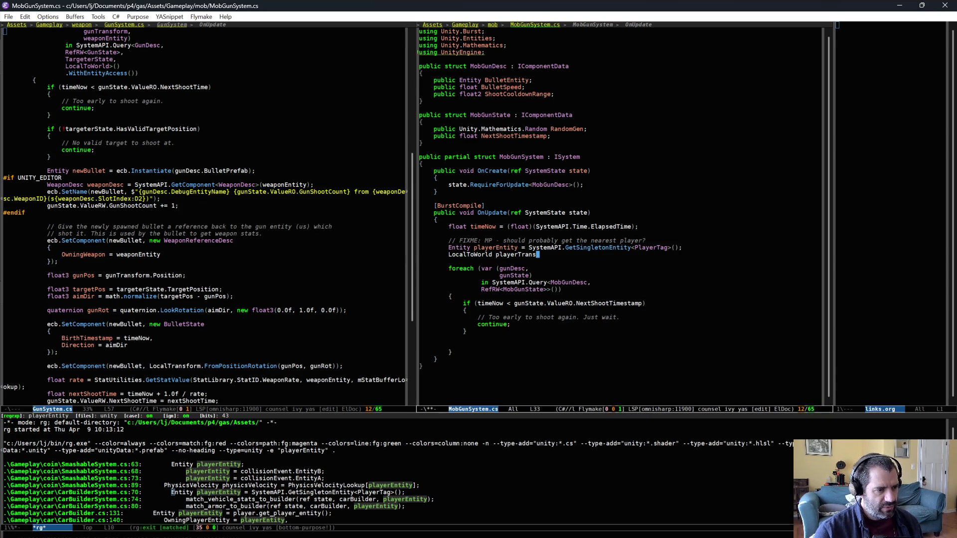
{"action": "type", "text": "form = SystemAPI."}
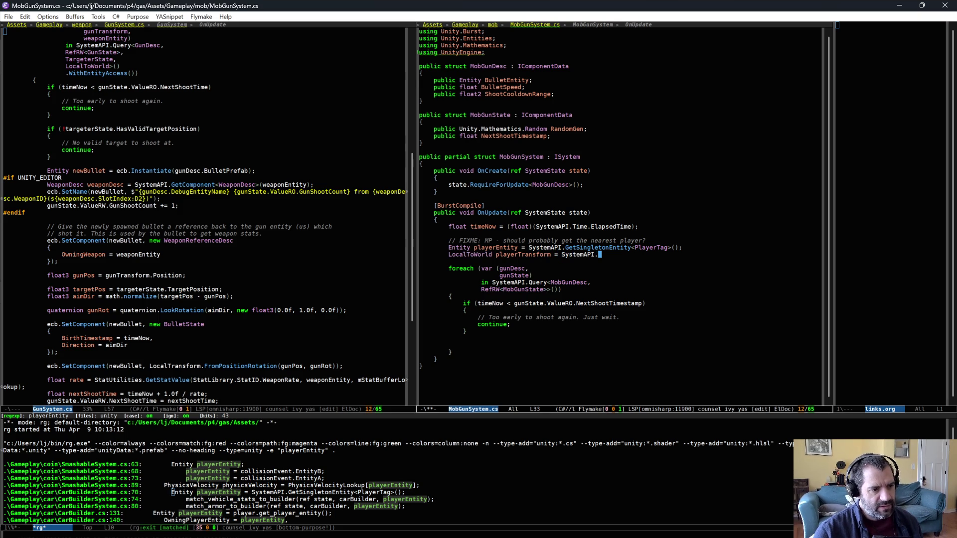
{"action": "type", "text": "GetComponent<Lo"}
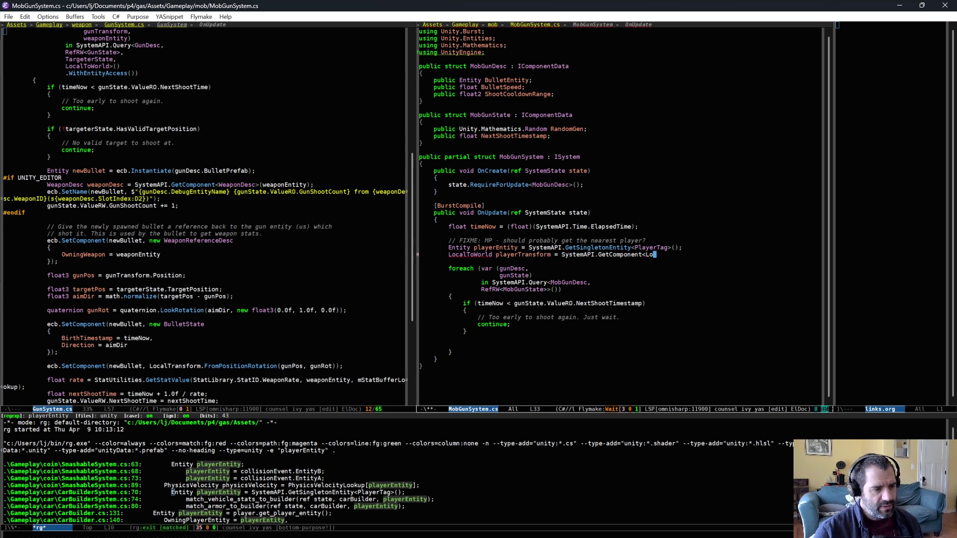
{"action": "type", "text": "calToWorld>(playerEn"}
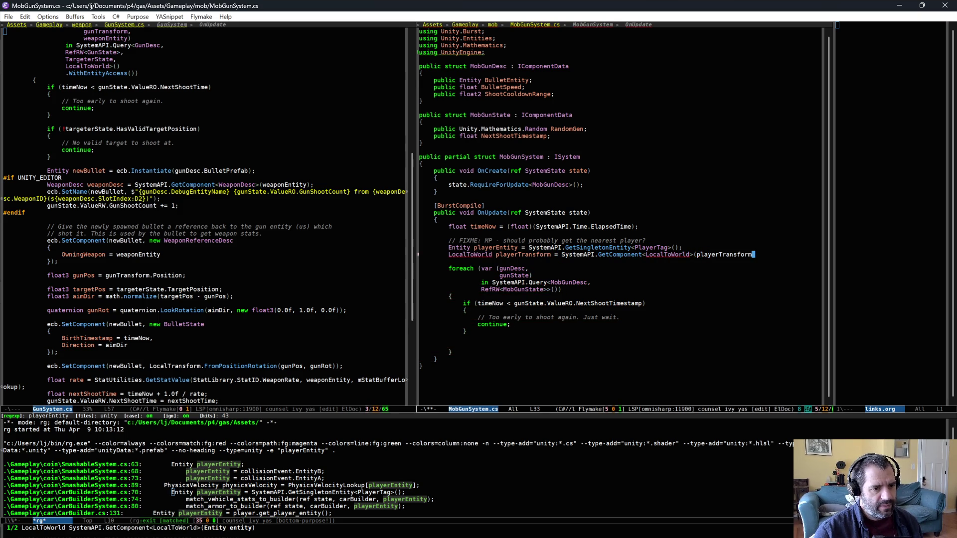
{"action": "type", "text": "tity);"}
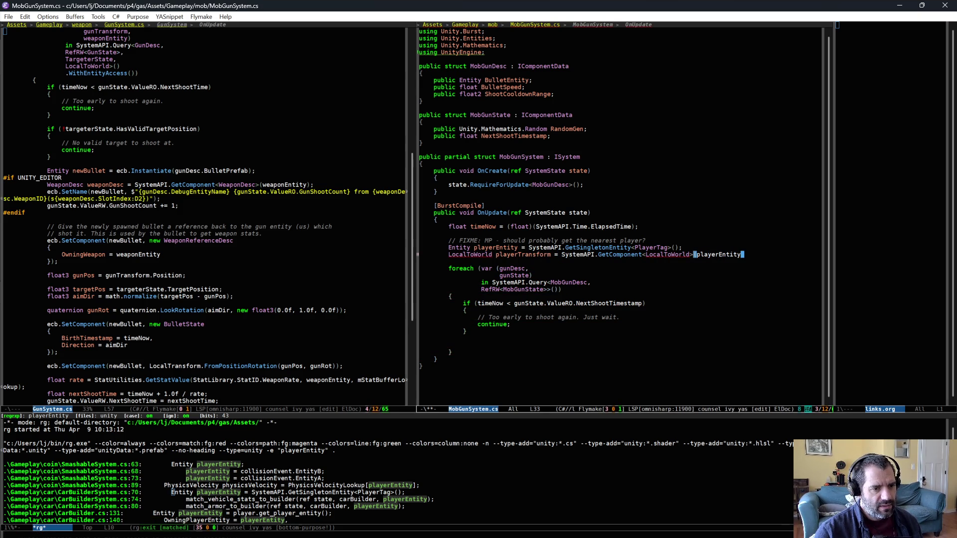
Add state.RequireForUpdate<PlayerTag>(); as a second update requirement in OnCreate.
{"action": "left_click", "coordinate": [602, 181]}
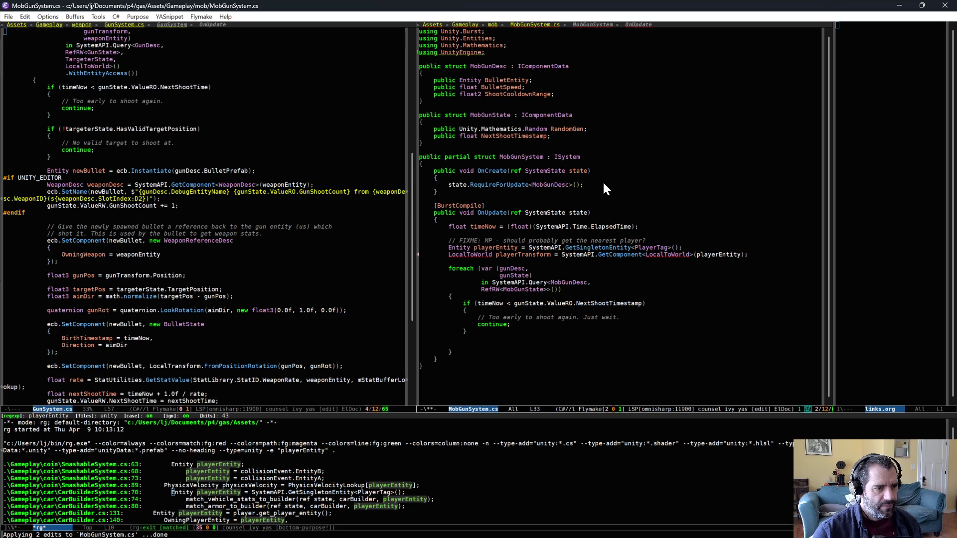
{"action": "key", "text": "Return"}
{"action": "type", "text": "state.Re"}
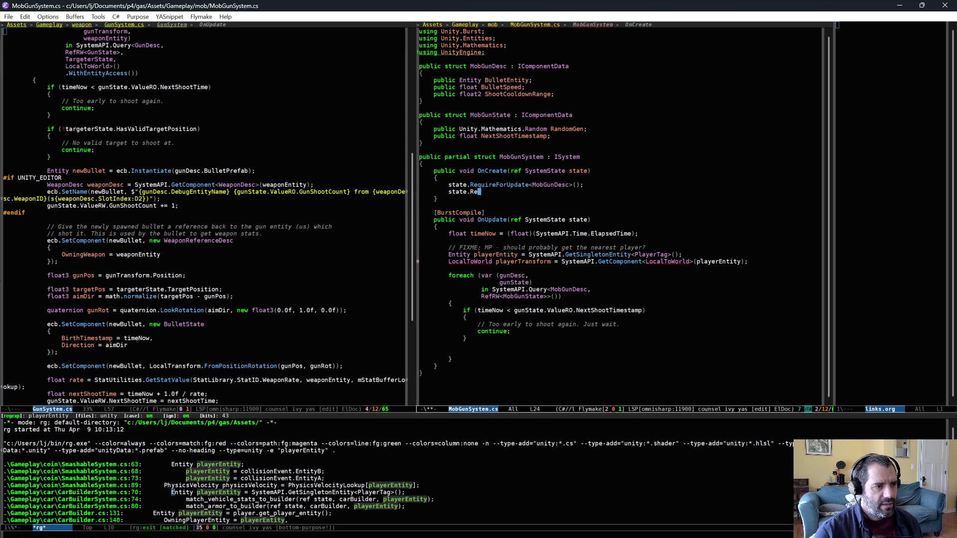
{"action": "type", "text": "quireForUpdate<PlayerTag"}
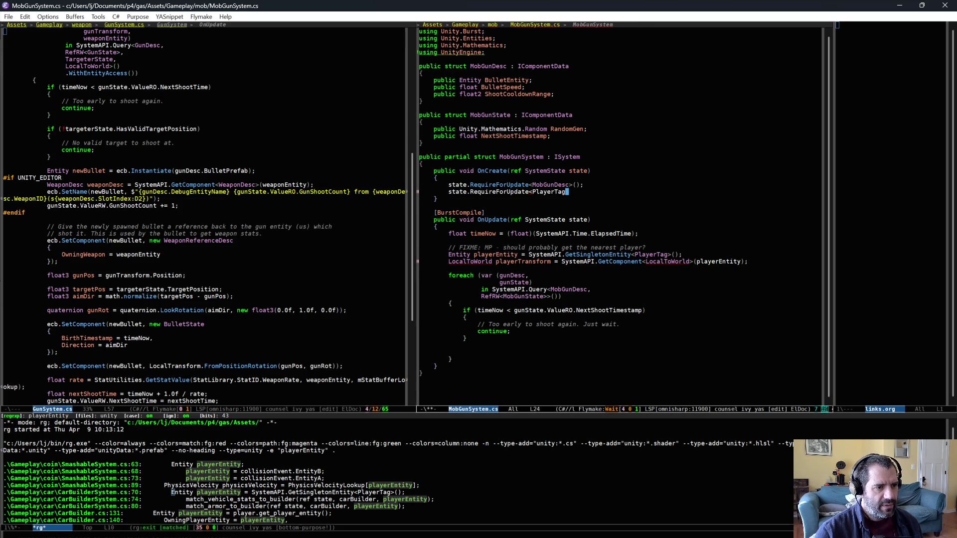
{"action": "type", "text": ">();"}
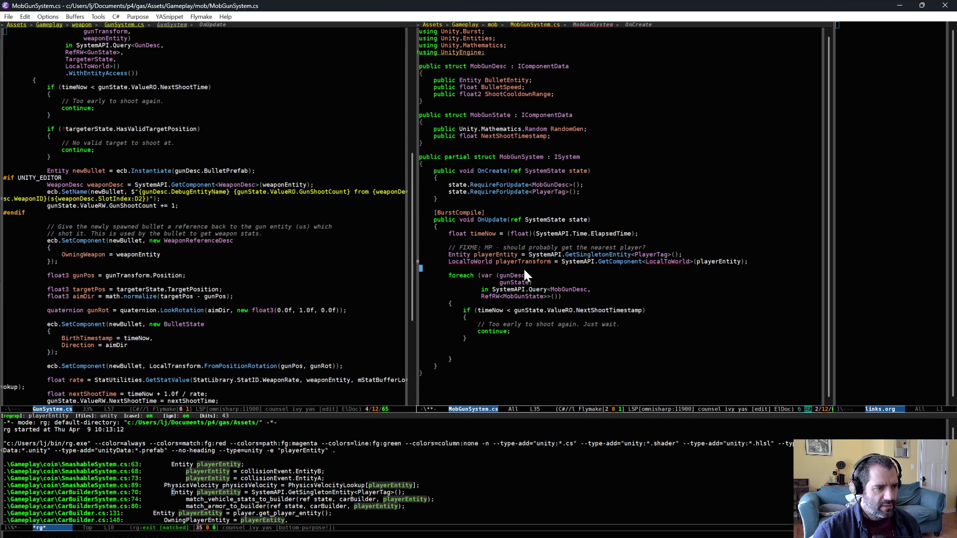
Apply the code action adding 'using Unity.Transforms' for LocalToWorld, then save MobGunSystem.cs.
{"action": "left_click", "coordinate": [483, 261]}
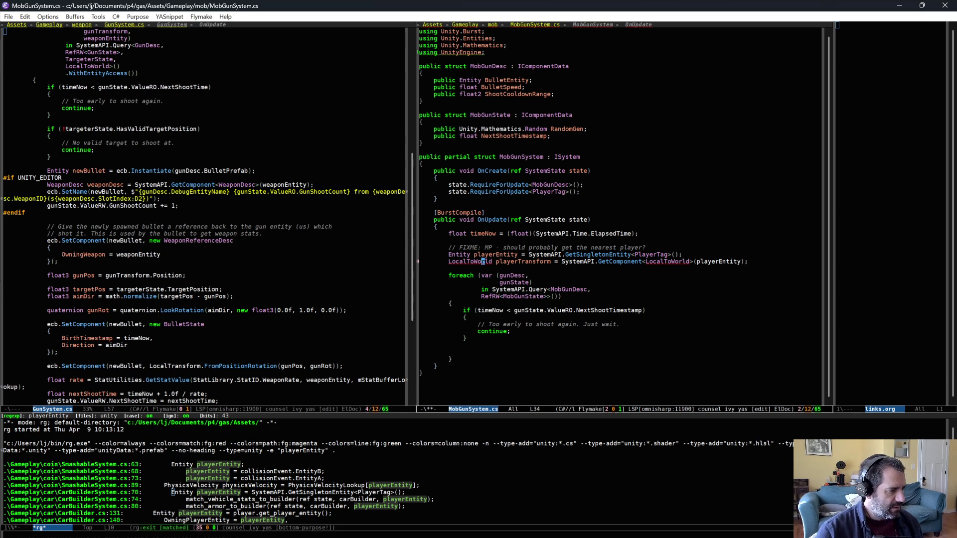
{"action": "key", "text": "ctrl+c"}
{"action": "key", "text": "a"}
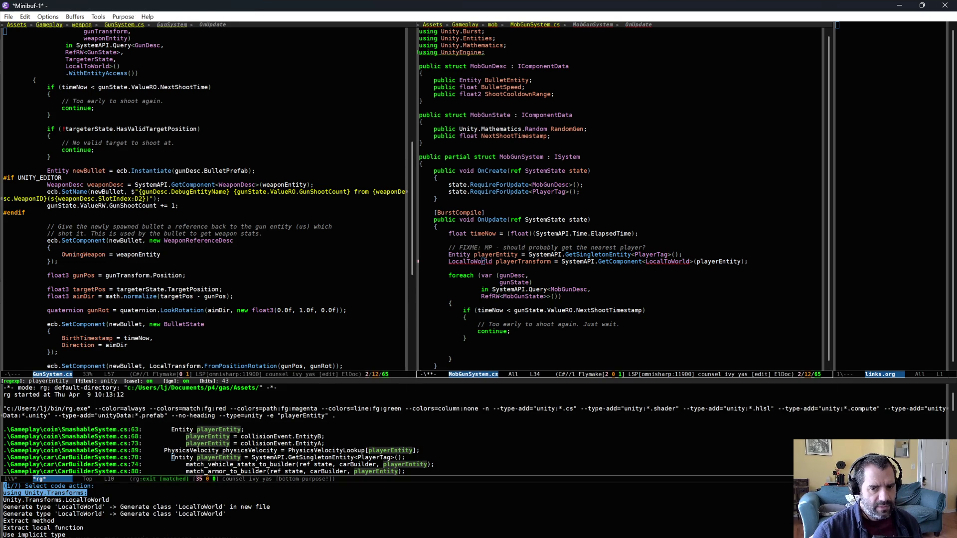
{"action": "key", "text": "Return"}
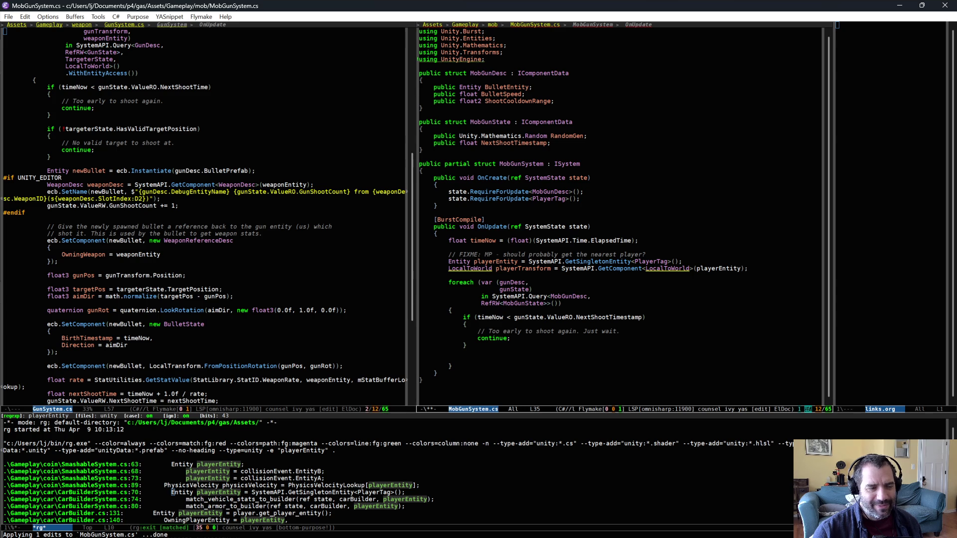
{"action": "left_click", "coordinate": [574, 278]}
{"action": "key", "text": "ctrl+x"}
{"action": "key", "text": "ctrl+s"}
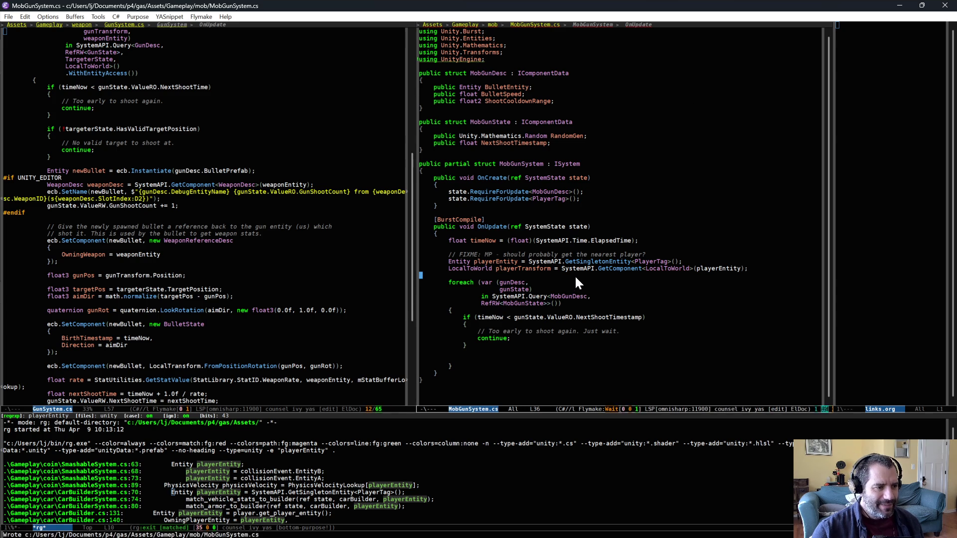
{"action": "left_click", "coordinate": [567, 254]}
{"action": "left_click", "coordinate": [581, 269]}
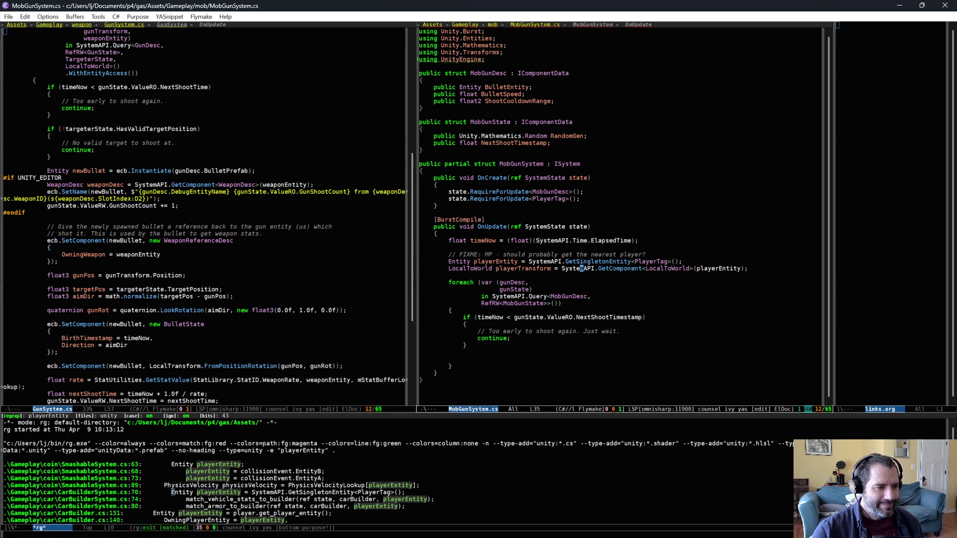
{"action": "left_click", "coordinate": [600, 277]}
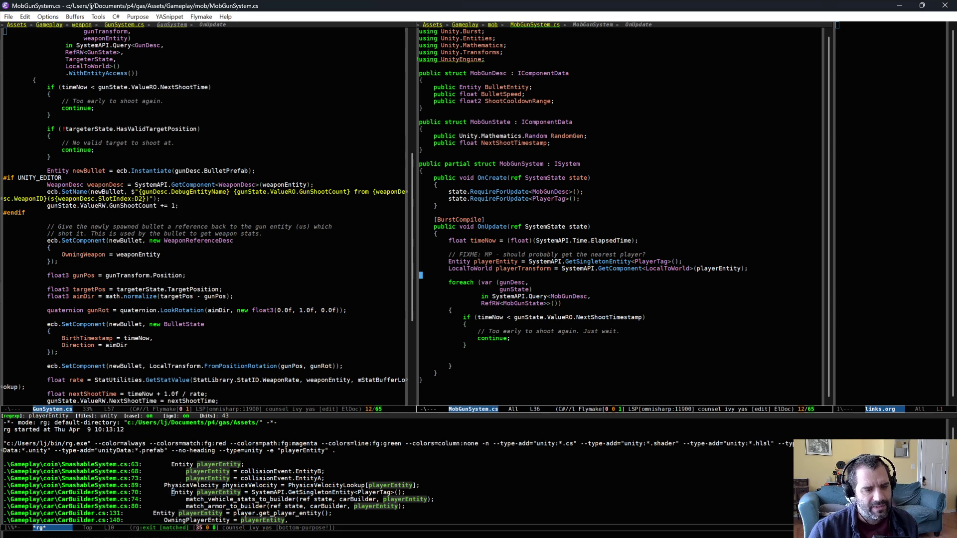
{"action": "left_click", "coordinate": [563, 268]}
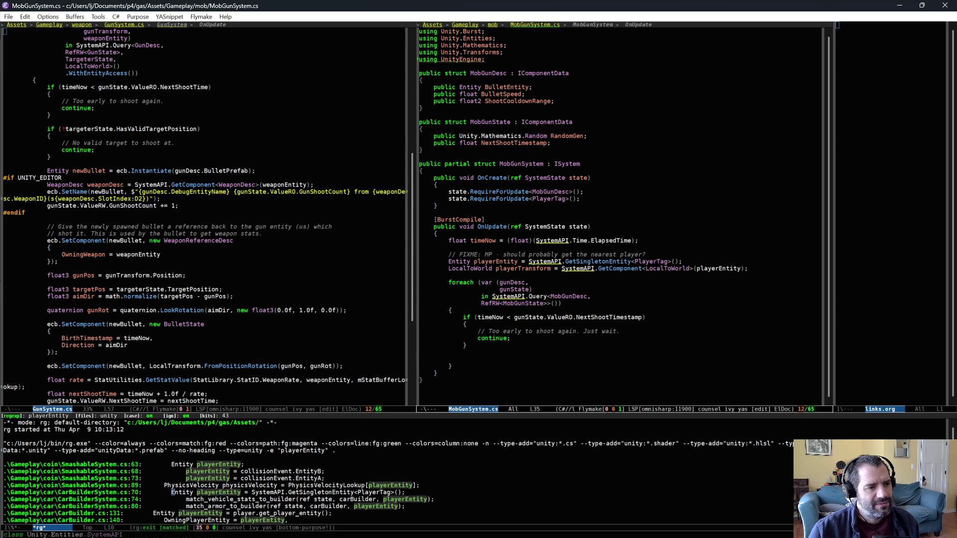
{"action": "key", "text": "ctrl+p"}
{"action": "key", "text": "ctrl+a"}
{"action": "key", "text": "ctrl+space"}
{"action": "key", "text": "ctrl+n"}
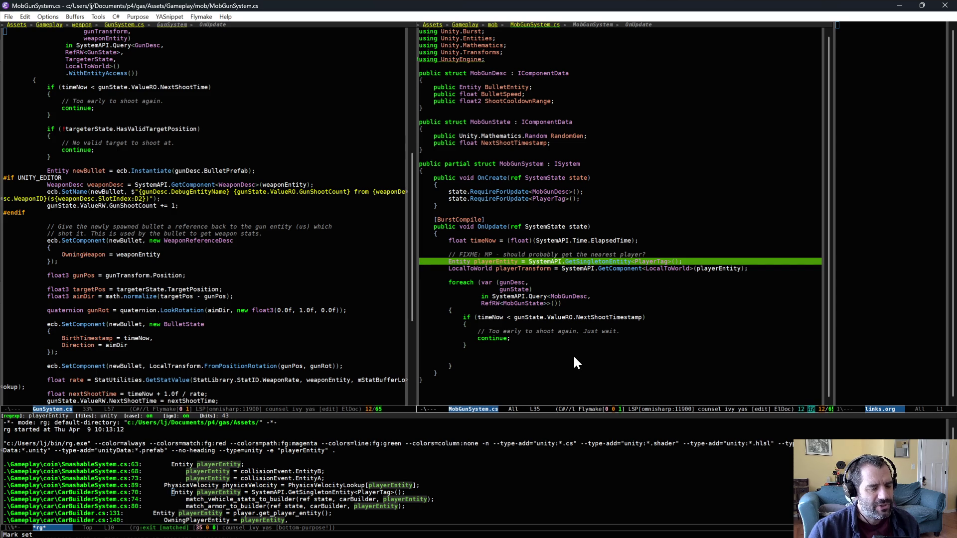
{"action": "left_click", "coordinate": [485, 255]}
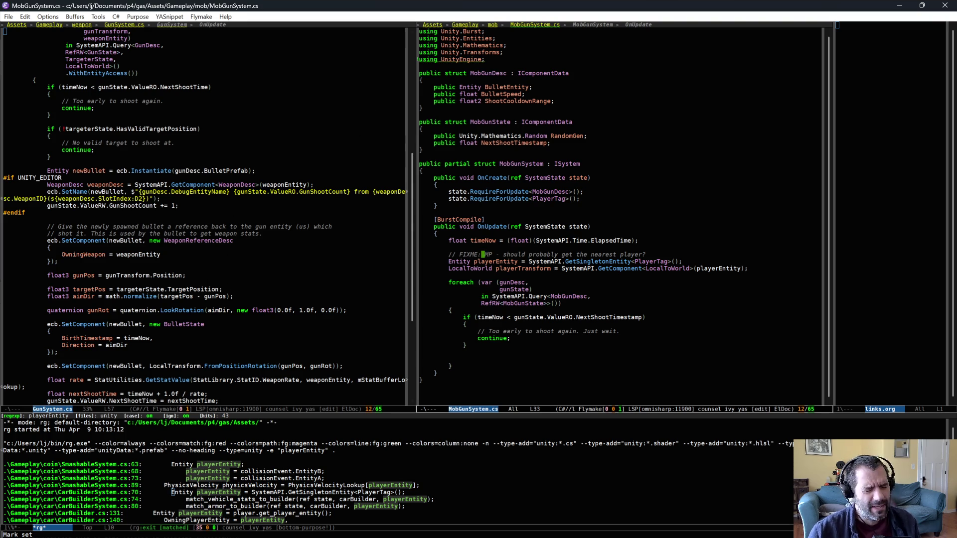
{"action": "left_click", "coordinate": [537, 331]}
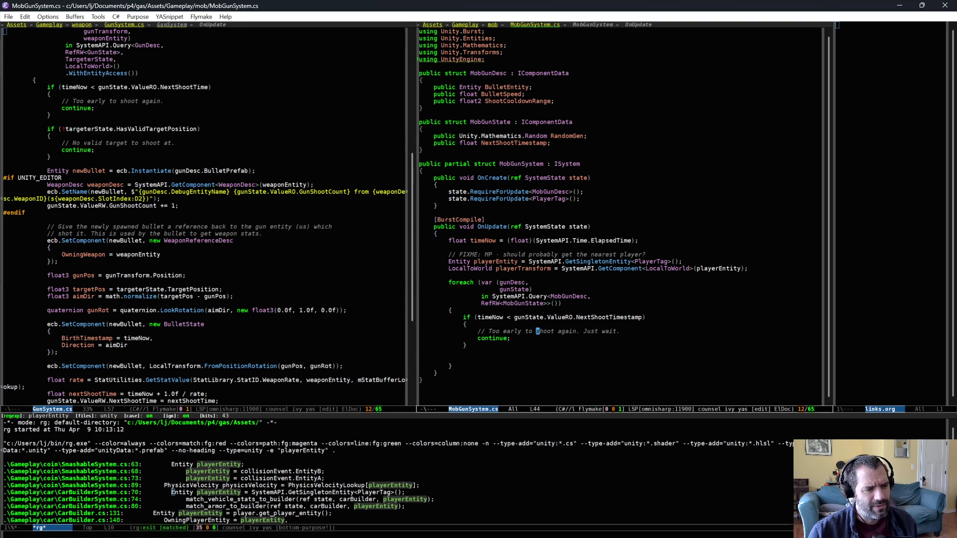
{"action": "triple_click", "coordinate": [496, 261]}
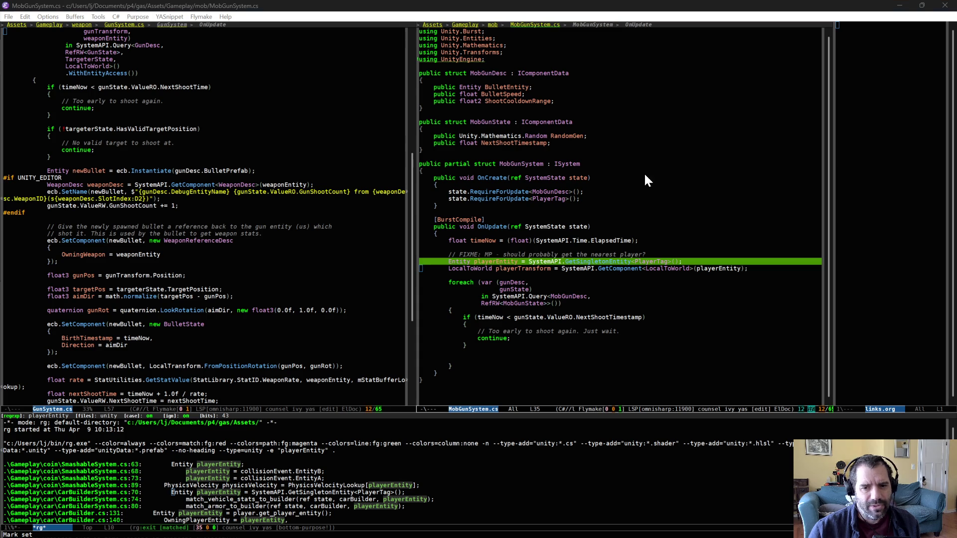
{"action": "left_click", "coordinate": [477, 352]}
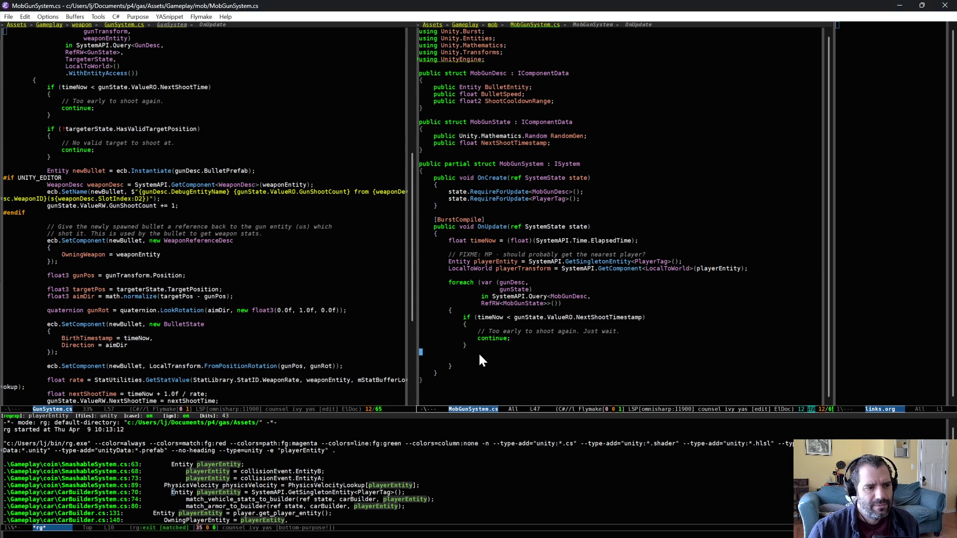
{"action": "left_click", "coordinate": [527, 357]}
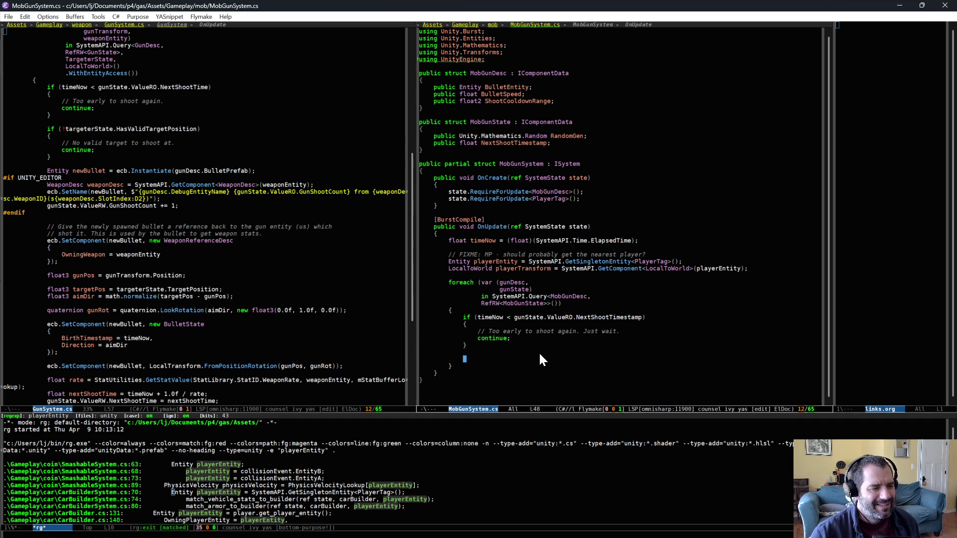
{"action": "key", "text": "ctrl+x"}
{"action": "key", "text": "ctrl+s"}
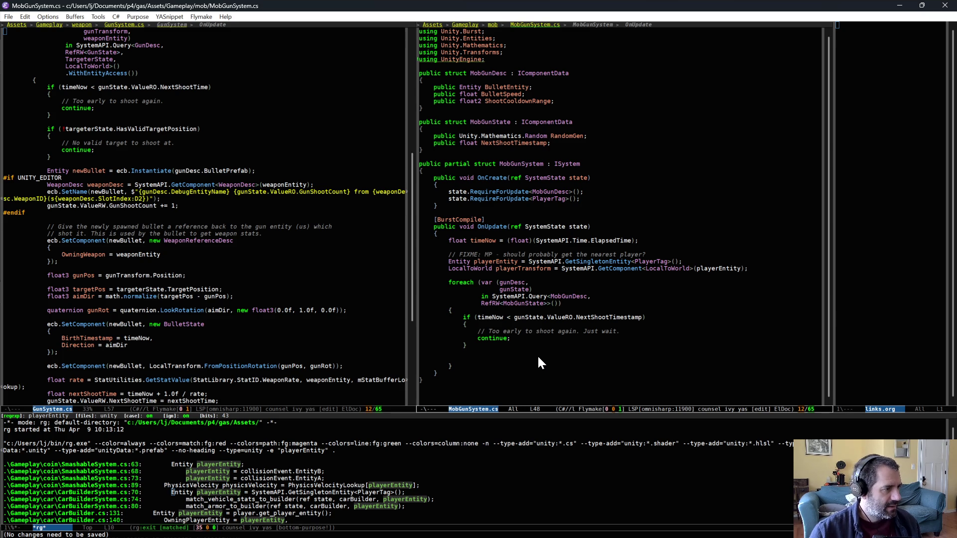
Add 'float3 playerPosition = playerTransform.Position;' below the LocalToWorld line.
{"action": "left_click", "coordinate": [529, 277]}
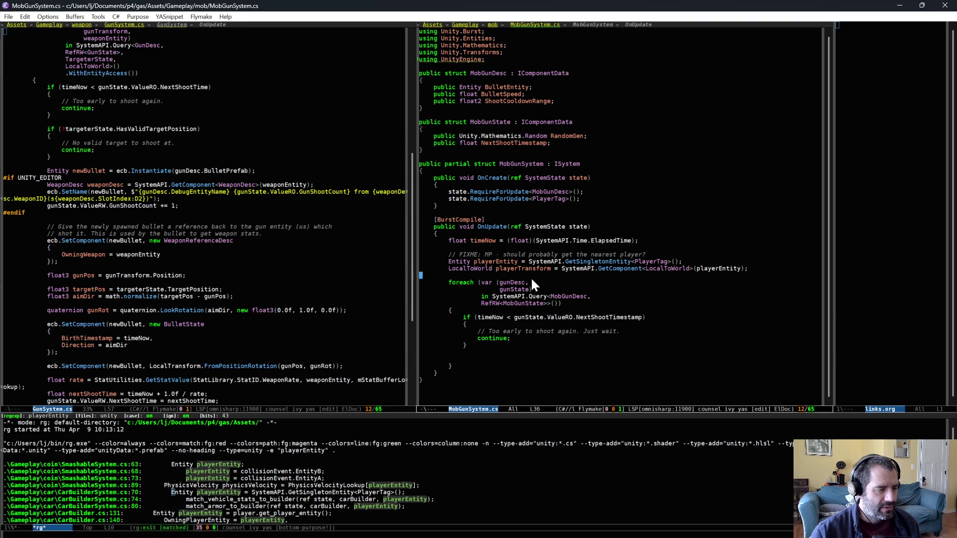
{"action": "key", "text": "ctrl+o"}
{"action": "key", "text": "Tab"}
{"action": "type", "text": "float3 playerPosition"}
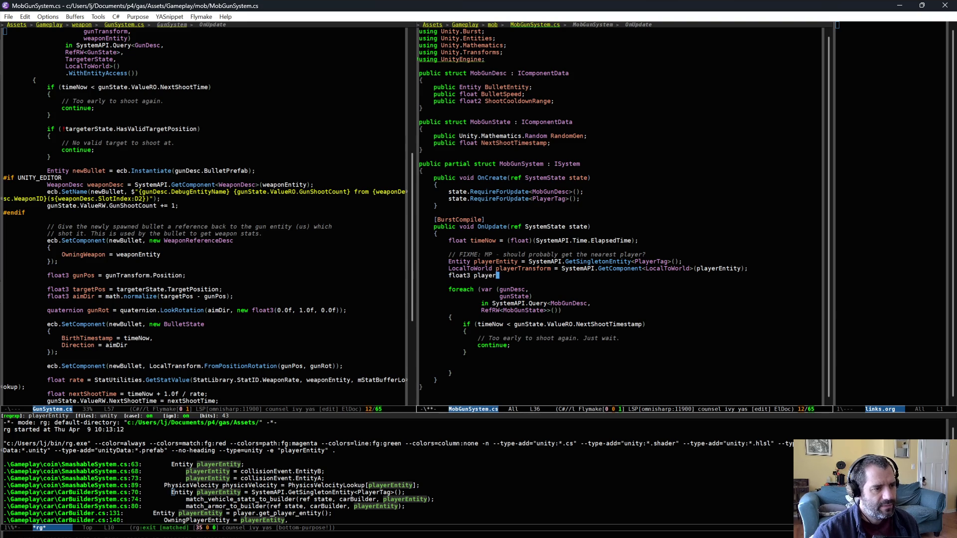
{"action": "type", "text": " = "}
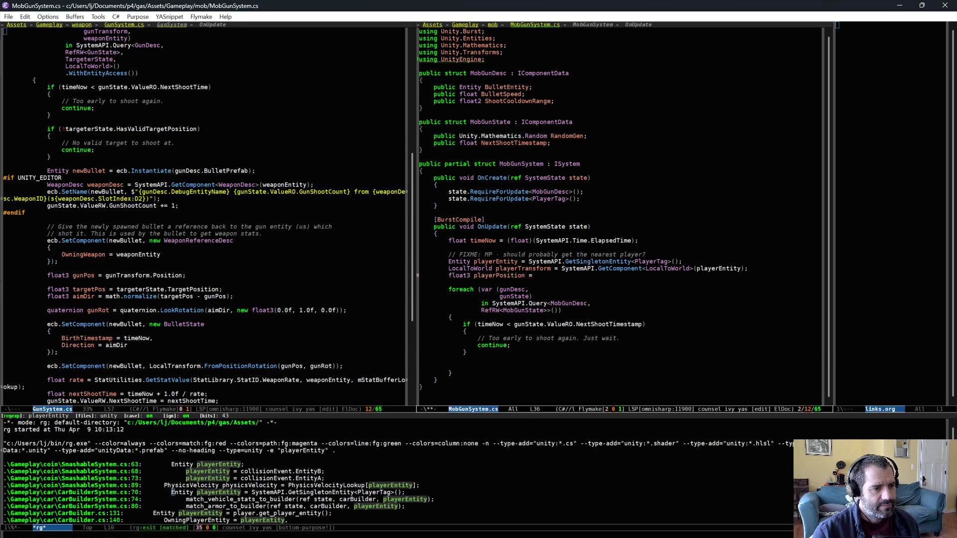
{"action": "type", "text": "playerPosition"}
{"action": "key", "text": "BackSpace"}
{"action": "key", "text": "BackSpace"}
{"action": "key", "text": "BackSpace"}
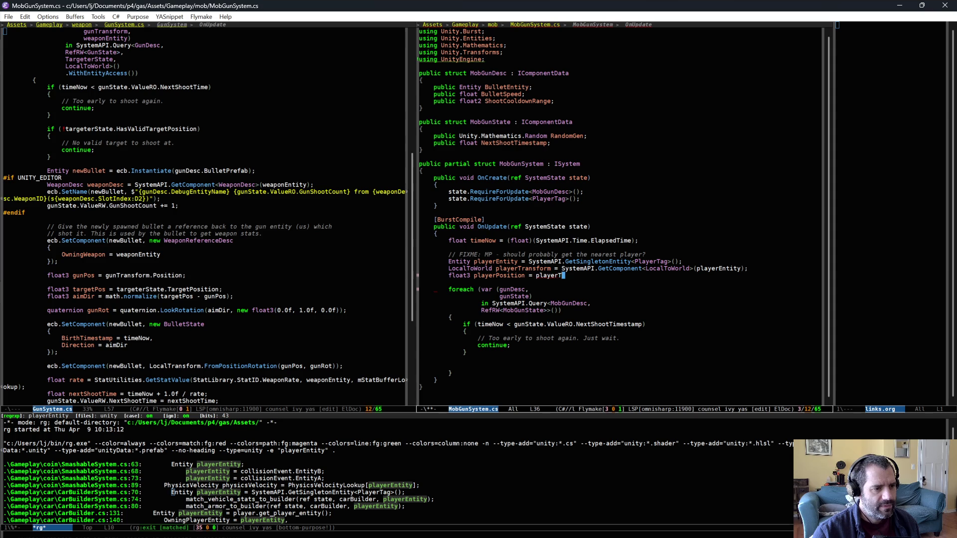
{"action": "type", "text": "Transform.Position;"}
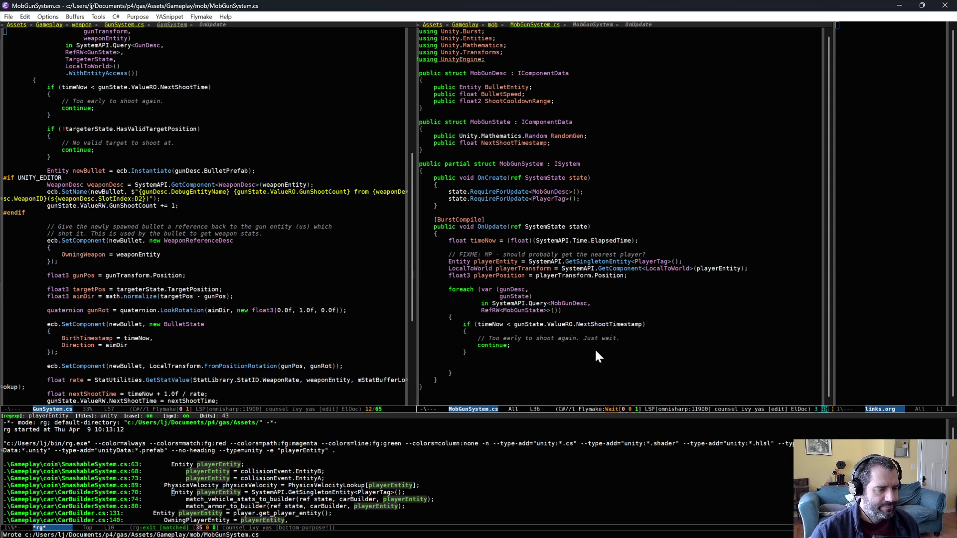
Copy GunSystem.cs's newBullet Instantiate line into the MobGunSystem loop after the early-exit check.
{"action": "left_click", "coordinate": [565, 372]}
{"action": "left_click", "coordinate": [564, 363]}
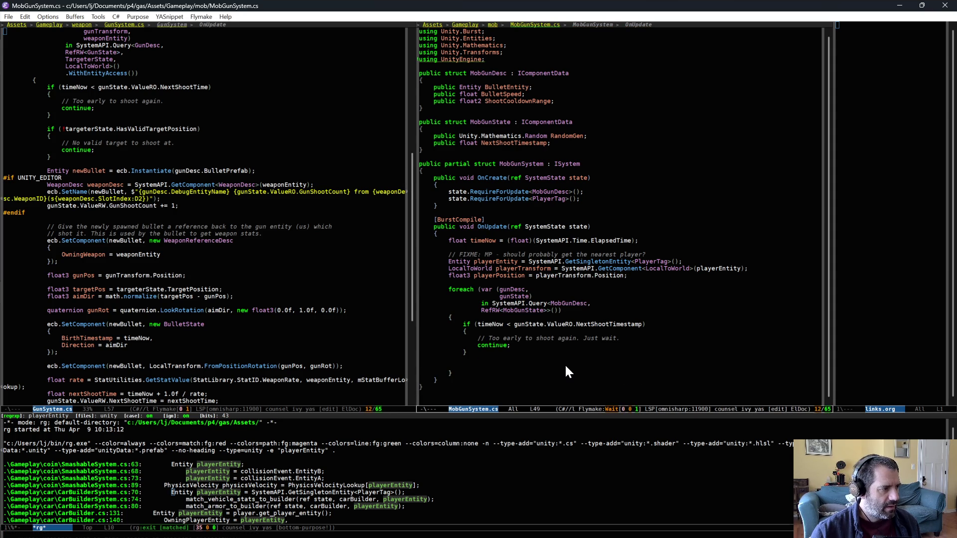
{"action": "left_click", "coordinate": [131, 172]}
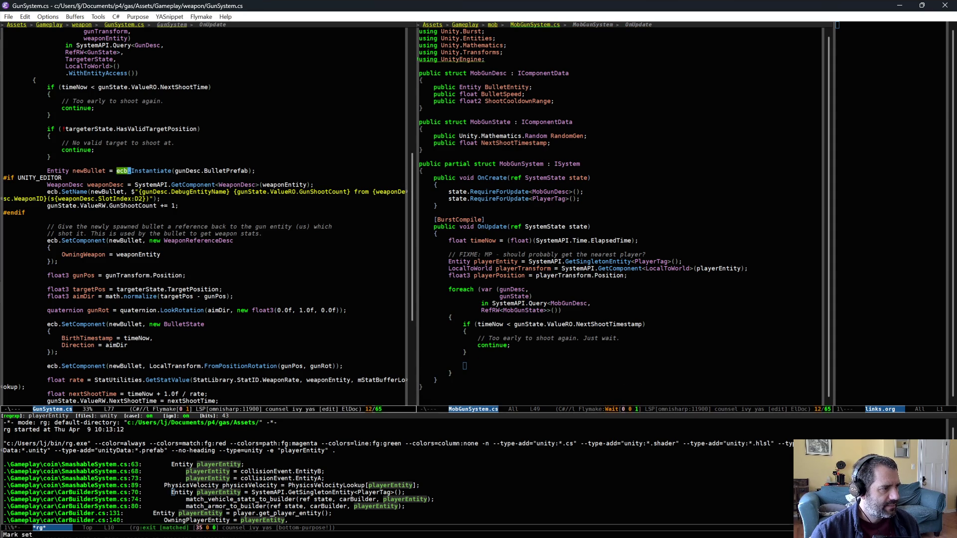
{"action": "left_click", "coordinate": [501, 375]}
{"action": "left_click", "coordinate": [502, 363]}
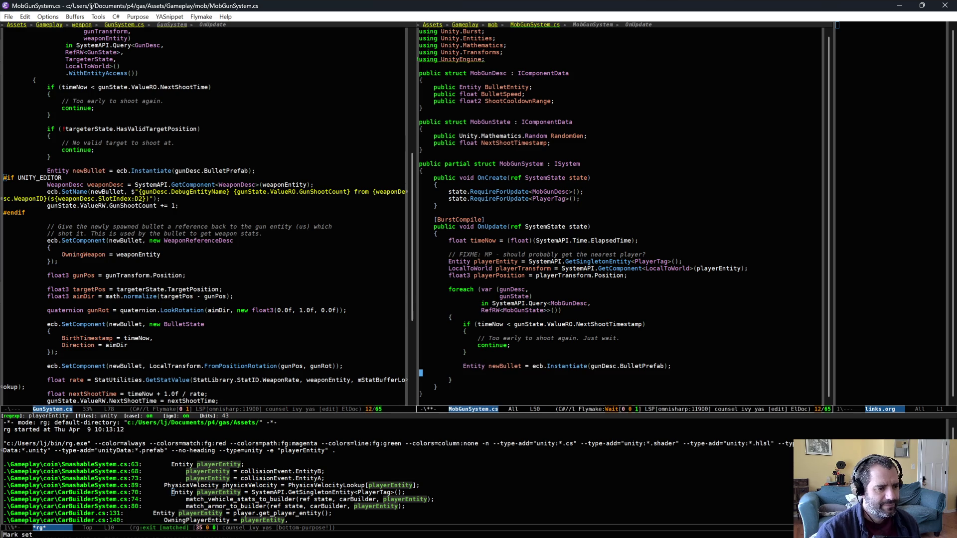
{"action": "key", "text": "ctrl+y"}
Change the Instantiate argument to gunDesc.BulletEntity and open a new line below it.
{"action": "key", "text": "alt+b"}
{"action": "key", "text": "alt+b"}
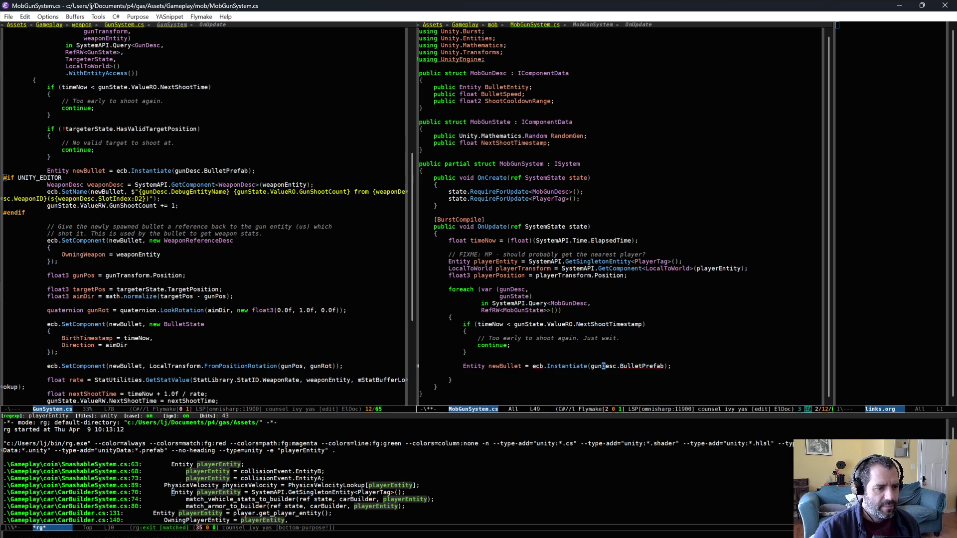
{"action": "key", "text": "alt+d"}
{"action": "type", "text": "gunState"}
{"action": "key", "text": "alt+f"}
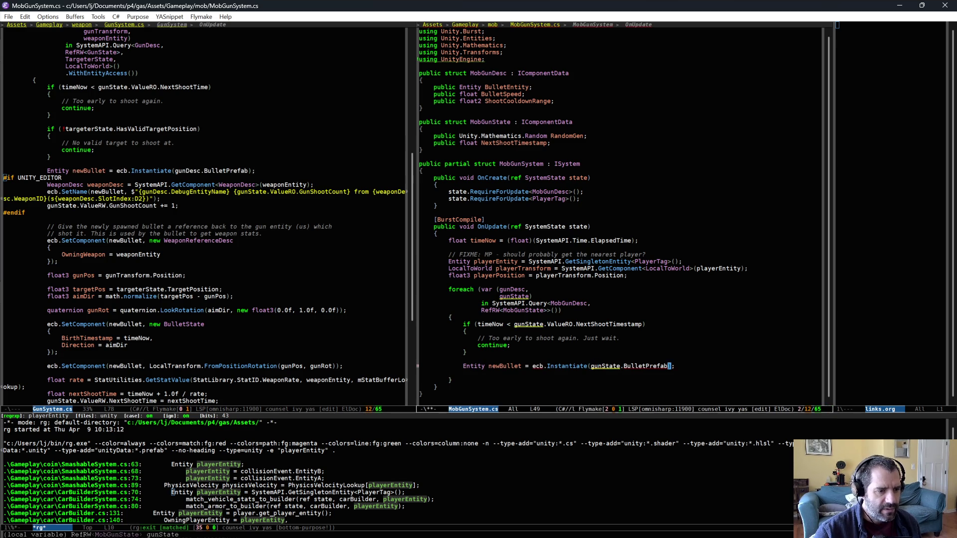
{"action": "key", "text": "alt+d"}
{"action": "key", "text": "alt+BackSpace"}
{"action": "key", "text": "alt+BackSpace"}
{"action": "type", "text": "gunDesc."}
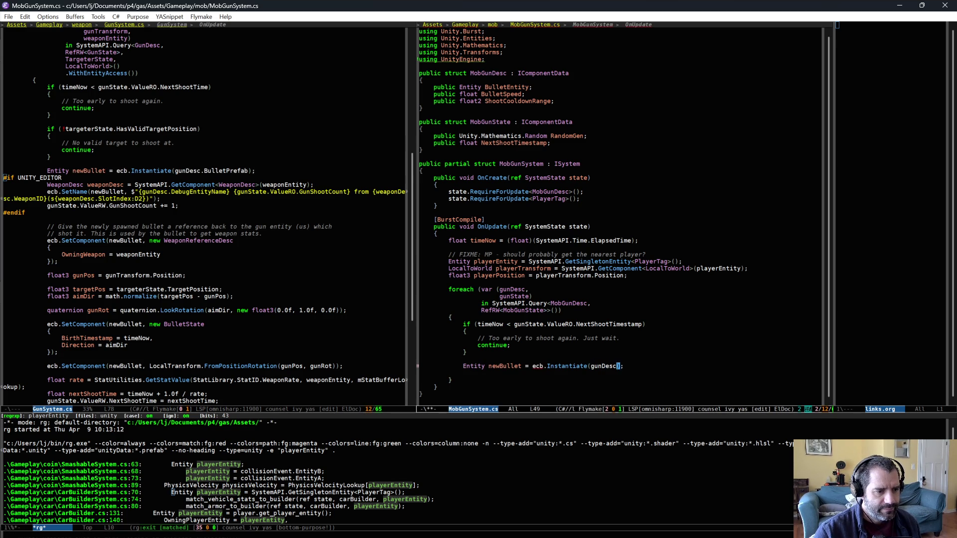
{"action": "key", "text": "Down"}
{"action": "key", "text": "Down"}
{"action": "key", "text": "Down"}
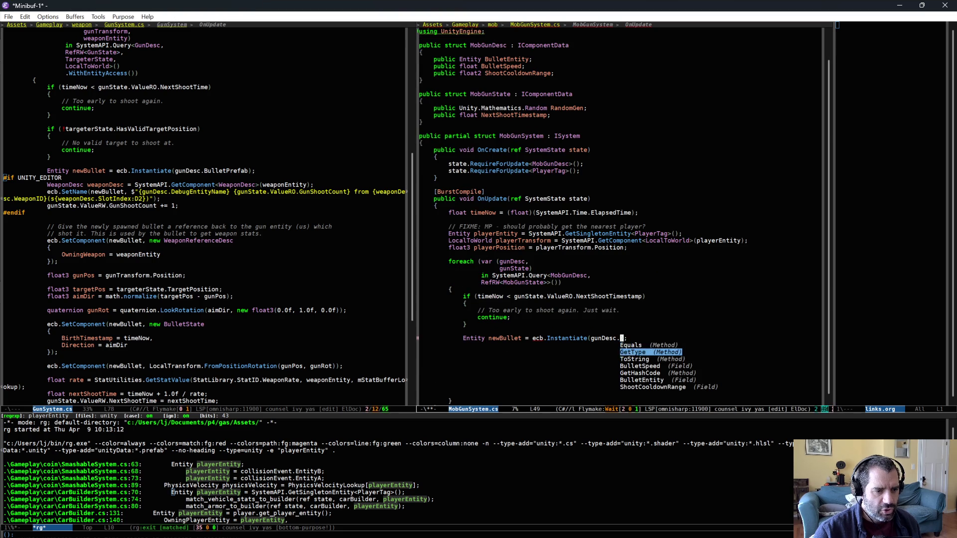
{"action": "key", "text": "Return"}
{"action": "key", "text": "ctrl+e"}
{"action": "key", "text": "Return"}
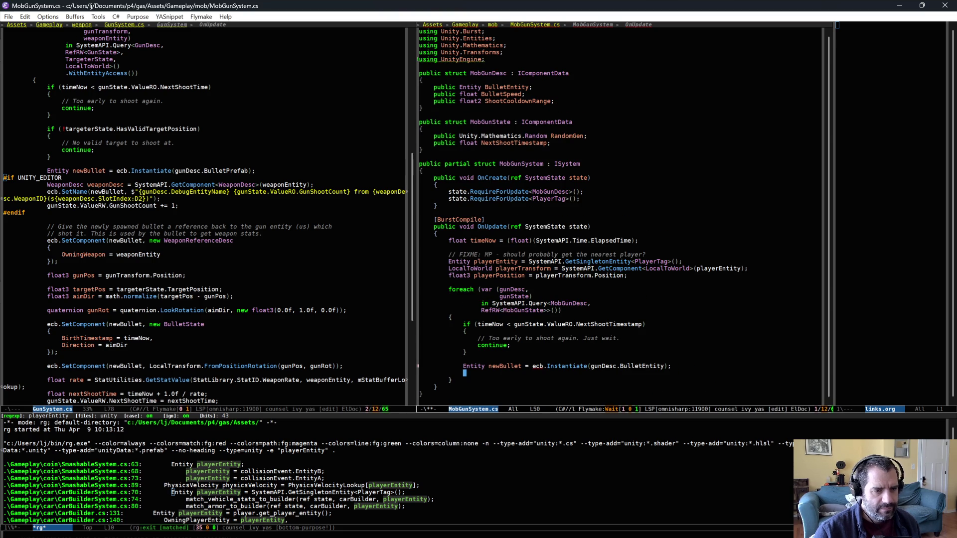
{"action": "scroll", "coordinate": [210, 284], "scroll_direction": "down", "scroll_amount": 1}
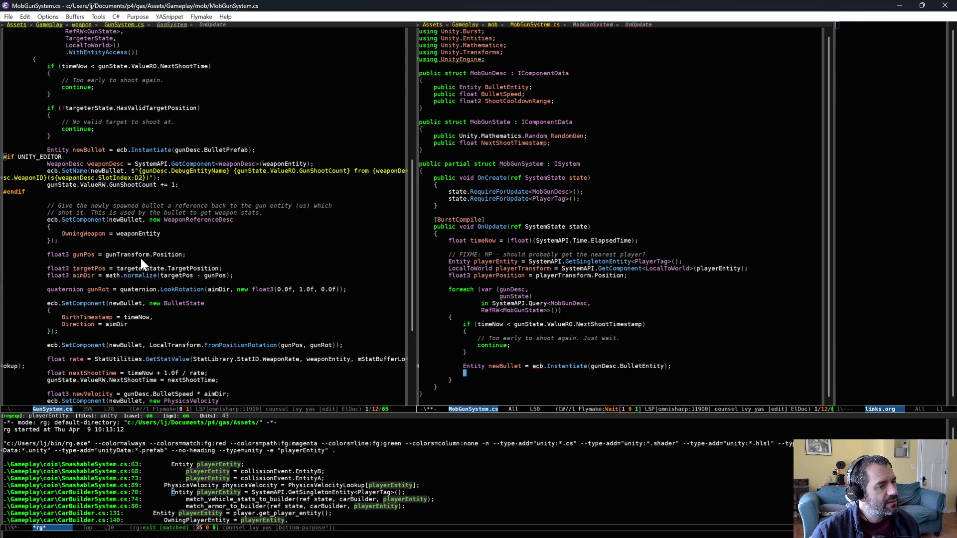
Add a gunTransform loop variable and a LocalToWorld component to the foreach SystemAPI.Query tuple.
{"action": "left_click", "coordinate": [533, 294]}
{"action": "type", "text": ","}
{"action": "key", "text": "Return"}
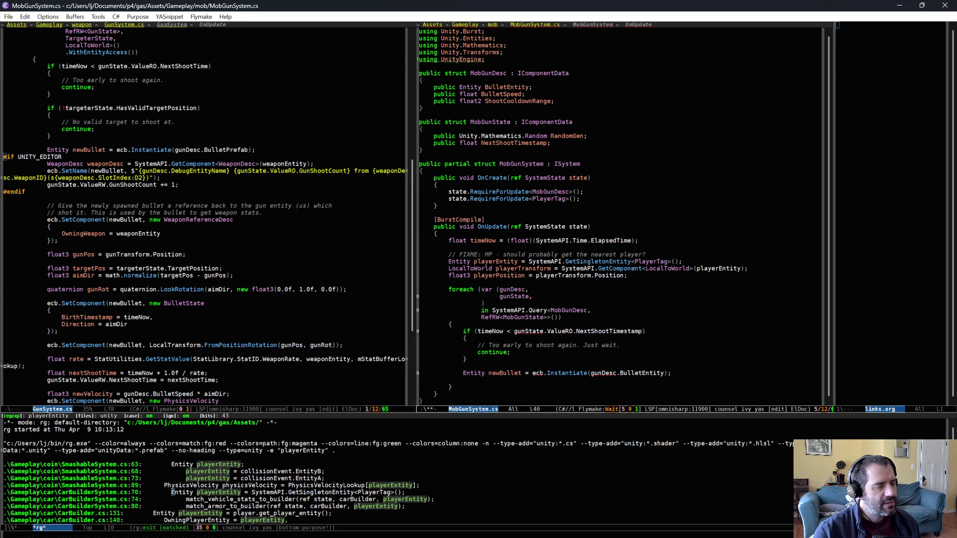
{"action": "type", "text": "gunTran"}
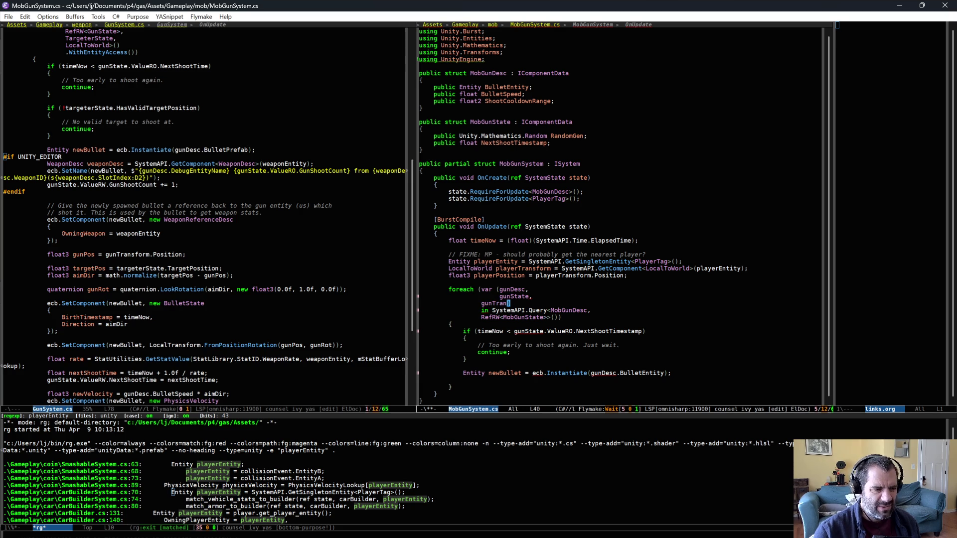
{"action": "type", "text": "sform)"}
{"action": "key", "text": "Tab"}
{"action": "key", "text": "Down"}
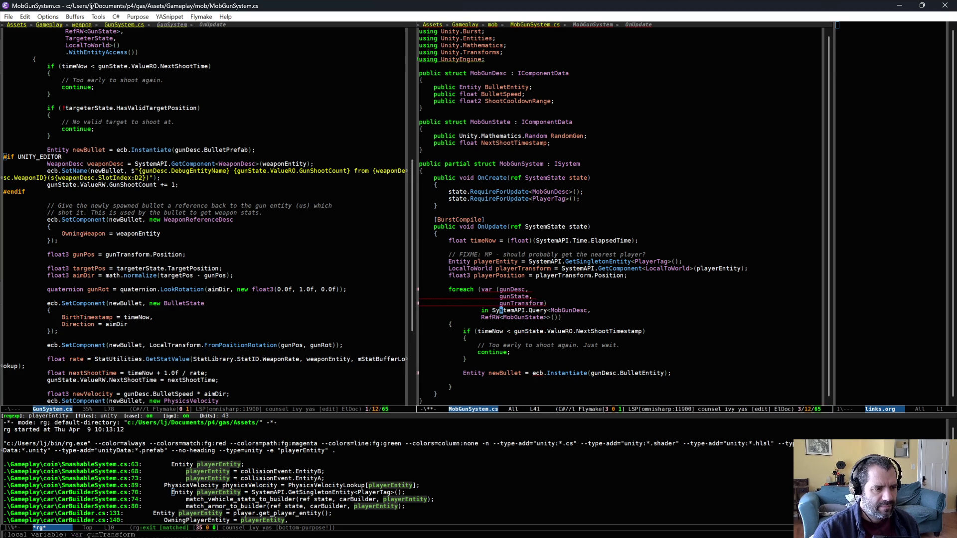
{"action": "left_click", "coordinate": [501, 317]}
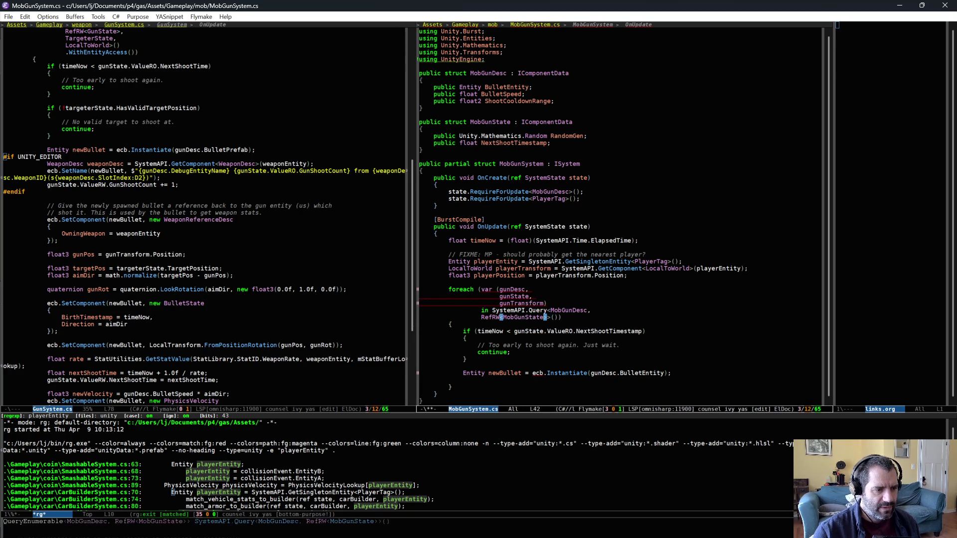
{"action": "type", "text": ">,"}
{"action": "key", "text": "Return"}
{"action": "type", "text": "ToWorld>())"}
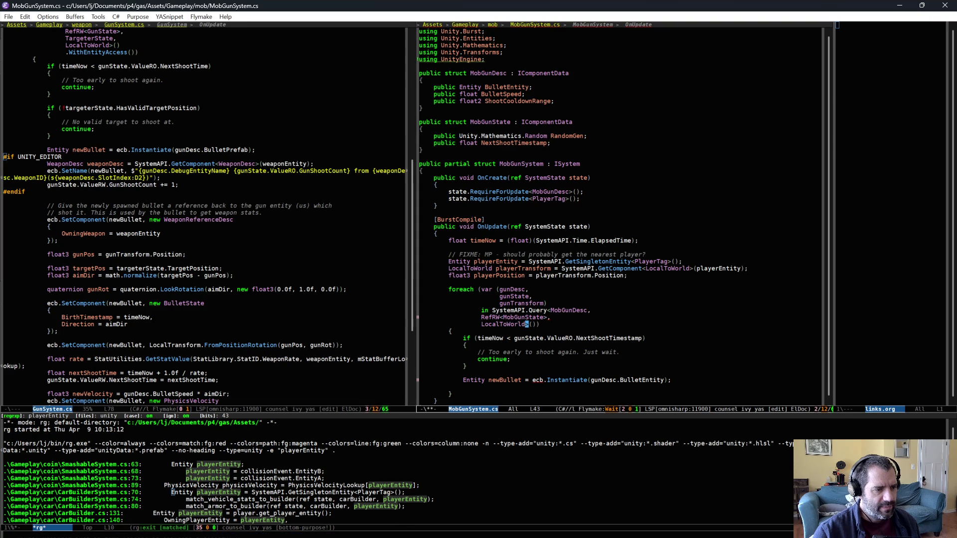
{"action": "key", "text": "Down"}
{"action": "key", "text": "Down"}
{"action": "key", "text": "Down"}
{"action": "key", "text": "Down"}
{"action": "key", "text": "Down"}
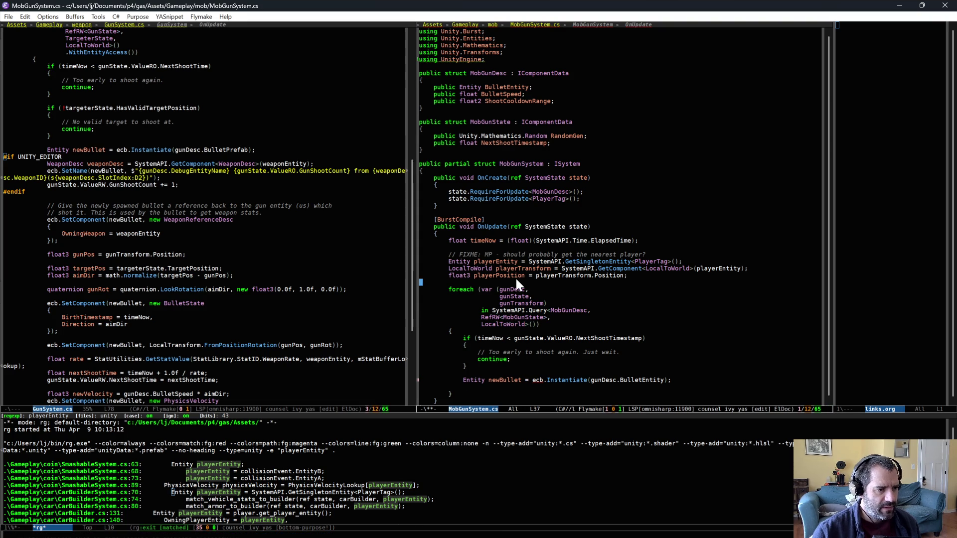
Insert the ecb-initialization snippet above the foreach and indent its ecbSystem and EntityCommandBuffer lines.
{"action": "key", "text": "Return"}
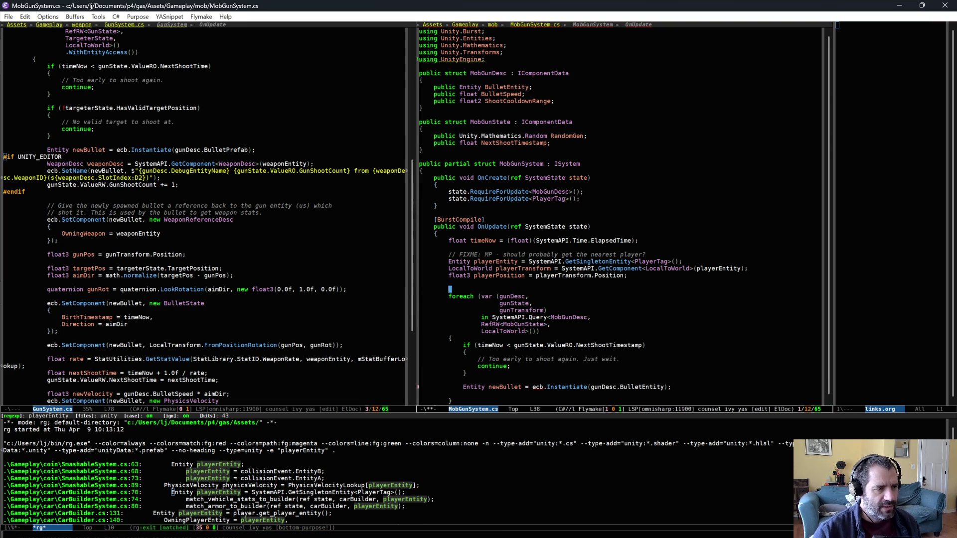
{"action": "key", "text": "ctrl+a"}
{"action": "key", "text": "ctrl+o"}
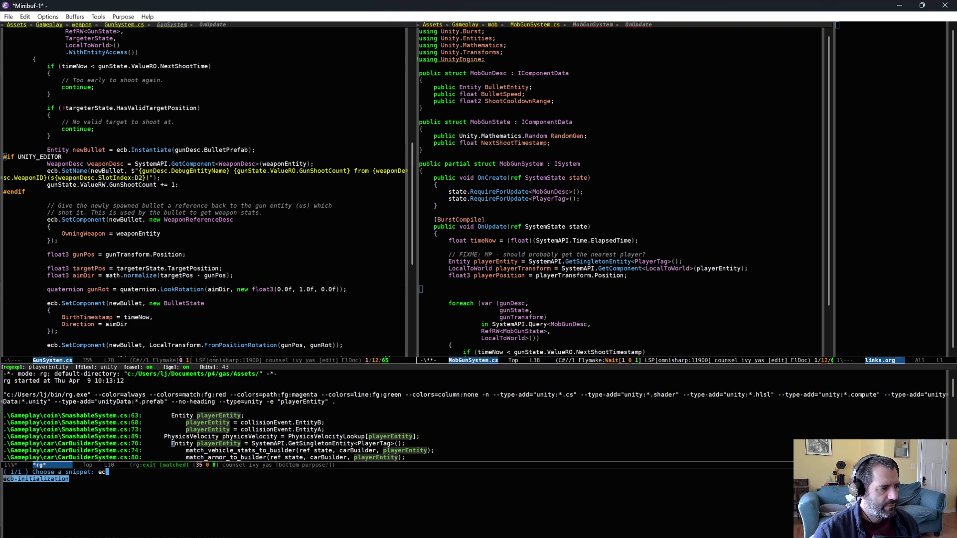
{"action": "key", "text": "ctrl+y"}
{"action": "key", "text": "ctrl+p"}
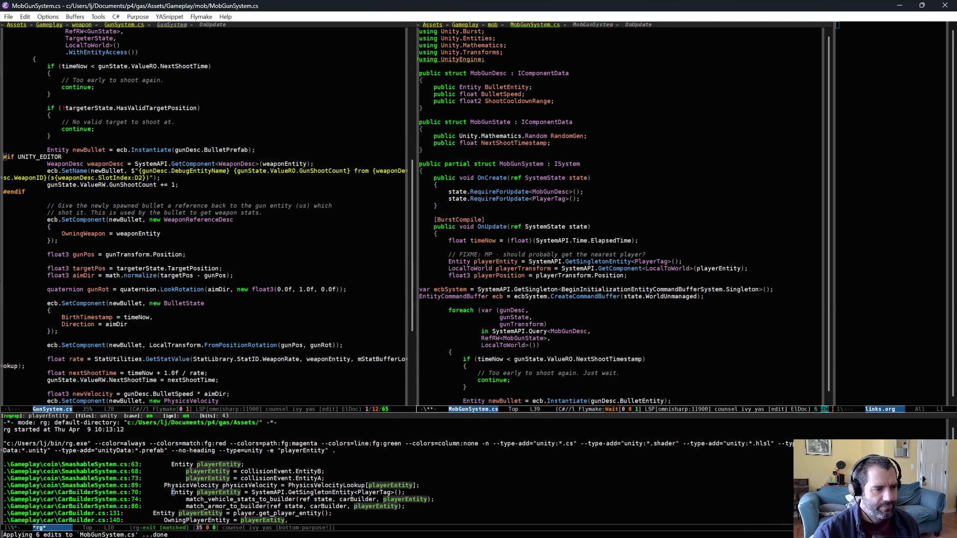
{"action": "key", "text": "ctrl+a"}
{"action": "key", "text": "Tab"}
{"action": "key", "text": "ctrl+n"}
{"action": "key", "text": "Tab"}
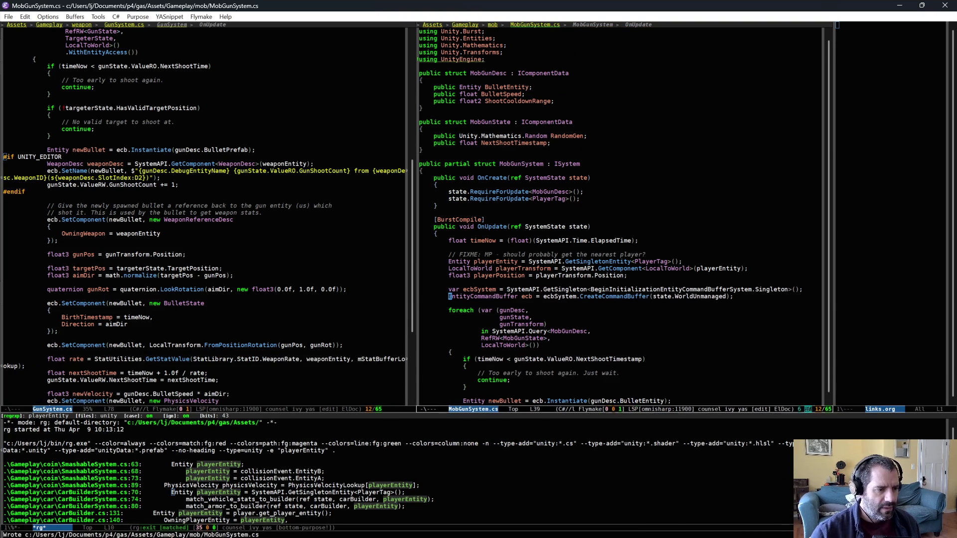
{"action": "scroll", "coordinate": [552, 383], "scroll_direction": "down", "scroll_amount": 1}
{"action": "left_click", "coordinate": [554, 380]}
{"action": "left_click", "coordinate": [554, 376]}
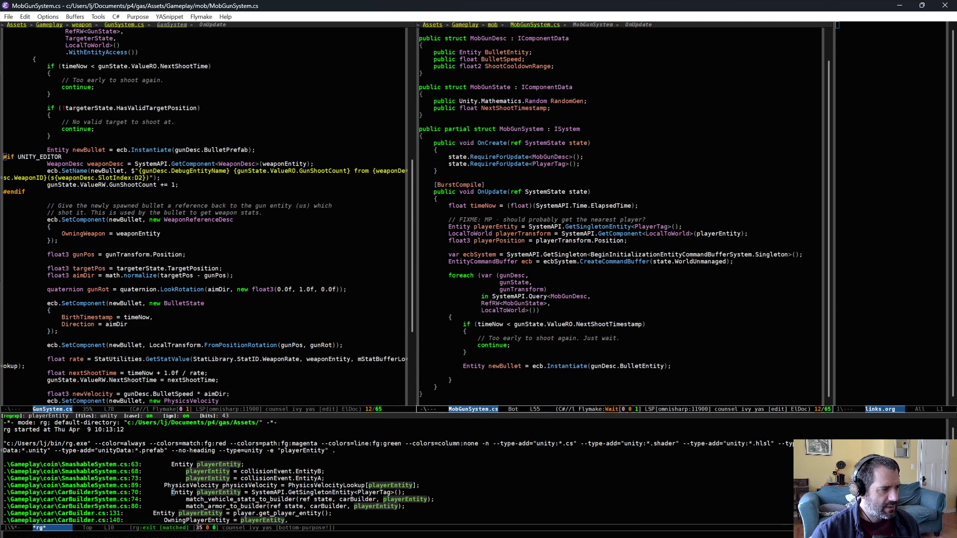
{"action": "scroll", "coordinate": [560, 364], "scroll_direction": "down", "scroll_amount": 1}
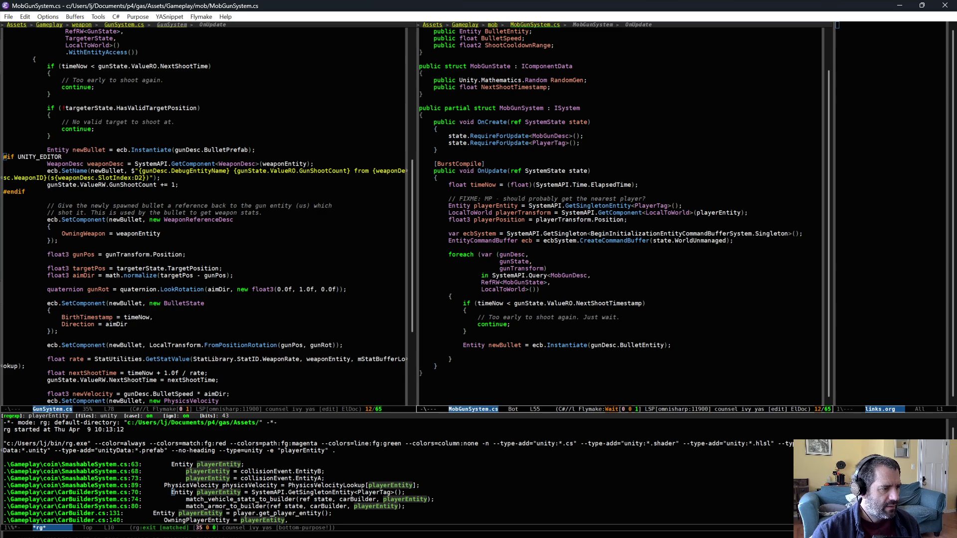
Copy GunSystem's SetComponent LocalTransform line below newBullet and change it to FromPosition without rotation.
{"action": "triple_click", "coordinate": [199, 345]}
{"action": "left_click", "coordinate": [499, 351]}
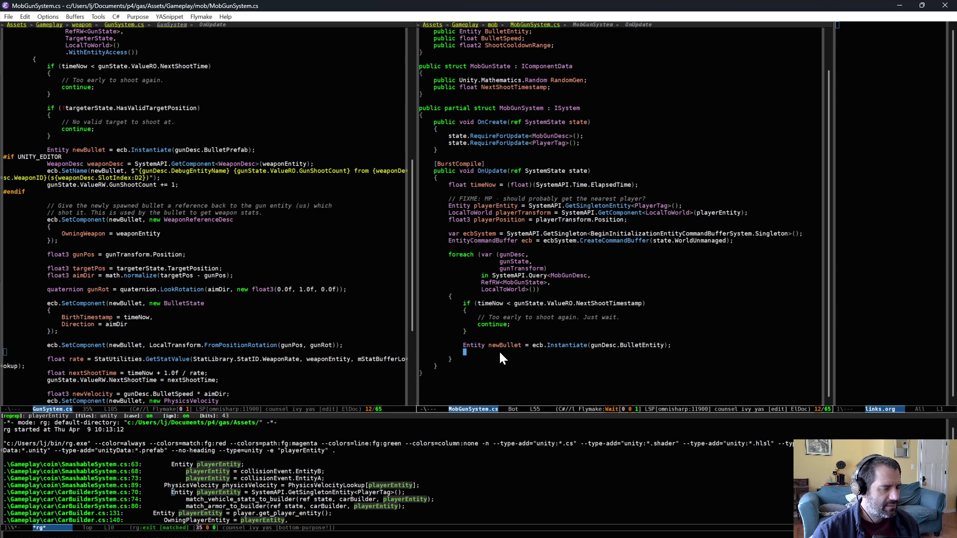
{"action": "key", "text": "ctrl+y"}
{"action": "key", "text": "BackSpace"}
{"action": "key", "text": "Left"}
{"action": "key", "text": "Left"}
{"action": "key", "text": "Left"}
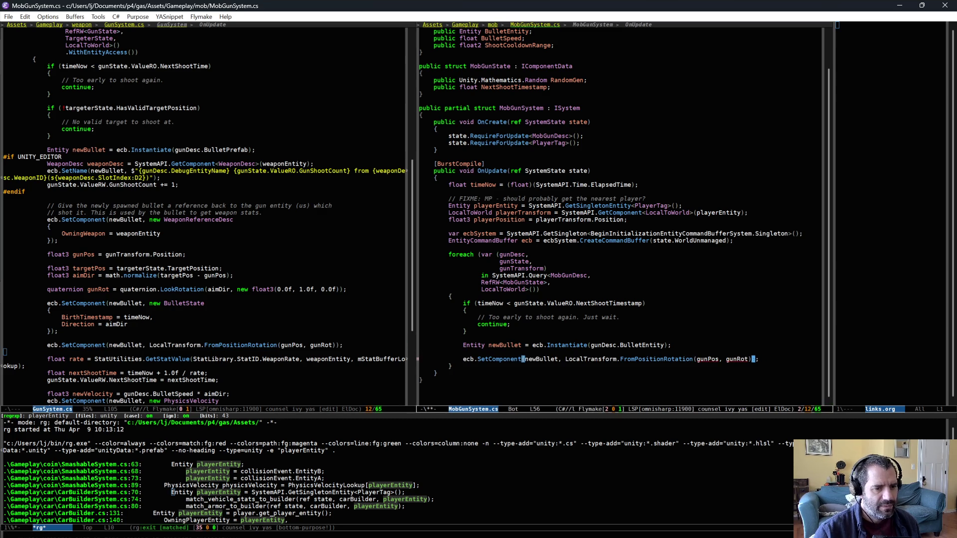
{"action": "key", "text": "ctrl+BackSpace"}
{"action": "key", "text": "BackSpace"}
{"action": "key", "text": "BackSpace"}
{"action": "key", "text": "Left"}
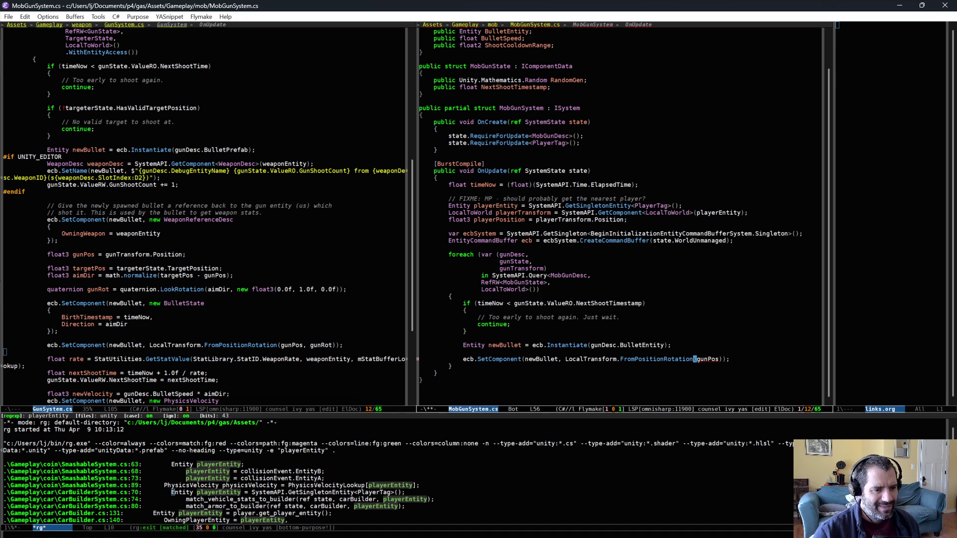
{"action": "key", "text": "ctrl+BackSpace"}
{"action": "key", "text": "Up"}
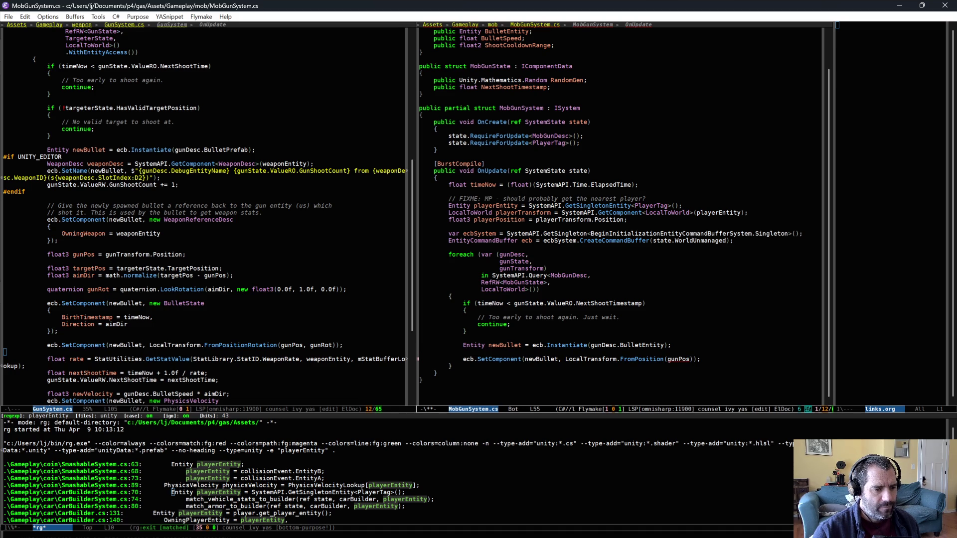
Add 'float3 bulletPosition = gunTransform.Position;' and pass bulletPosition to FromPosition.
{"action": "key", "text": "Return"}
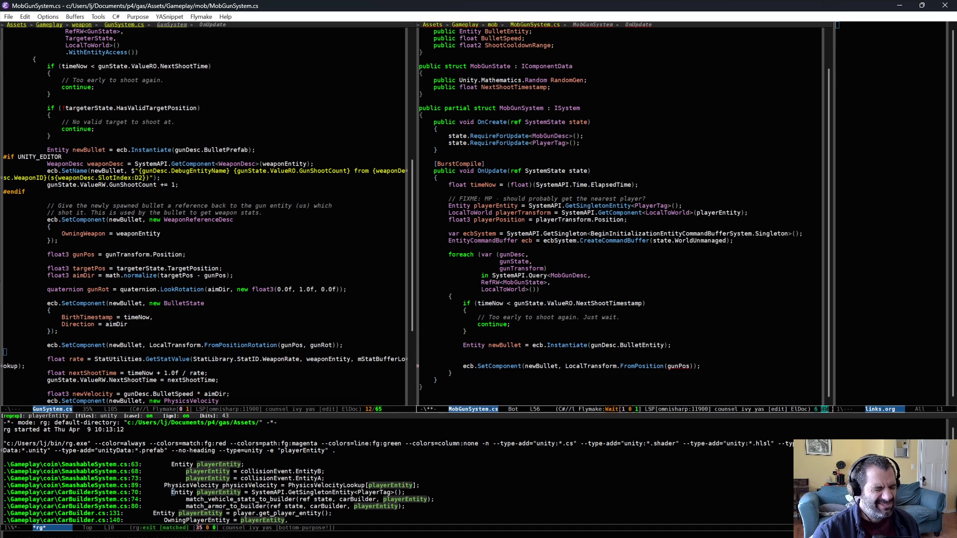
{"action": "type", "text": "float3 "}
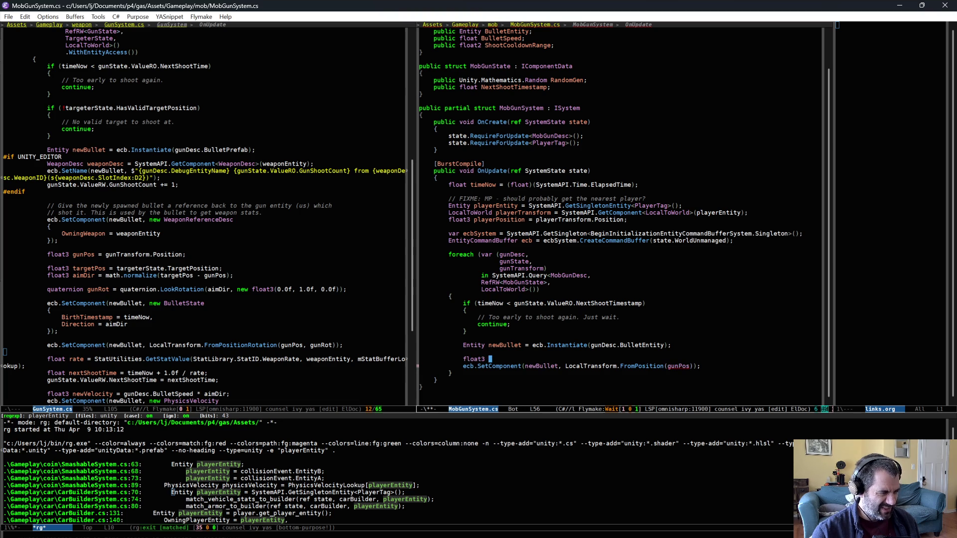
{"action": "type", "text": "bulletPosition = "}
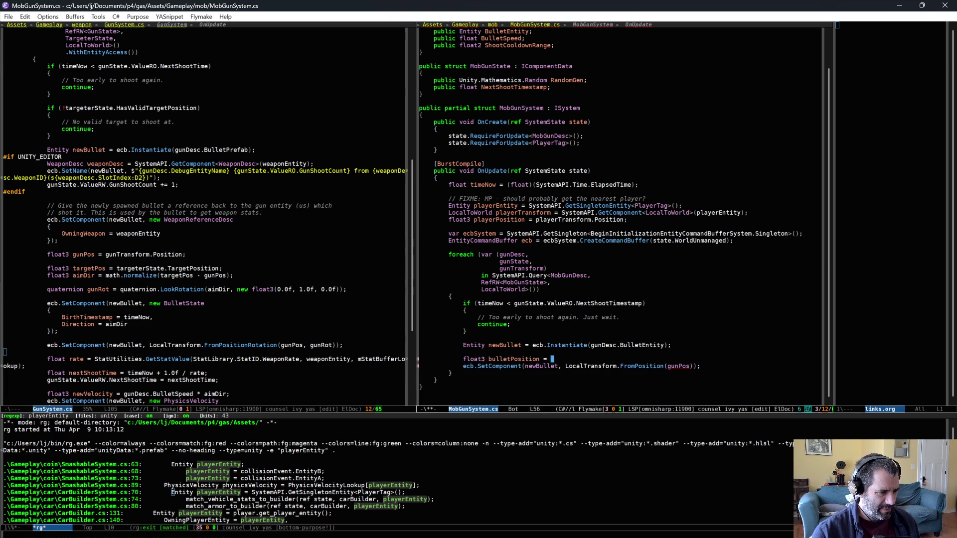
{"action": "type", "text": "gunState"}
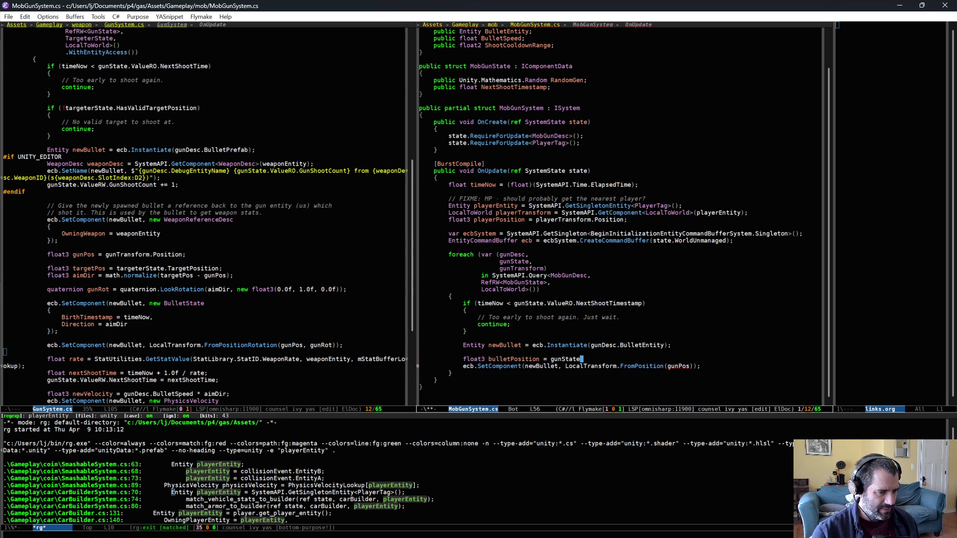
{"action": "key", "text": "BackSpace"}
{"action": "key", "text": "BackSpace"}
{"action": "key", "text": "BackSpace"}
{"action": "key", "text": "BackSpace"}
{"action": "key", "text": "BackSpace"}
{"action": "type", "text": "Transform.Po"}
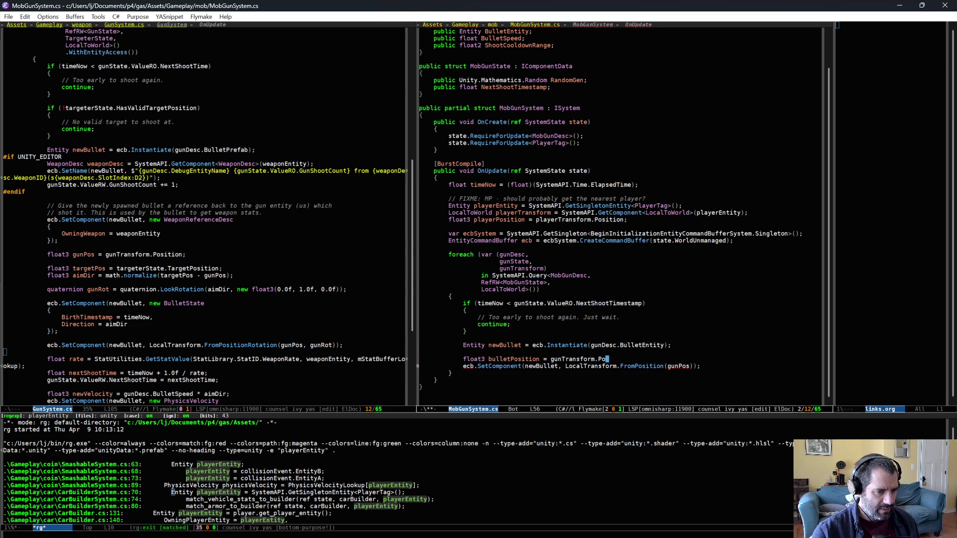
{"action": "type", "text": "sition;"}
{"action": "left_click", "coordinate": [690, 366]}
{"action": "key", "text": "BackSpace"}
{"action": "key", "text": "BackSpace"}
{"action": "key", "text": "BackSpace"}
{"action": "type", "text": "bul"}
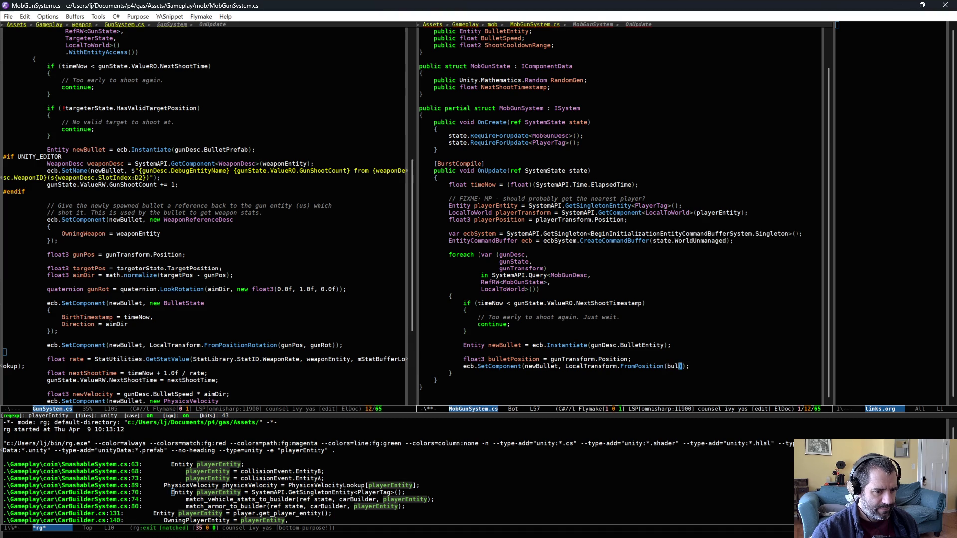
{"action": "key", "text": "Tab"}
Save MobGunSystem.cs and switch to the Unity editor.
{"action": "key", "text": "ctrl+x"}
{"action": "key", "text": "ctrl+s"}
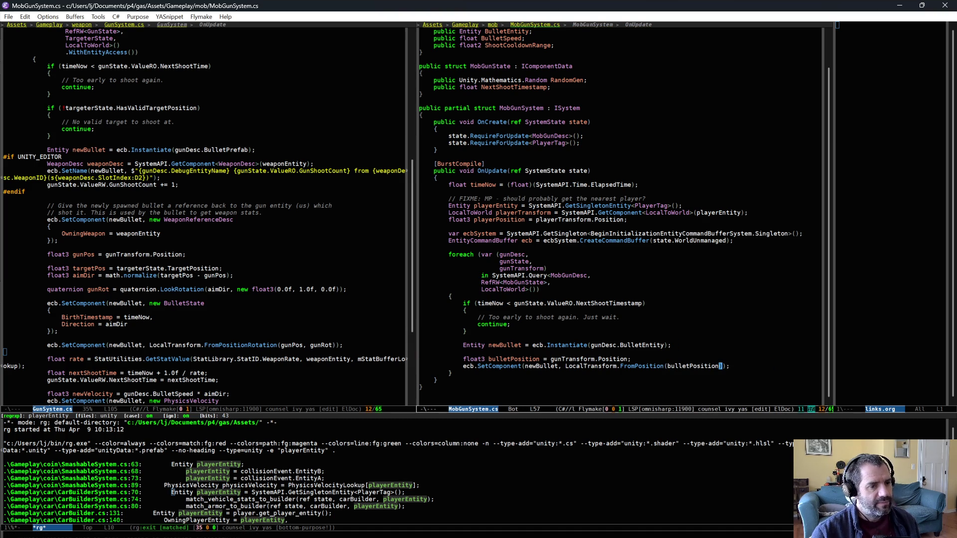
{"action": "key", "text": "End"}
{"action": "key", "text": "Return"}
{"action": "key", "text": "Return"}
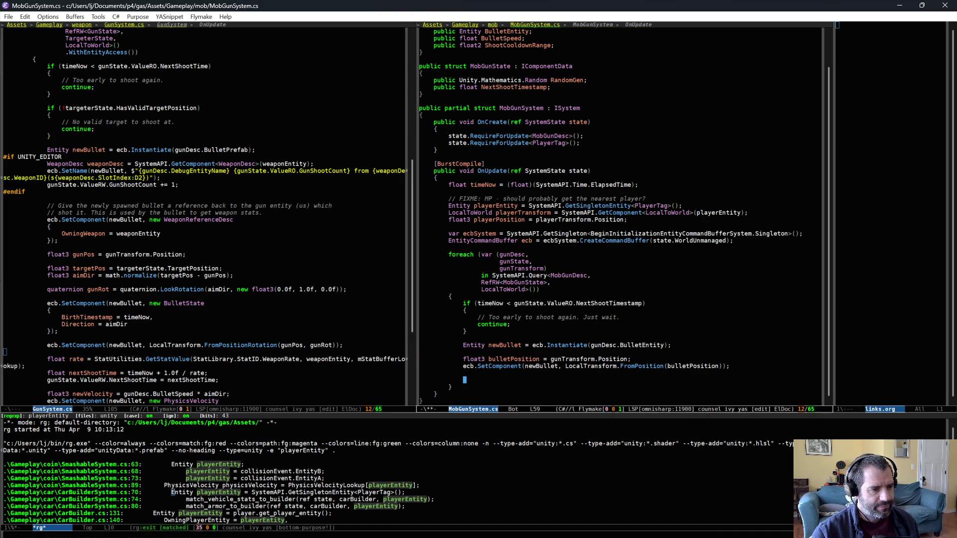
{"action": "key", "text": "alt+Tab"}
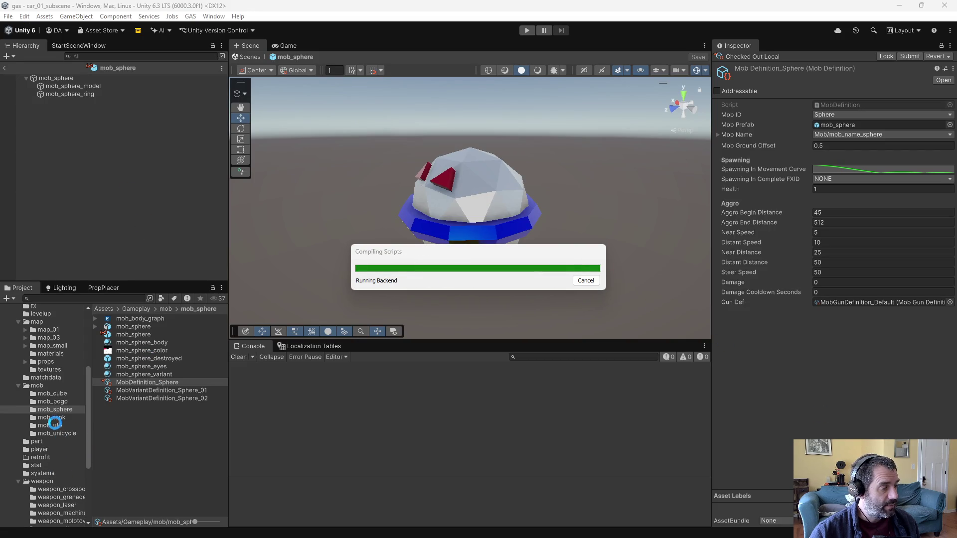
Open the hostile_bullet prefab from the mob folder and add a Rigidbody component.
{"action": "left_click", "coordinate": [40, 387]}
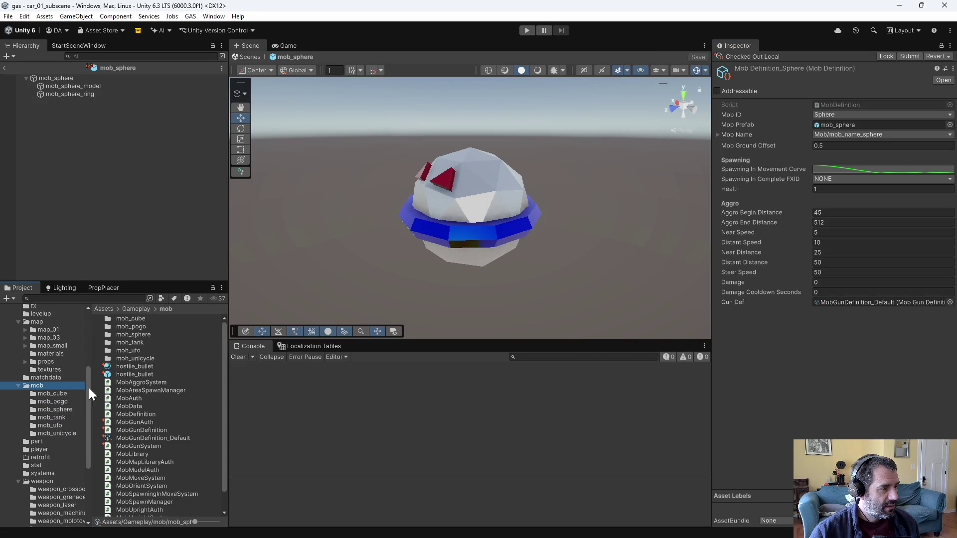
{"action": "left_click", "coordinate": [135, 375]}
{"action": "double_click", "coordinate": [134, 373]}
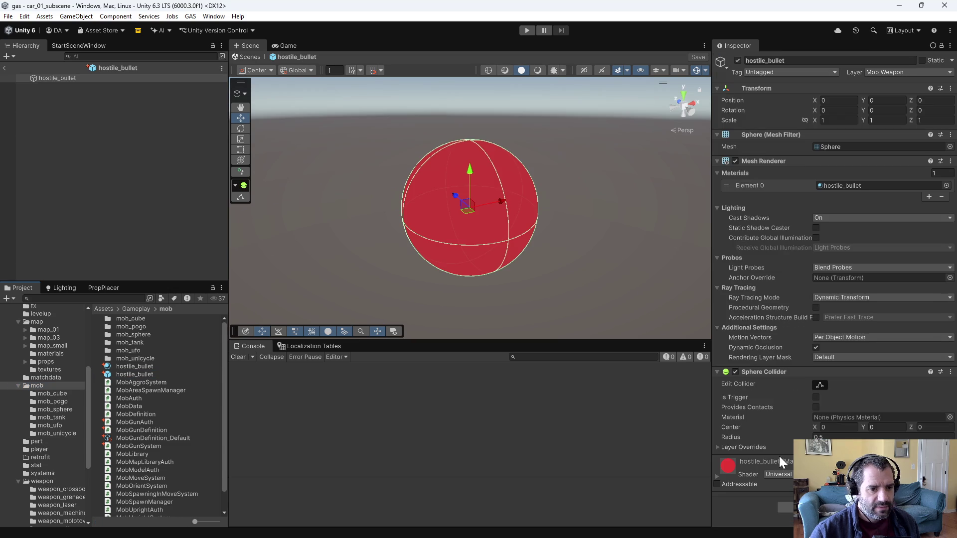
{"action": "left_click", "coordinate": [785, 508]}
{"action": "type", "text": "mobgun"}
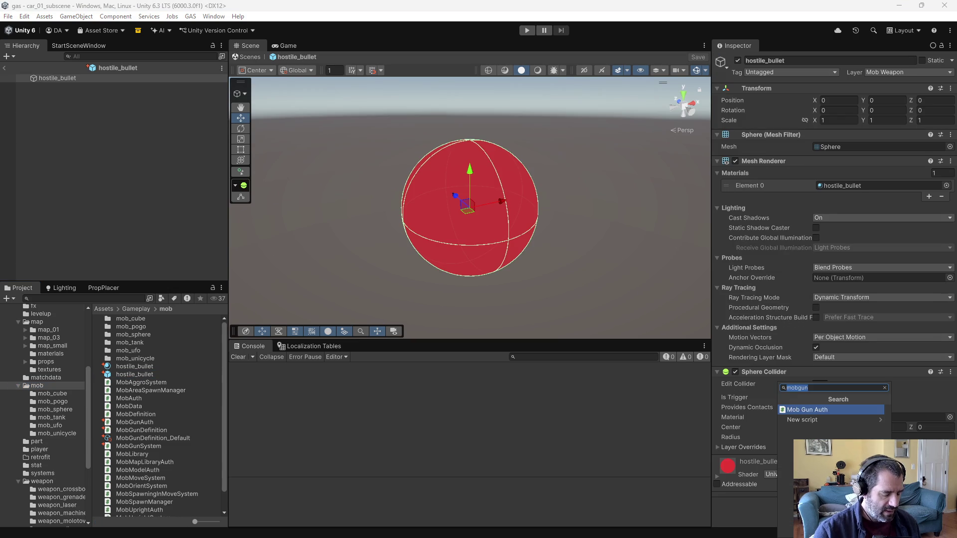
{"action": "type", "text": "prigi"}
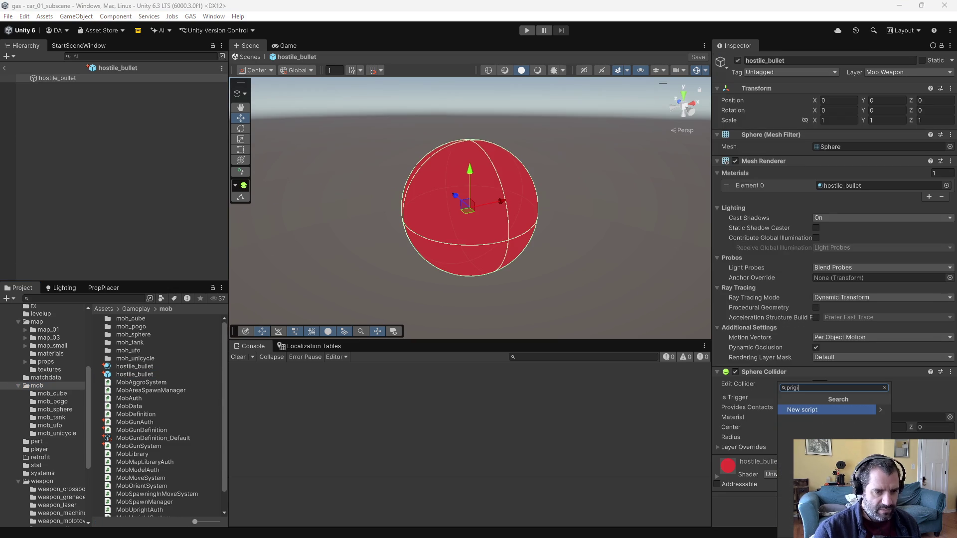
{"action": "key", "text": "BackSpace"}
{"action": "key", "text": "BackSpace"}
{"action": "key", "text": "BackSpace"}
{"action": "type", "text": "rigid"}
{"action": "key", "text": "Return"}
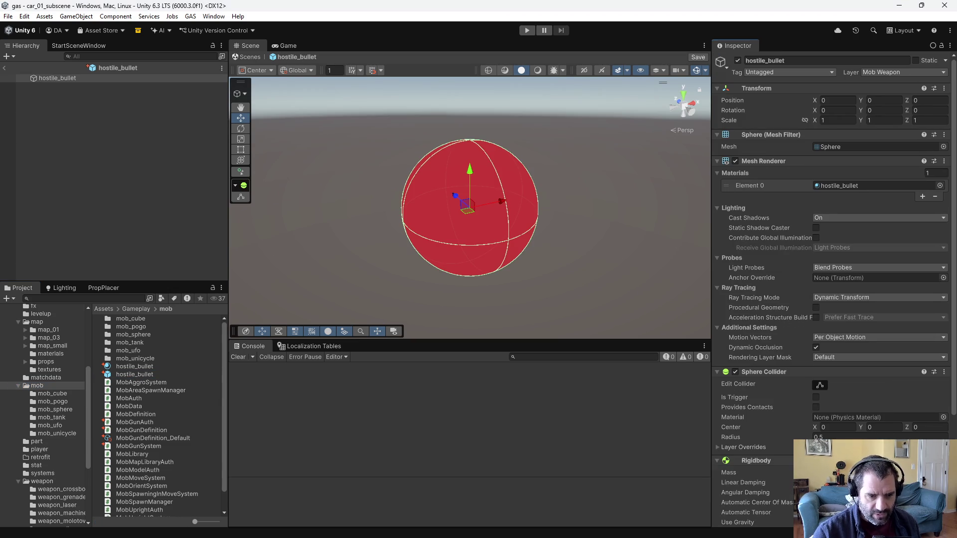
Set Rigidbody Interpolate to Interpolate, tick Sphere Collider Is Trigger, and save the prefab.
{"action": "scroll", "coordinate": [797, 379], "scroll_direction": "down", "scroll_amount": 3}
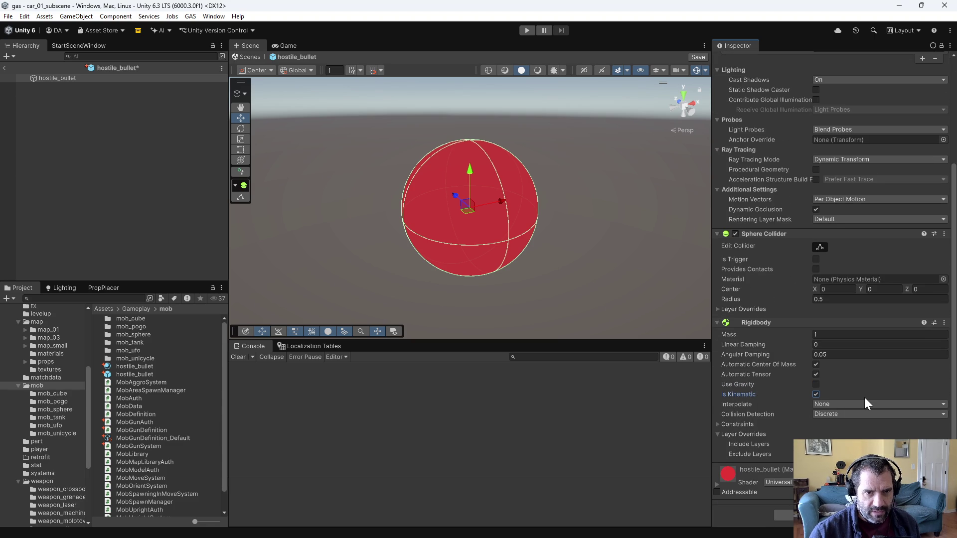
{"action": "scroll", "coordinate": [864, 397], "scroll_direction": "up", "scroll_amount": 3}
{"action": "scroll", "coordinate": [859, 392], "scroll_direction": "down", "scroll_amount": 3}
{"action": "left_click", "coordinate": [837, 403]}
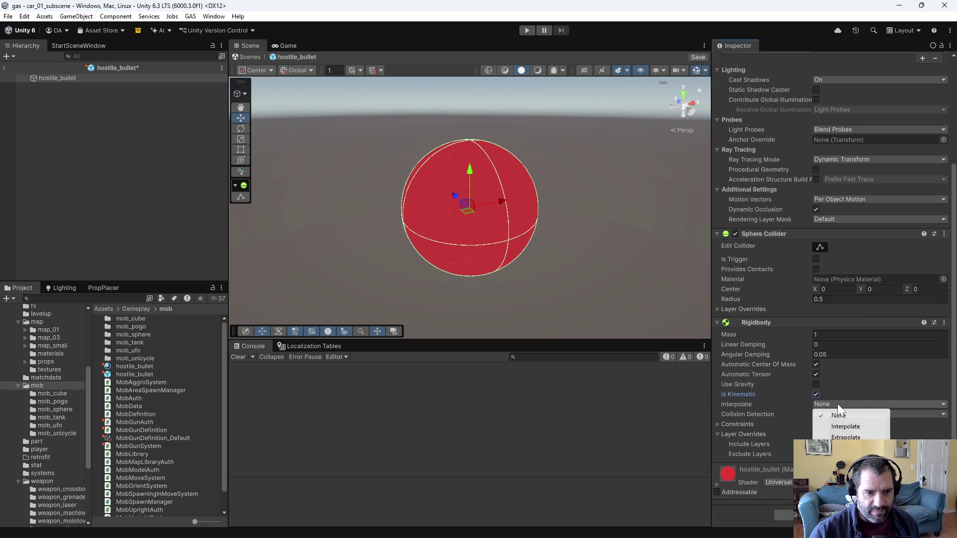
{"action": "left_click", "coordinate": [847, 425]}
{"action": "key", "text": "ctrl+s"}
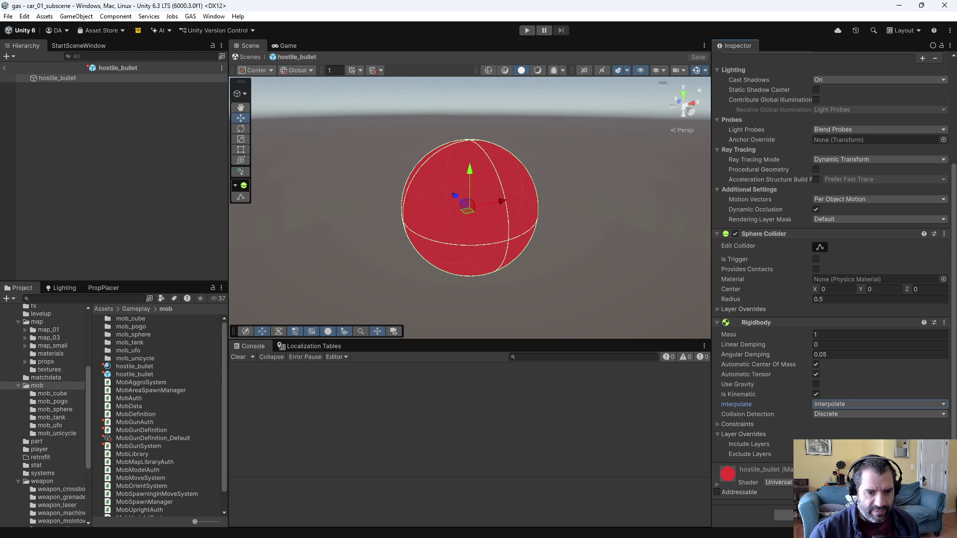
{"action": "left_click", "coordinate": [815, 259]}
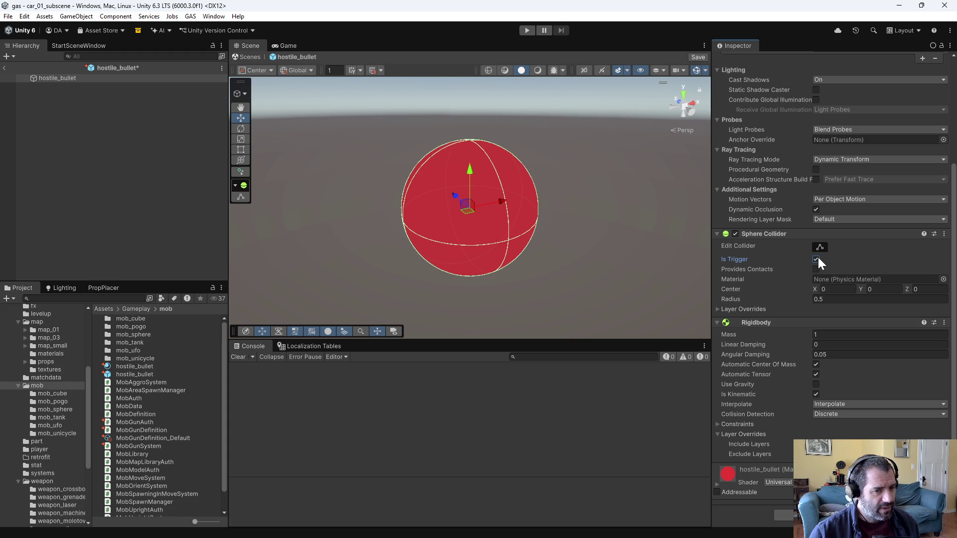
{"action": "key", "text": "ctrl+s"}
Open PlayerDamageSystem.cs in the left Emacs window with find-file.
{"action": "key", "text": "alt+Tab"}
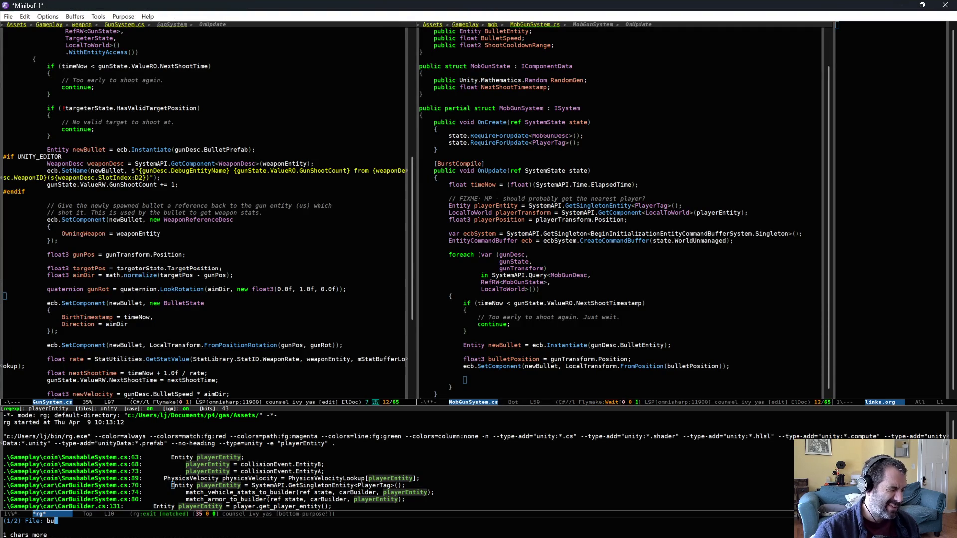
{"action": "type", "text": "playerdam"}
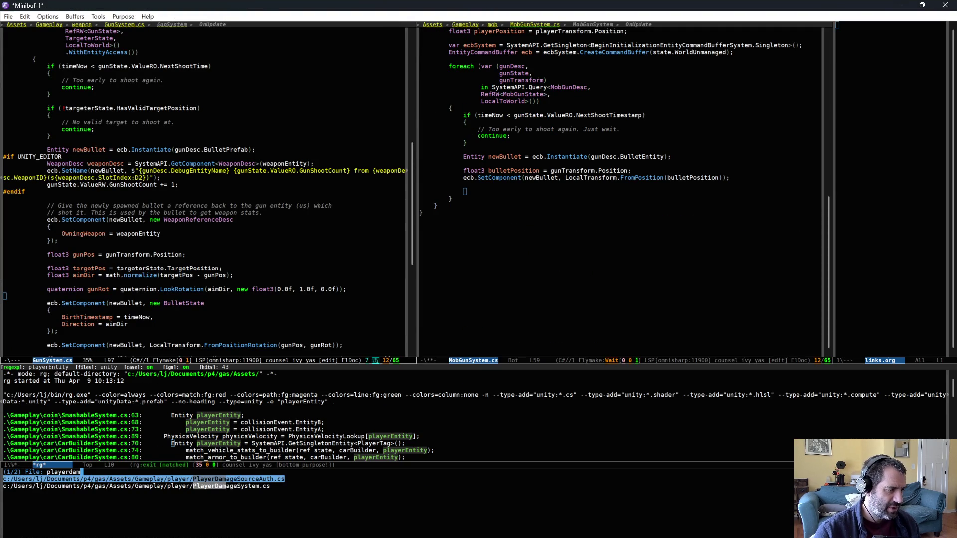
{"action": "key", "text": "Down"}
{"action": "key", "text": "Return"}
{"action": "scroll", "coordinate": [229, 295], "scroll_direction": "up", "scroll_amount": 8}
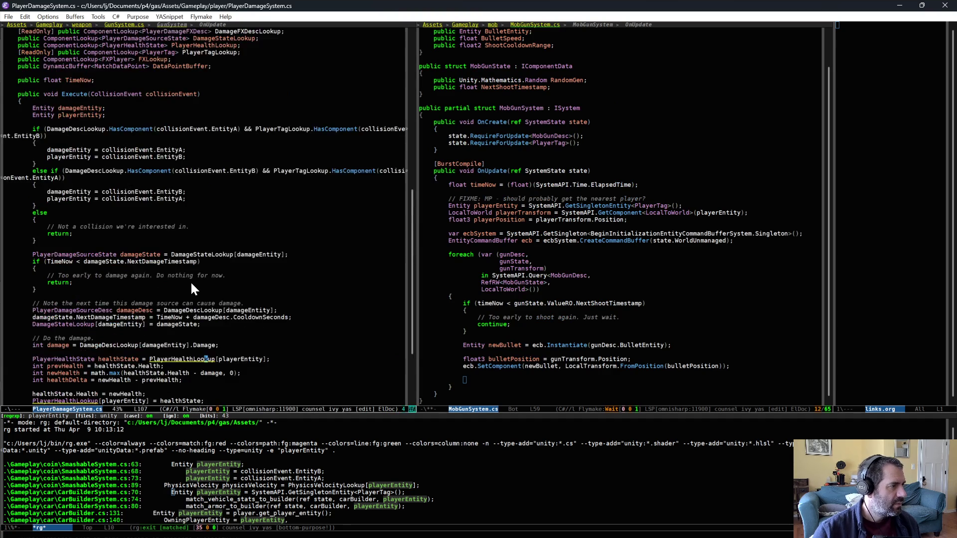
{"action": "key", "text": "alt+Tab"}
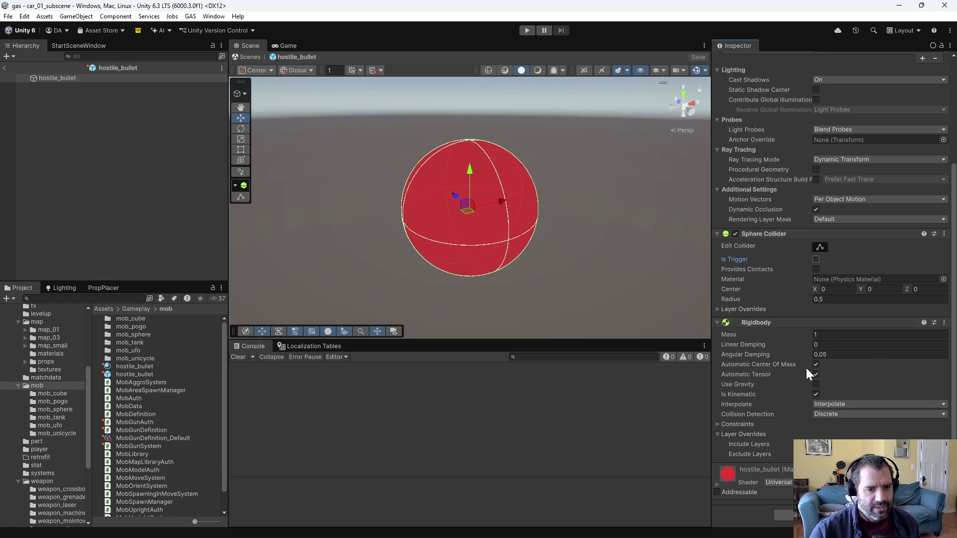
{"action": "key", "text": "alt+Tab"}
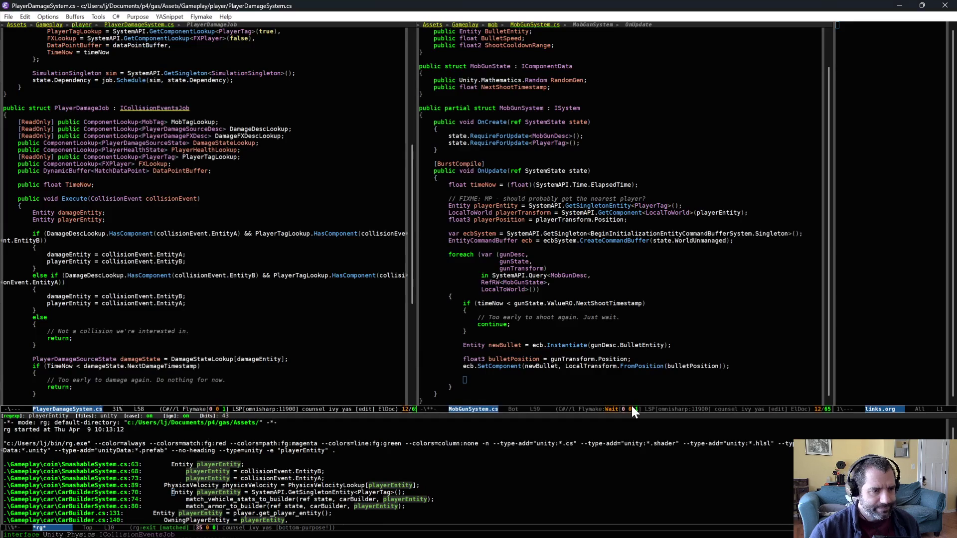
Show GunSystem.cs in the left window and copy its BulletState SetComponent block.
{"action": "left_click", "coordinate": [596, 379]}
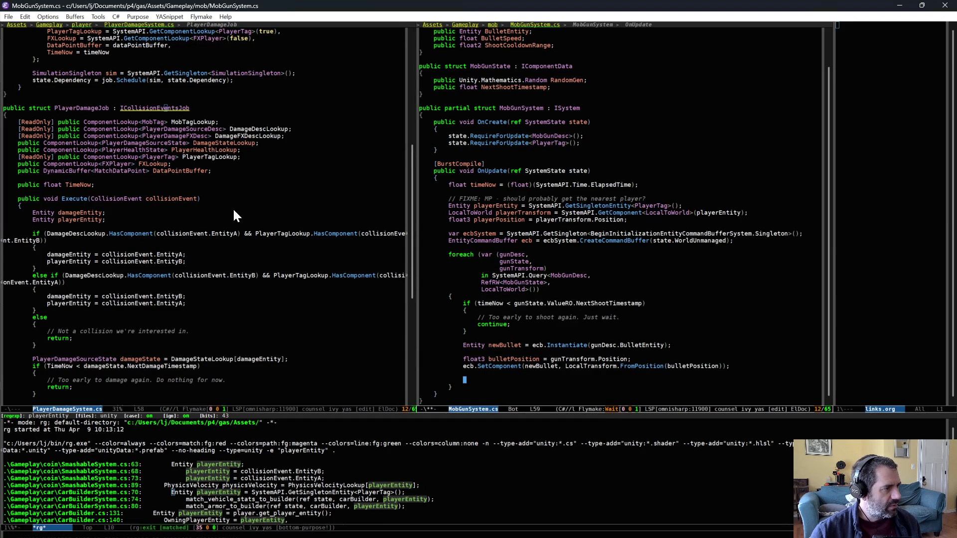
{"action": "scroll", "coordinate": [232, 220], "scroll_direction": "down", "scroll_amount": 5}
{"action": "left_click", "coordinate": [243, 304]}
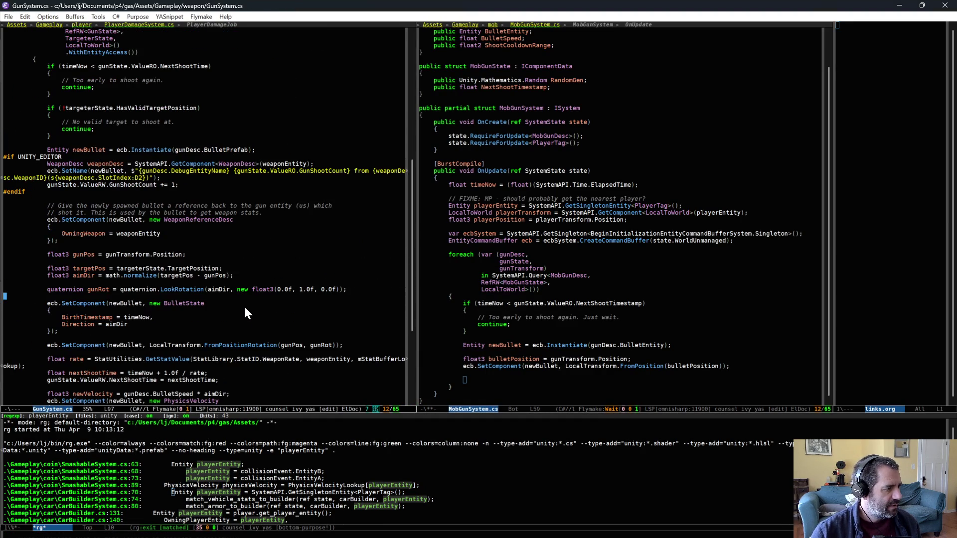
{"action": "scroll", "coordinate": [246, 307], "scroll_direction": "down", "scroll_amount": 3}
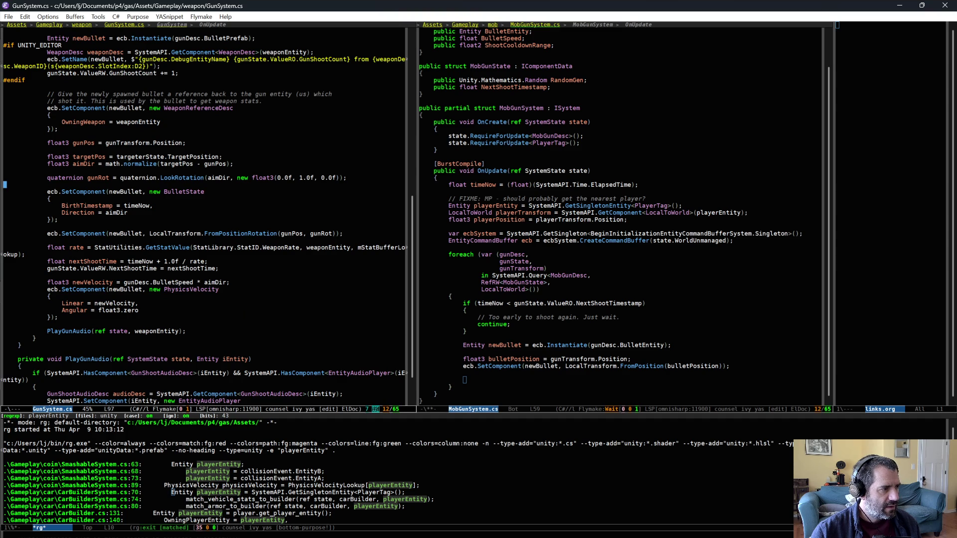
{"action": "left_click_drag", "start_coordinate": [79, 192], "coordinate": [92, 218]}
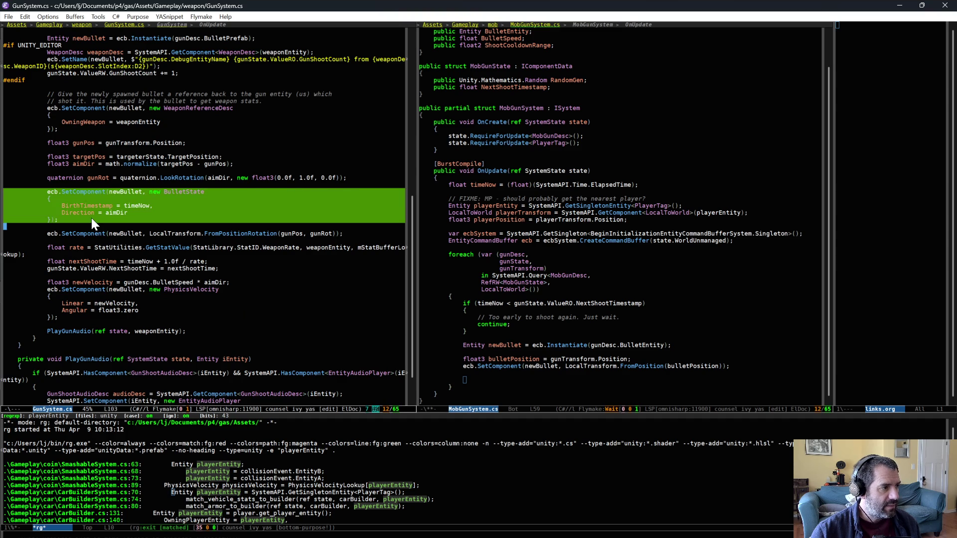
{"action": "key", "text": "alt+w"}
Yank the BulletState block into MobGunSystem.cs's bullet loop and save the file.
{"action": "left_click", "coordinate": [501, 379]}
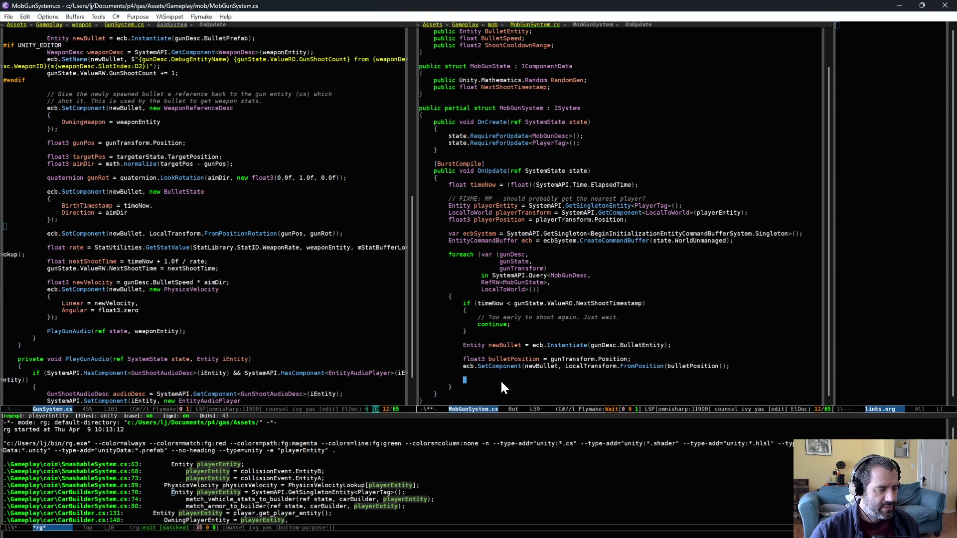
{"action": "key", "text": "ctrl+y"}
{"action": "key", "text": "alt+Tab"}
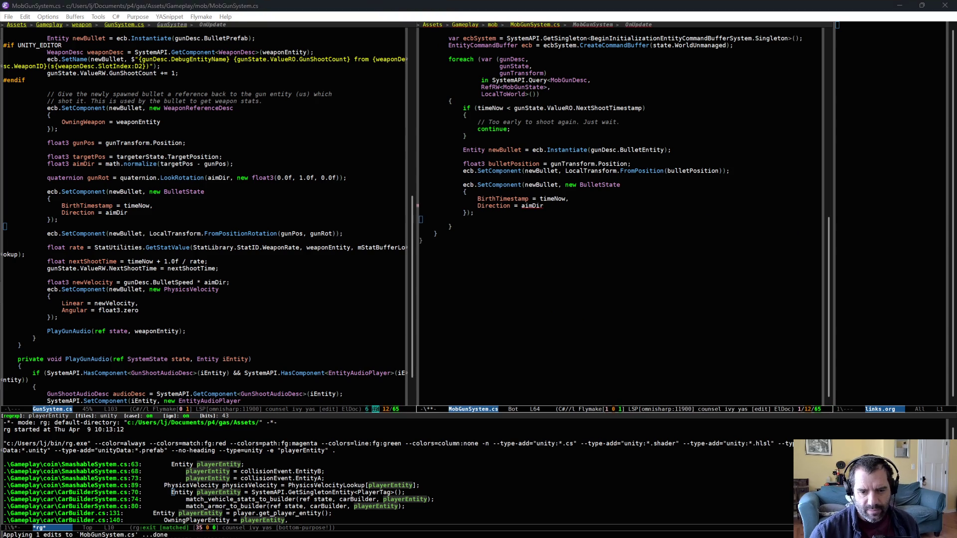
{"action": "key", "text": "alt+Tab"}
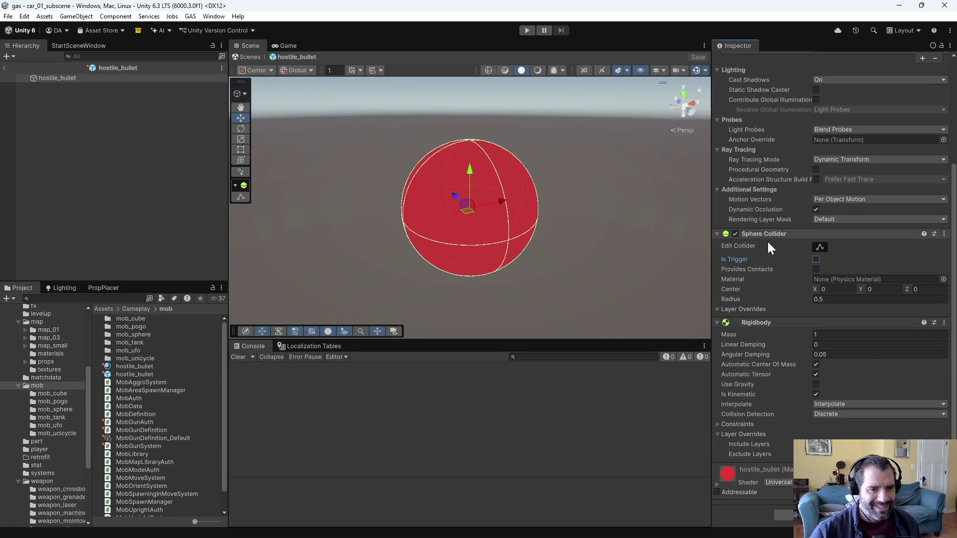
Add Bullet Auth to the hostile_bullet prefab, change its Lifespan from 2 to 10, and save.
{"action": "scroll", "coordinate": [767, 240], "scroll_direction": "up", "scroll_amount": 5}
{"action": "scroll", "coordinate": [769, 303], "scroll_direction": "down", "scroll_amount": 5}
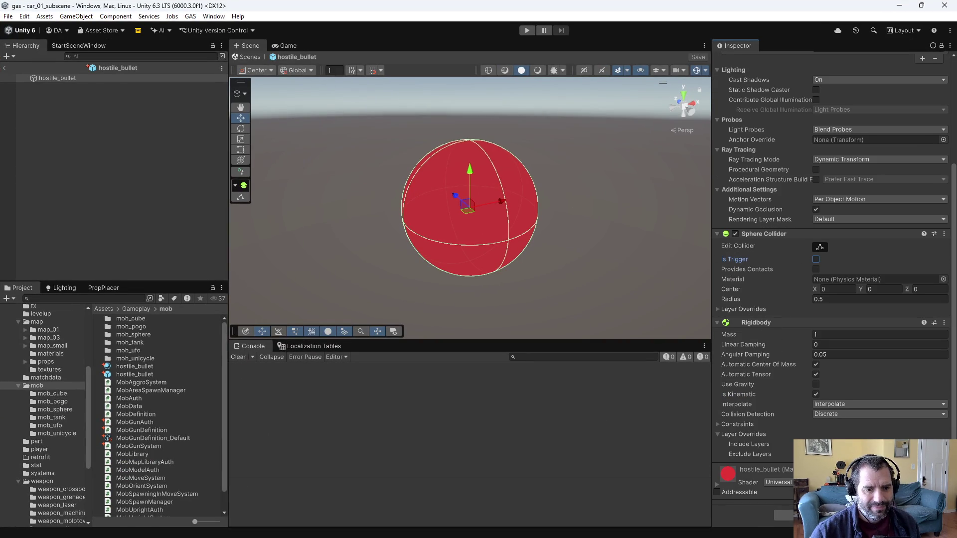
{"action": "left_click", "coordinate": [785, 515]}
{"action": "type", "text": "bull"}
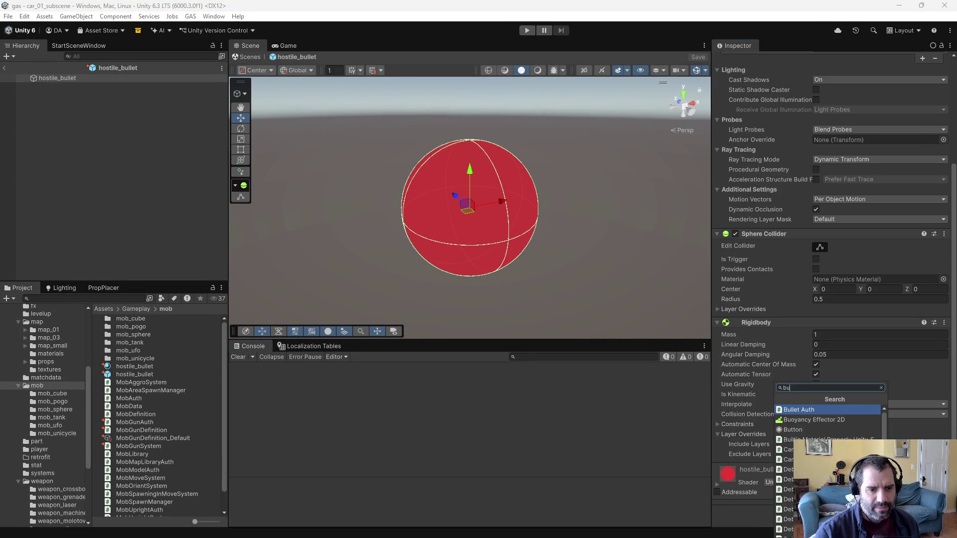
{"action": "key", "text": "Return"}
{"action": "mouse_move", "coordinate": [768, 469]}
{"action": "left_mouse_down"}
{"action": "mouse_move", "coordinate": [773, 62]}
{"action": "mouse_move", "coordinate": [770, 78]}
{"action": "left_mouse_up"}
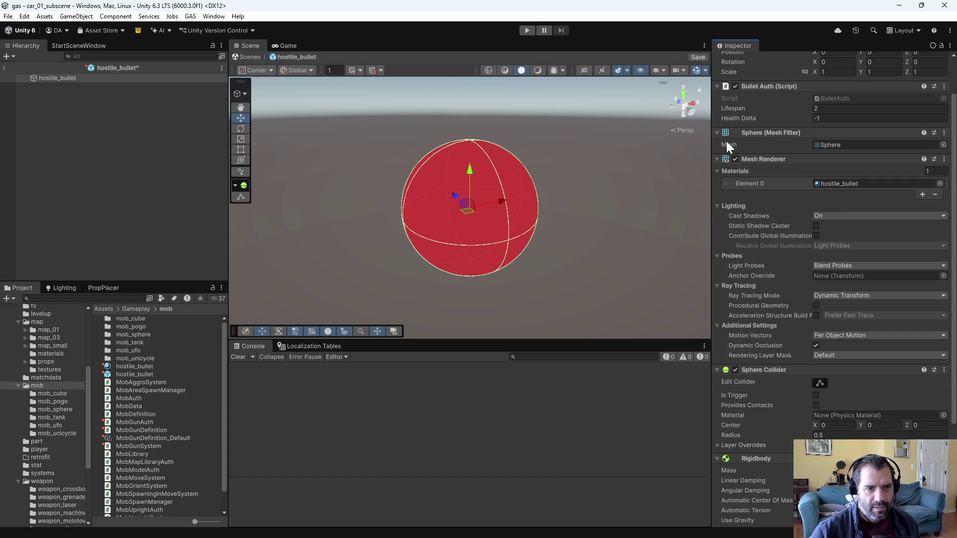
{"action": "left_click", "coordinate": [815, 108]}
{"action": "type", "text": "10"}
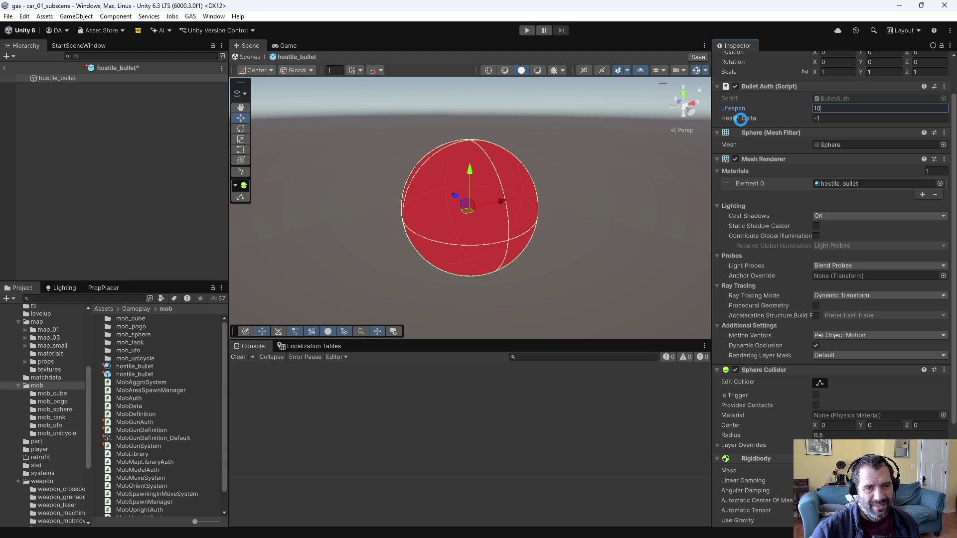
{"action": "key", "text": "ctrl+s"}
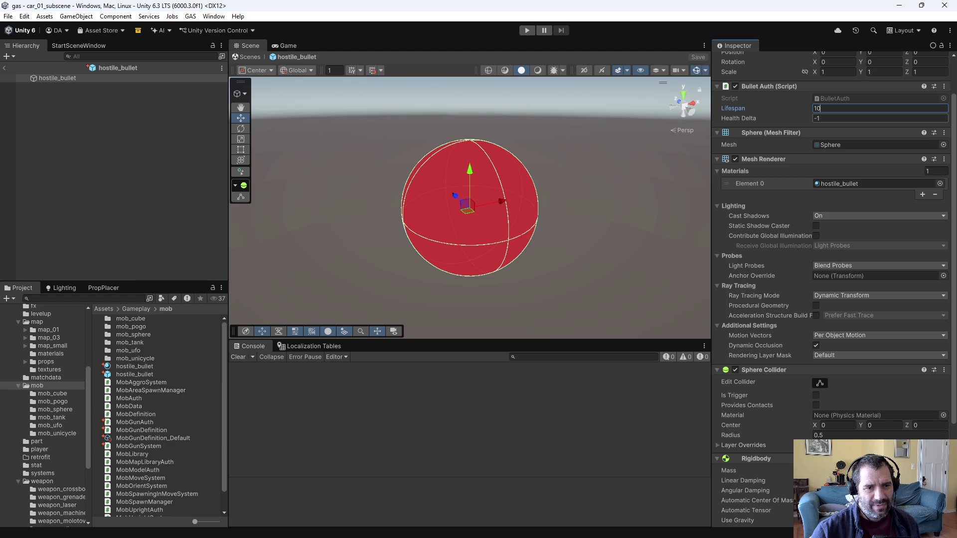
{"action": "key", "text": "alt+Tab"}
{"action": "key", "text": "alt+Tab"}
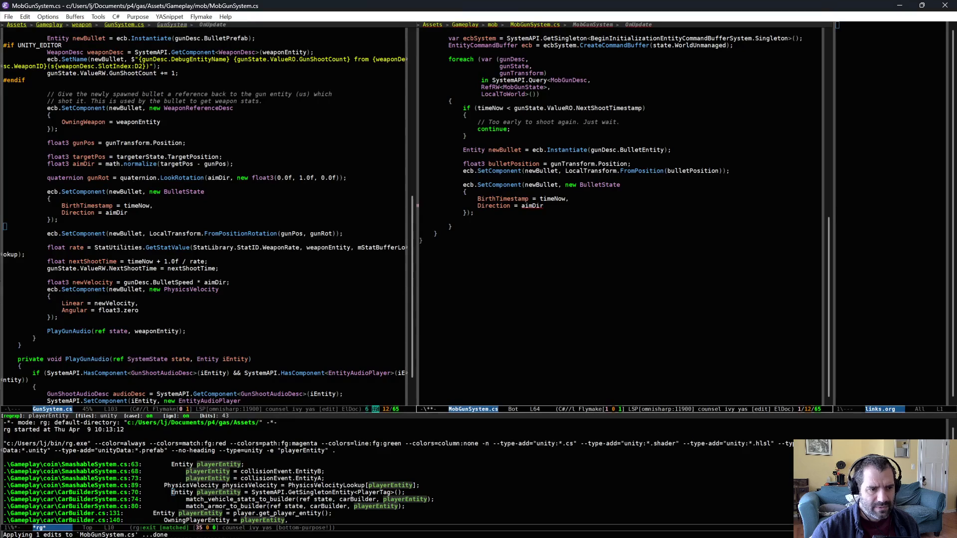
Add a float3 bulletDir line using math.normalize on the direction toward the player.
{"action": "scroll", "coordinate": [592, 197], "scroll_direction": "up", "scroll_amount": 2}
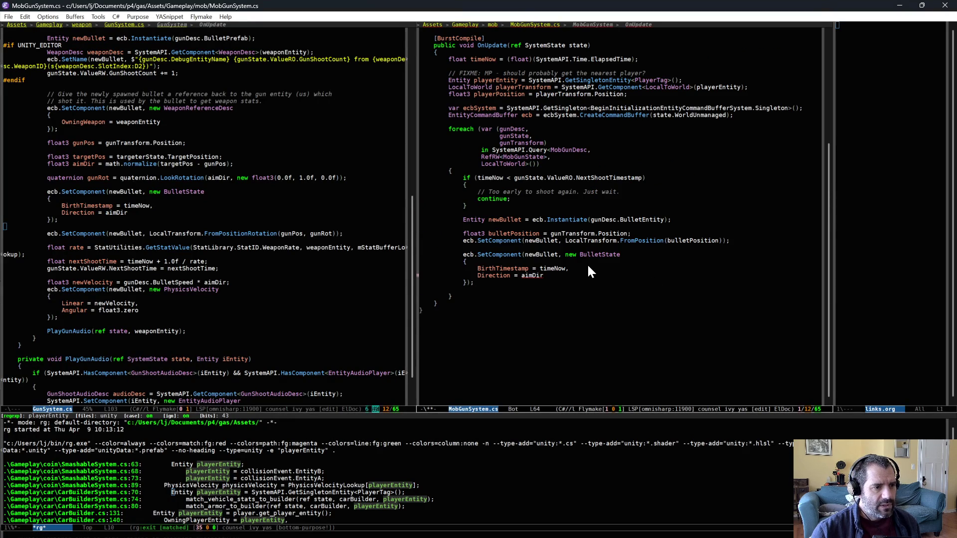
{"action": "left_click", "coordinate": [571, 275]}
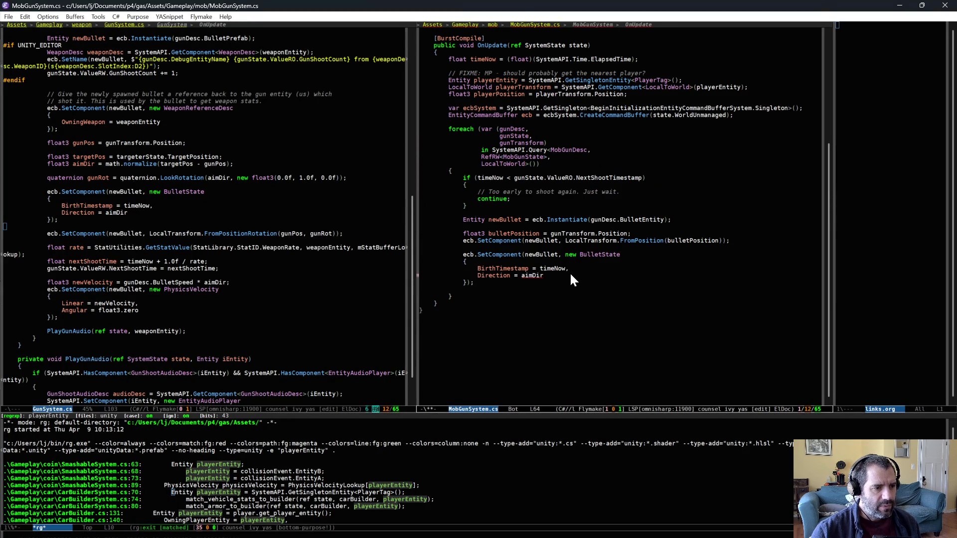
{"action": "left_click", "coordinate": [581, 246]}
{"action": "key", "text": "Return"}
{"action": "key", "text": "ctrl+o"}
{"action": "type", "text": "float3"}
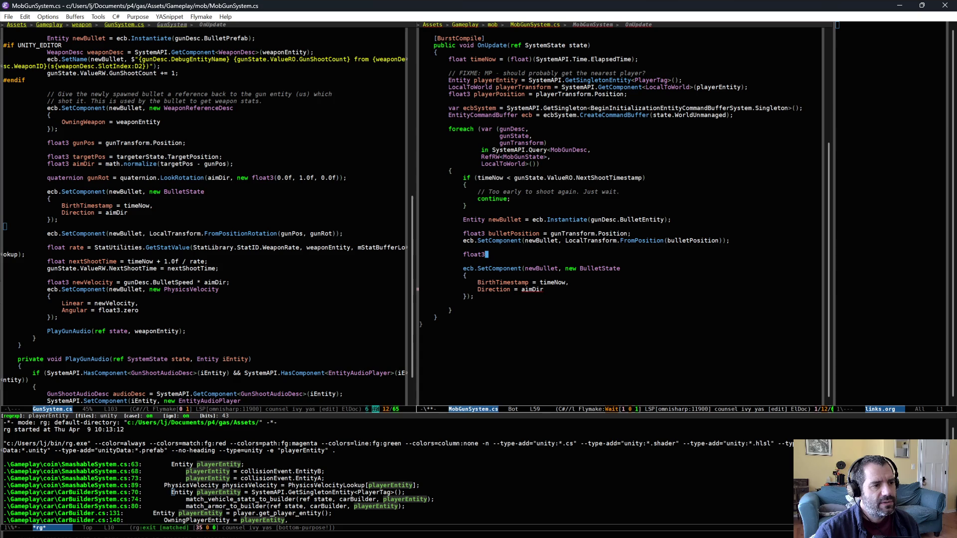
{"action": "type", "text": " aimD"}
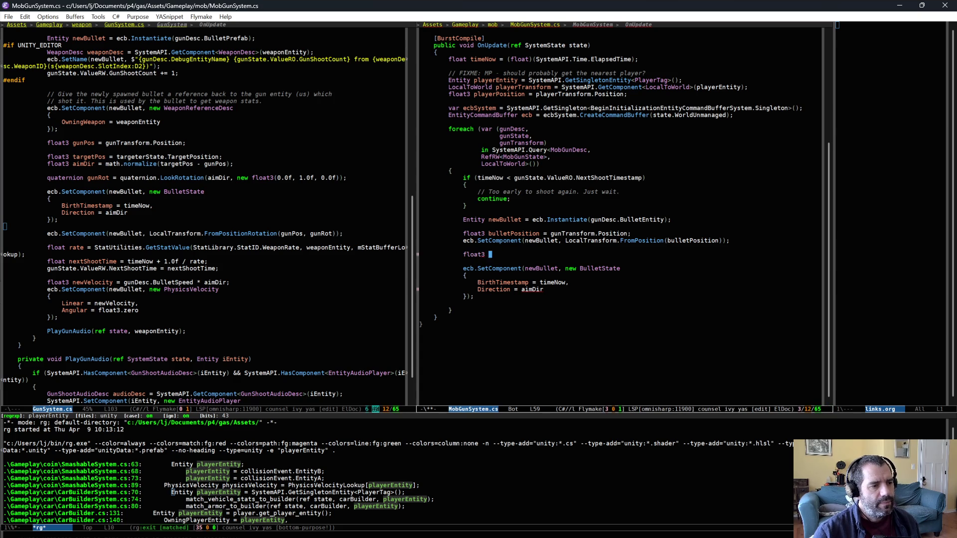
{"action": "key", "text": "BackSpace"}
{"action": "key", "text": "BackSpace"}
{"action": "key", "text": "BackSpace"}
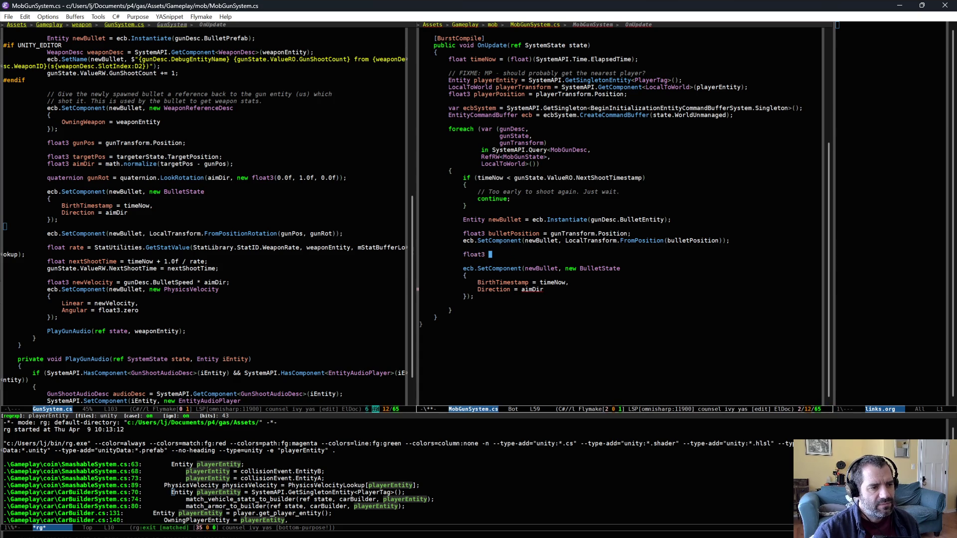
{"action": "type", "text": "bulletDir = "}
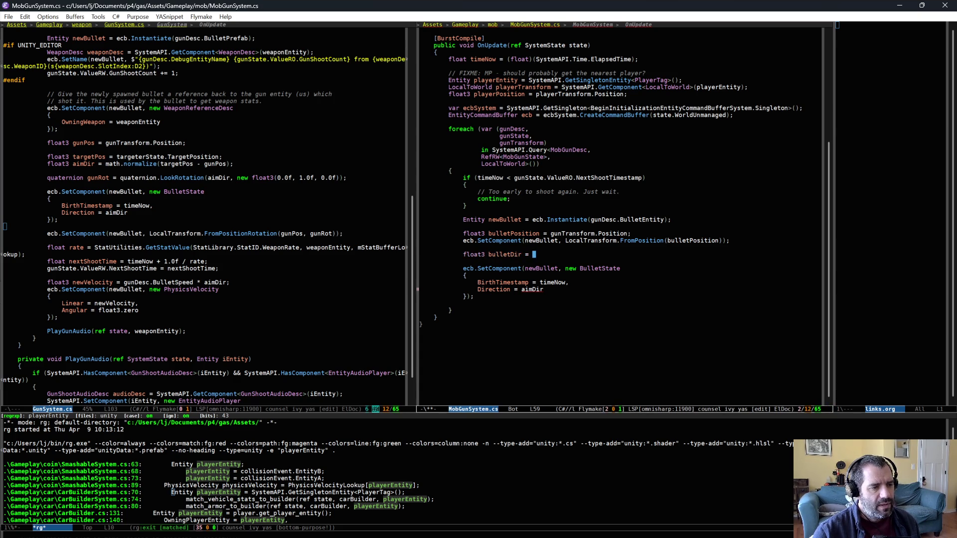
{"action": "type", "text": "playerPosition"}
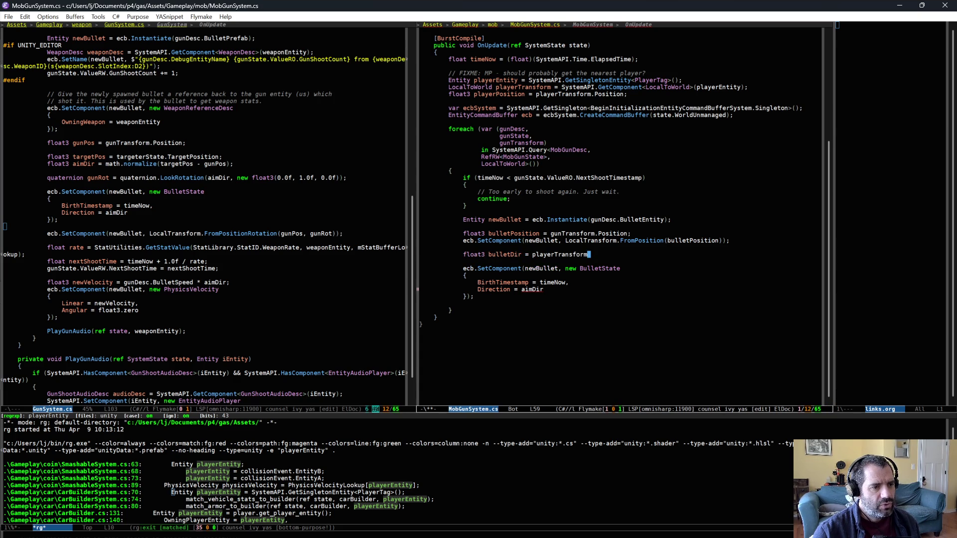
{"action": "type", "text": "n - n"}
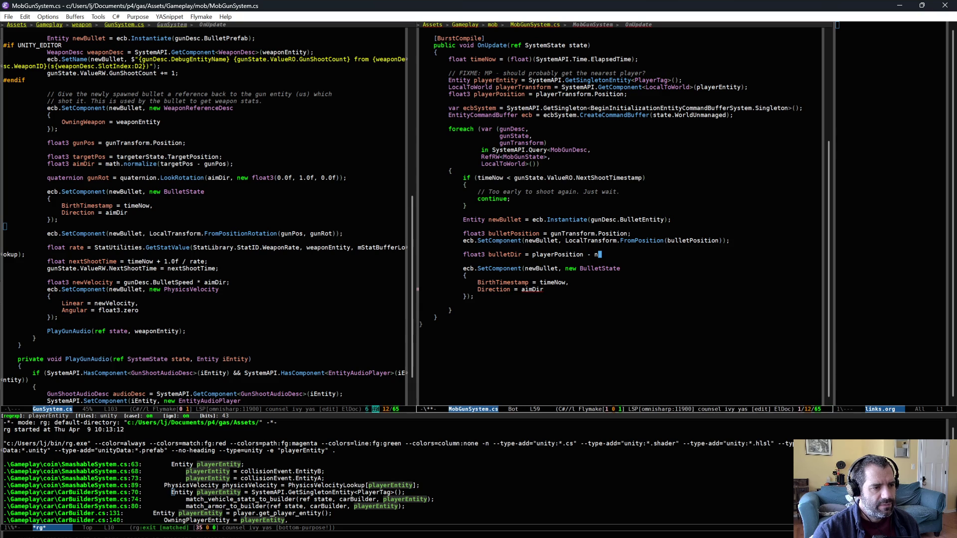
{"action": "key", "text": "BackSpace"}
{"action": "type", "text": "bulletPosition"}
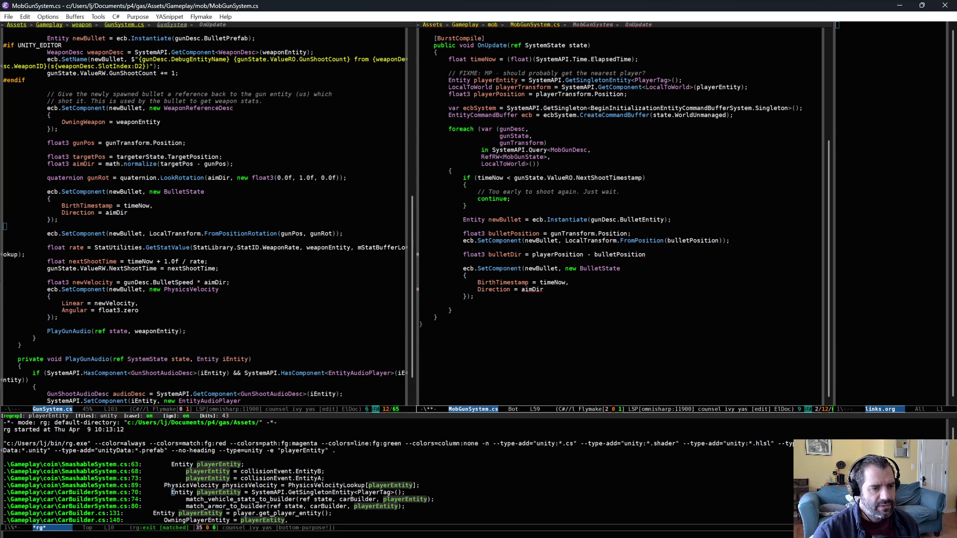
{"action": "type", "text": "("}
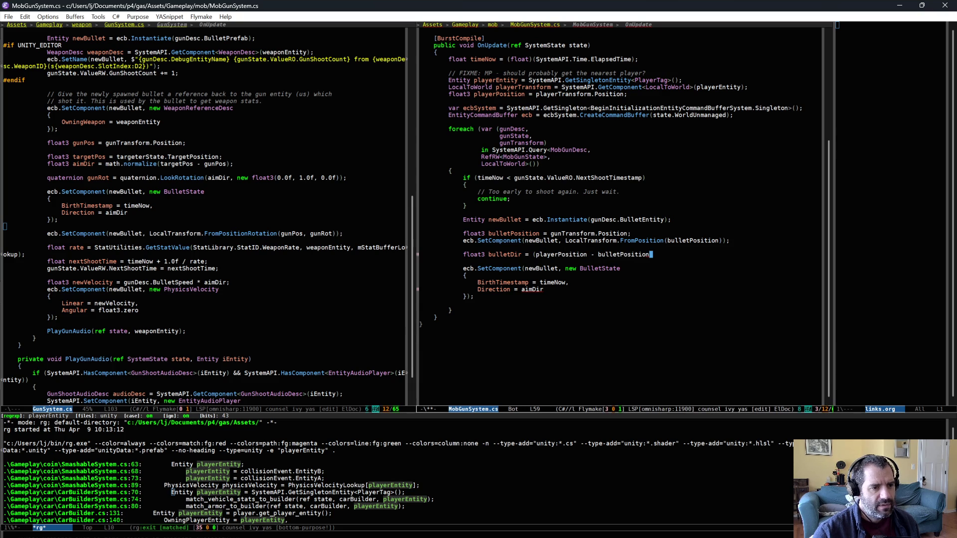
{"action": "type", "text": ")."}
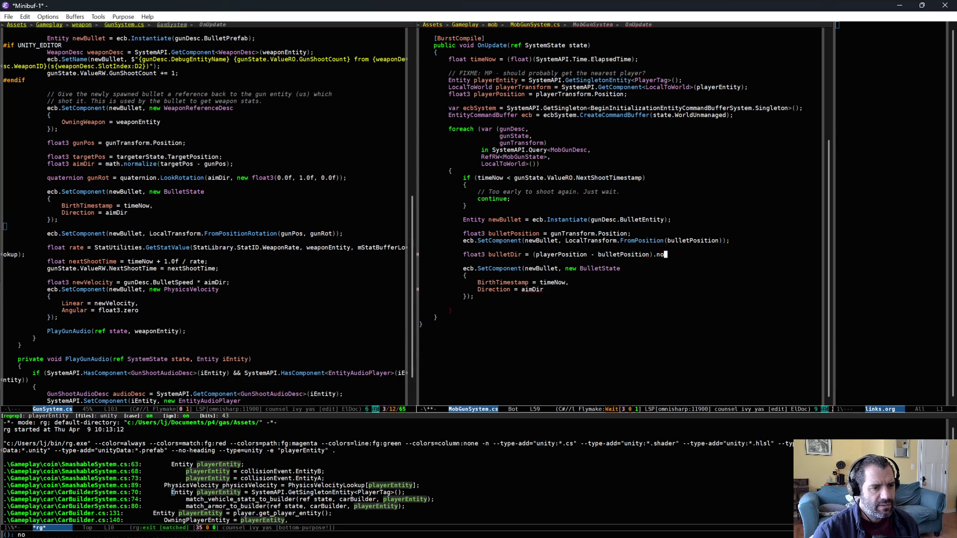
{"action": "key", "text": "Return"}
{"action": "key", "text": "ctrl+slash"}
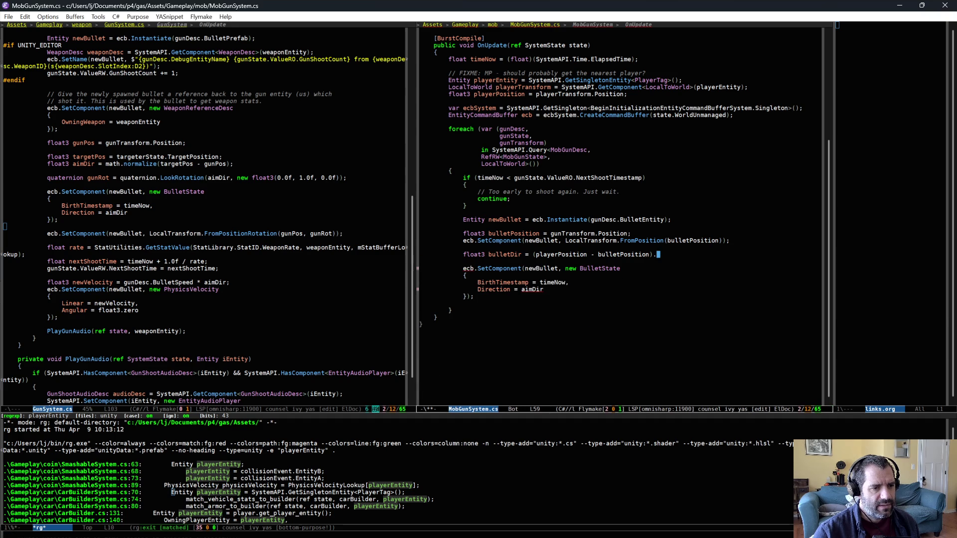
{"action": "left_click", "coordinate": [526, 254]}
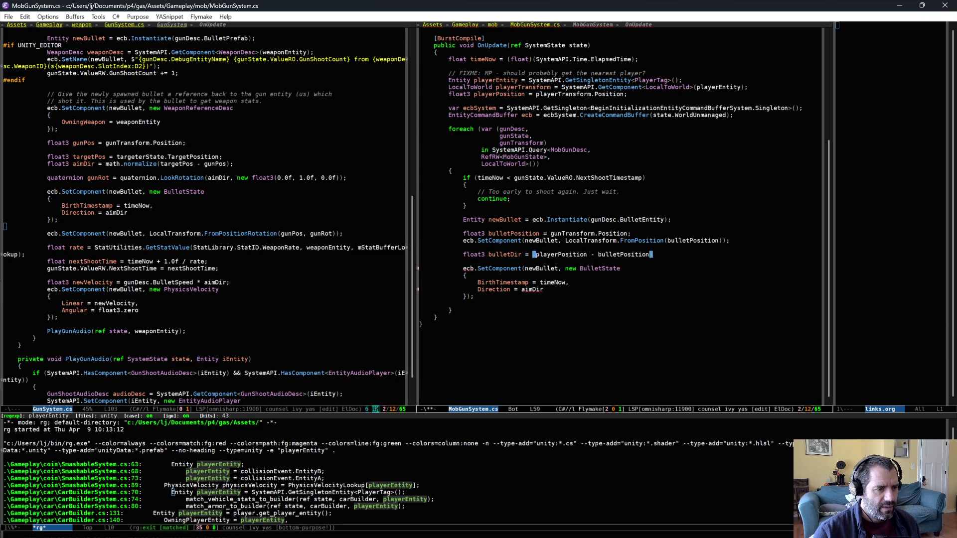
{"action": "type", "text": "math.normalize("}
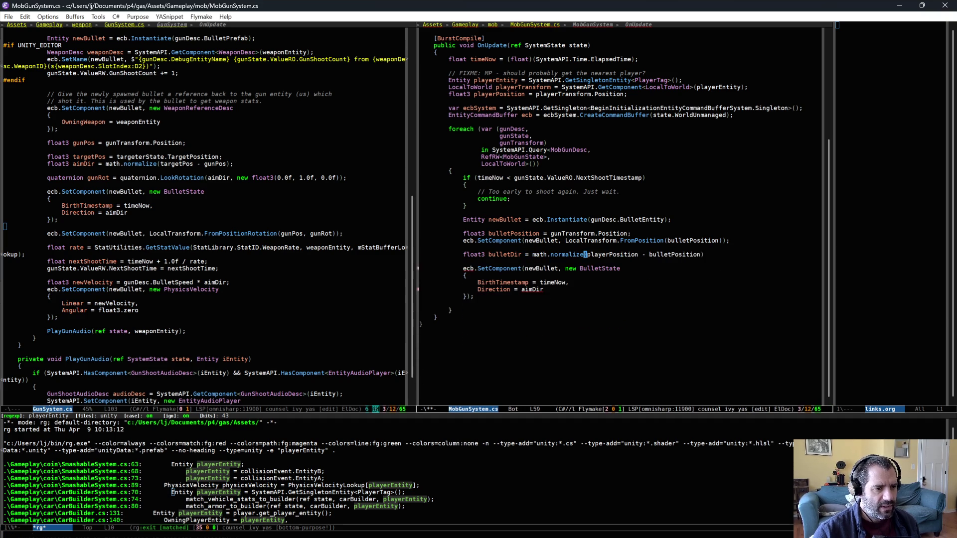
{"action": "key", "text": "ctrl+e"}
{"action": "type", "text": ";"}
Set the BulletState Direction to bulletDir instead of aimDir and save MobGunSystem.cs.
{"action": "left_click", "coordinate": [468, 275]}
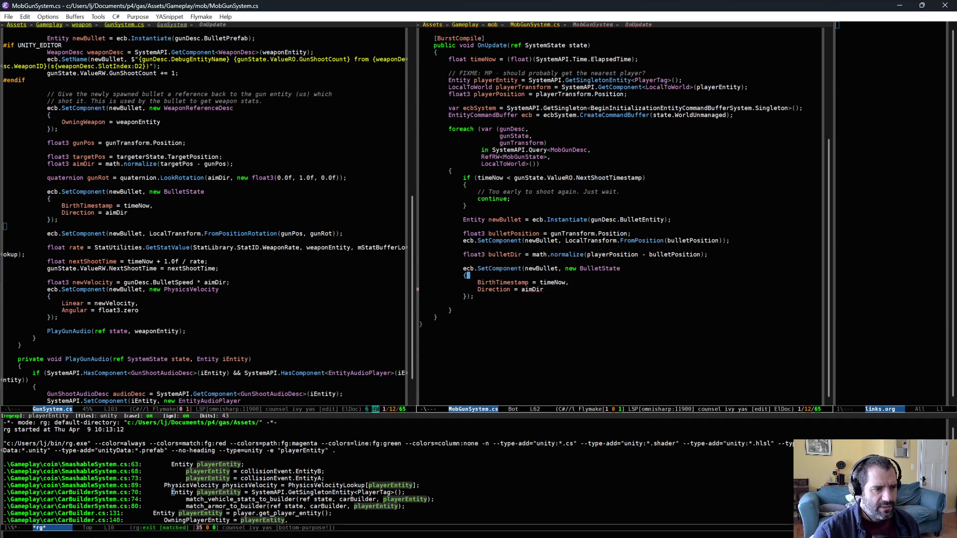
{"action": "key", "text": "ctrl+BackSpace"}
{"action": "type", "text": "bulletDir"}
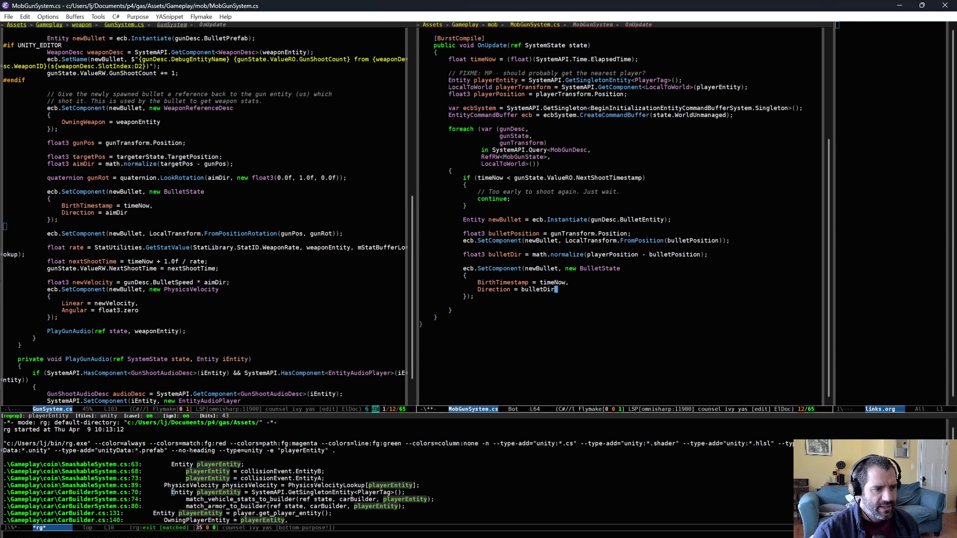
{"action": "key", "text": "ctrl+x"}
{"action": "key", "text": "ctrl+s"}
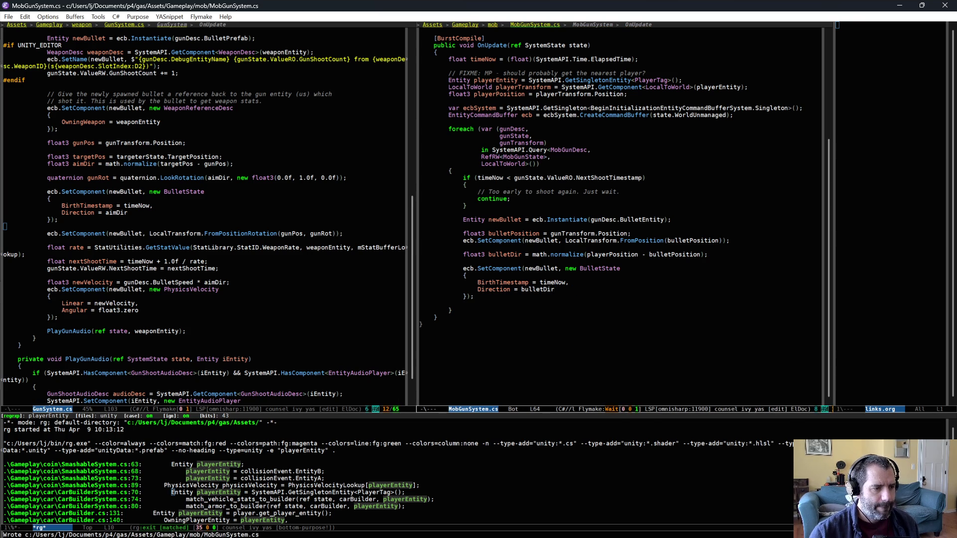
{"action": "key", "text": "alt+m"}
{"action": "key", "text": "ctrl+space"}
{"action": "key", "text": "alt+f"}
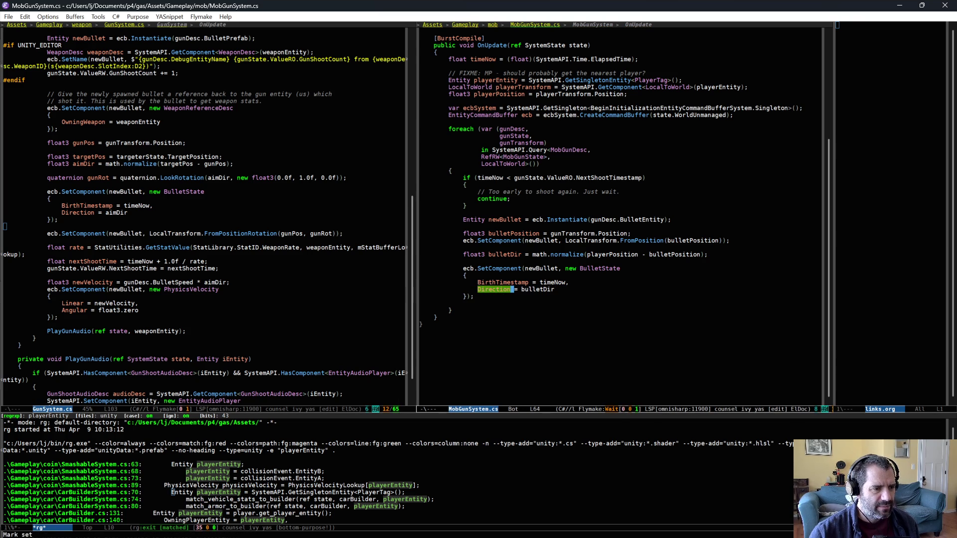
Copy GunSystem.cs's velocity block and paste it after the BulletState block.
{"action": "left_click", "coordinate": [639, 260]}
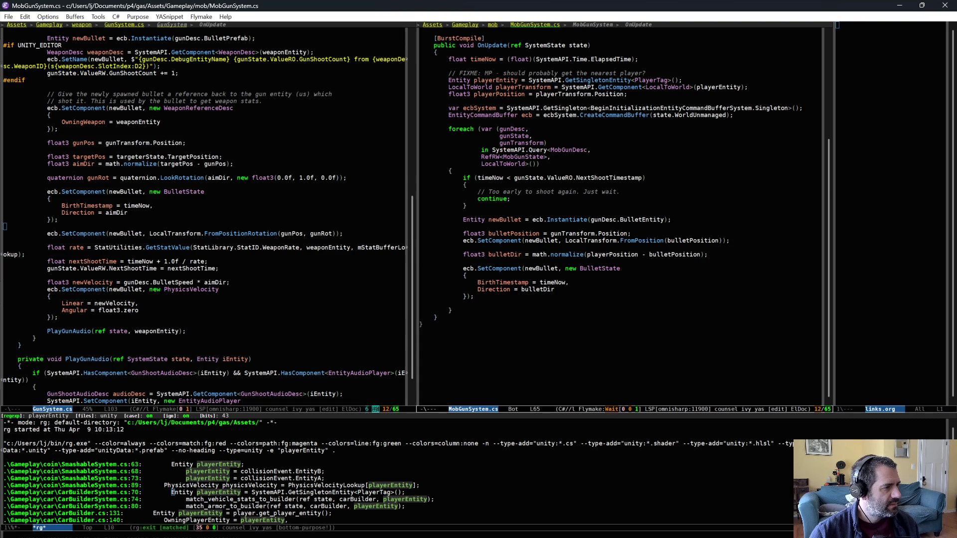
{"action": "mouse_move", "coordinate": [4, 282]}
{"action": "left_mouse_down"}
{"action": "mouse_move", "coordinate": [73, 290]}
{"action": "mouse_move", "coordinate": [89, 320]}
{"action": "left_mouse_up"}
{"action": "key", "text": "ctrl+space"}
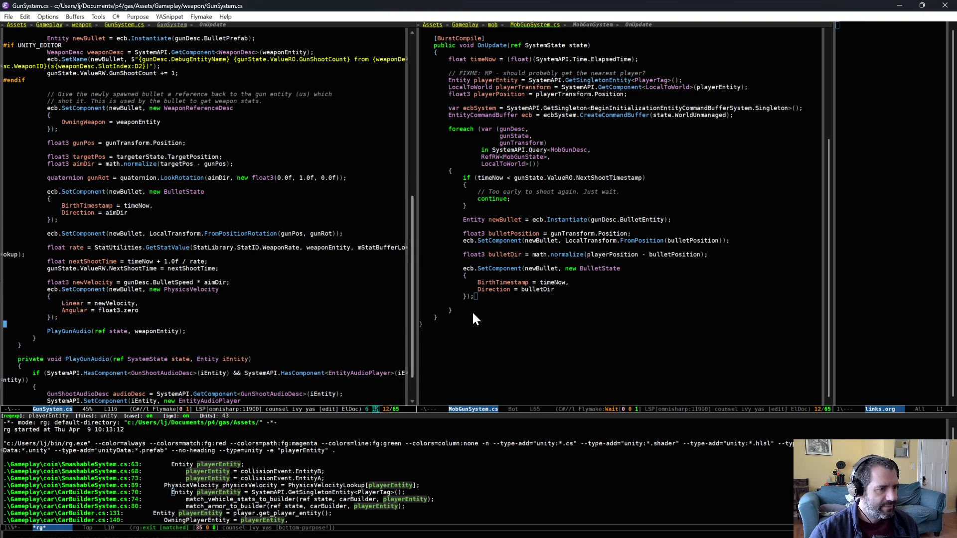
{"action": "key", "text": "Return"}
{"action": "key", "text": "ctrl+y"}
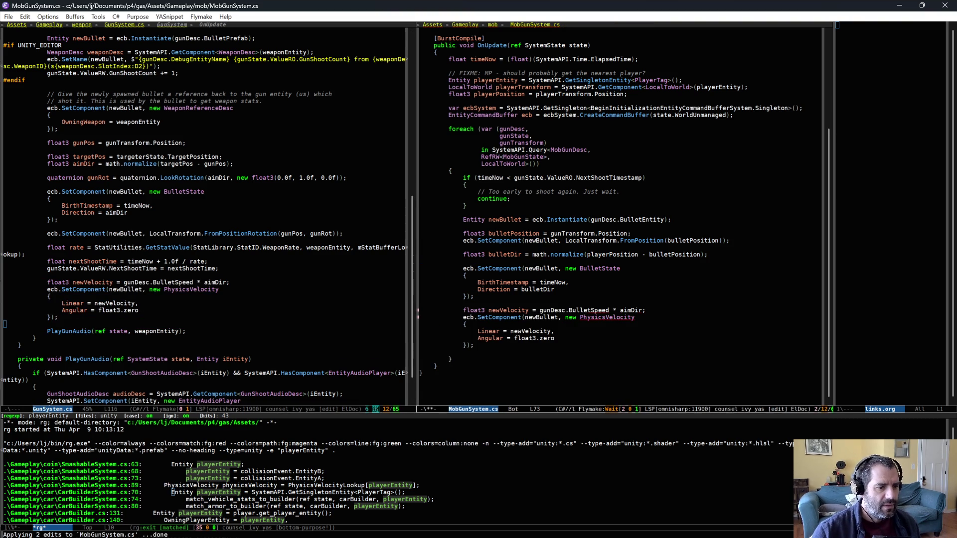
Make the new velocity gunDesc.BulletSpeed times bulletDir.
{"action": "left_click", "coordinate": [611, 310]}
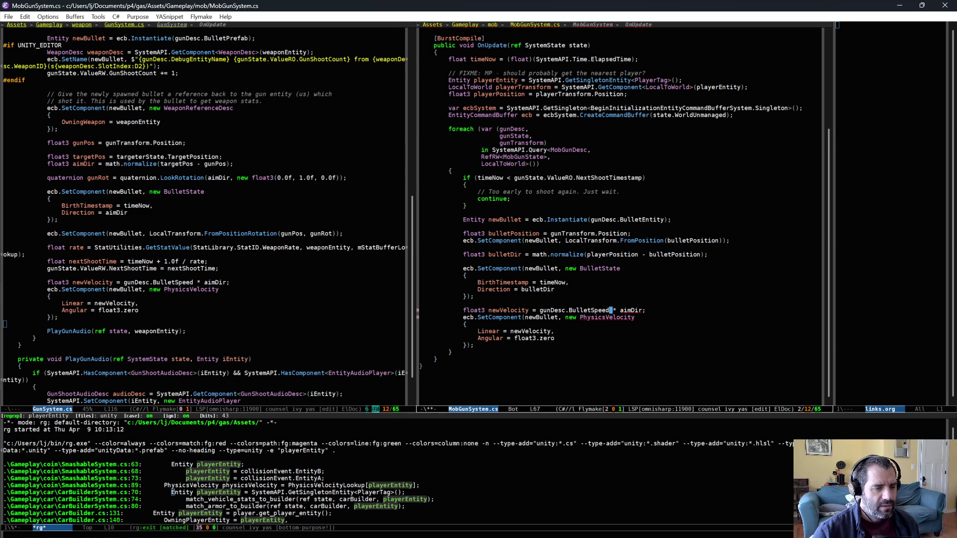
{"action": "key", "text": "ctrl+BackSpace"}
{"action": "key", "text": "Down"}
{"action": "key", "text": "Down"}
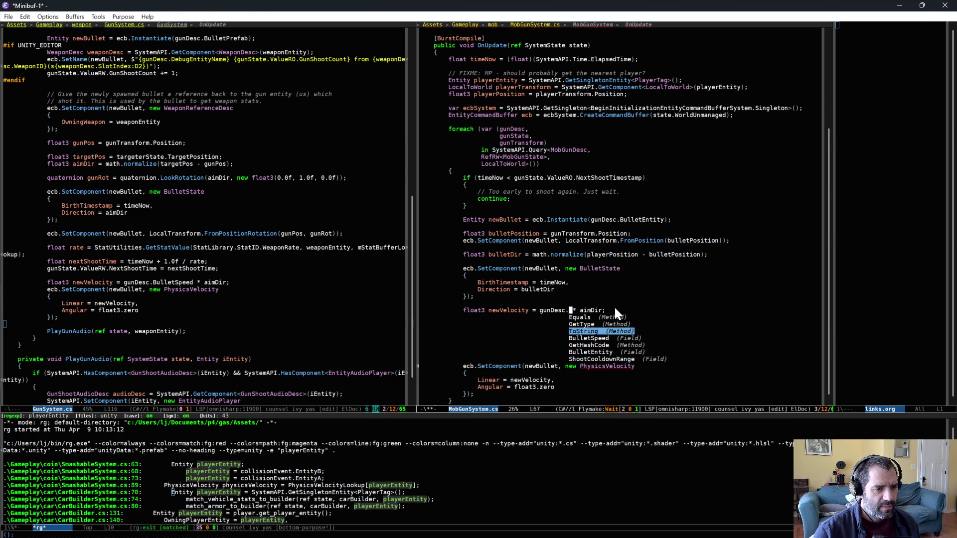
{"action": "key", "text": "Down"}
{"action": "key", "text": "Return"}
{"action": "key", "text": "ctrl+BackSpace"}
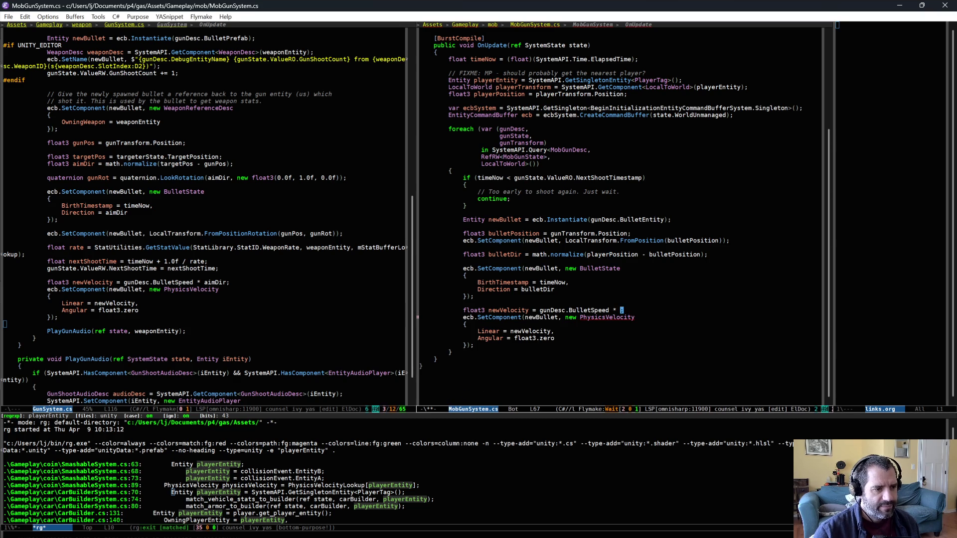
{"action": "type", "text": "bu"}
{"action": "key", "text": "Return"}
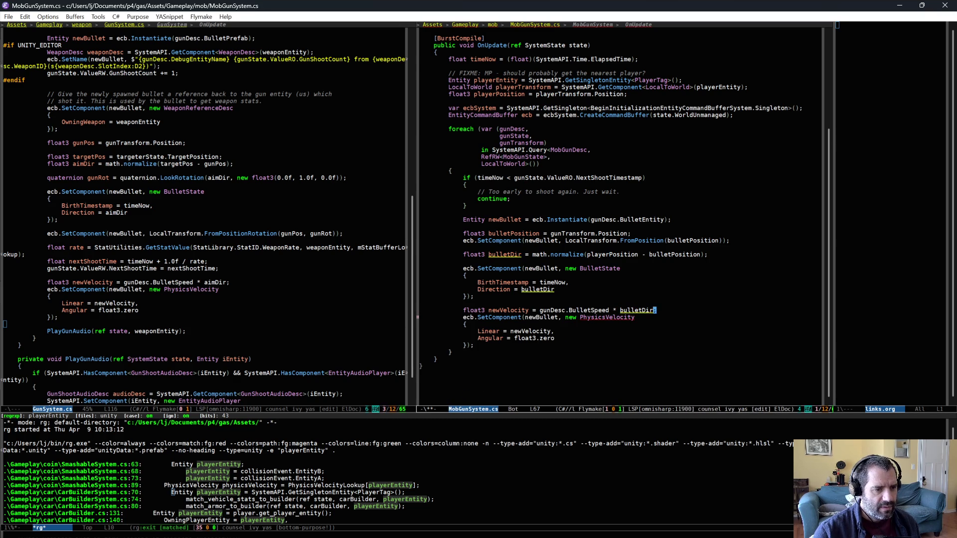
Add the 'using Unity.Physics' directive for PhysicsVelocity and save MobGunSystem.cs.
{"action": "key", "text": "Down"}
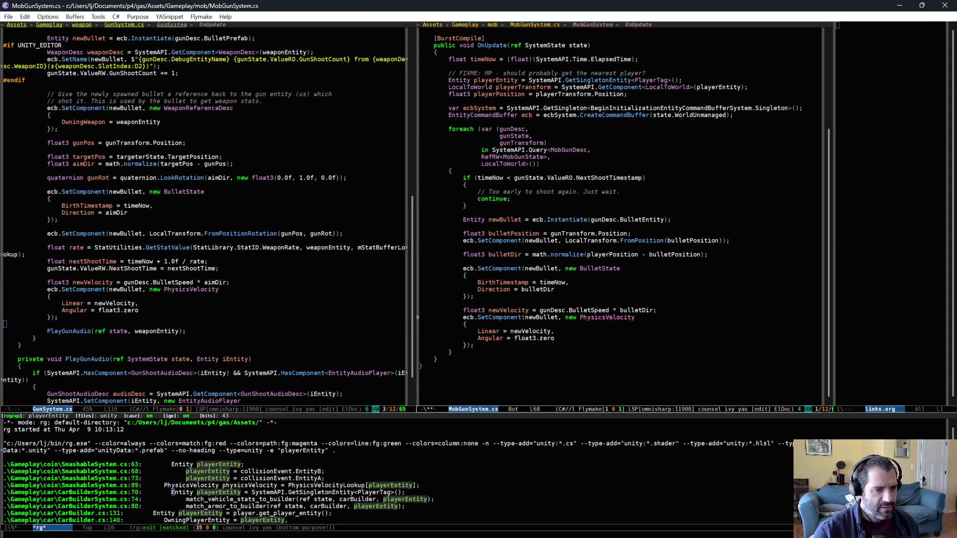
{"action": "key", "text": "alt+Return"}
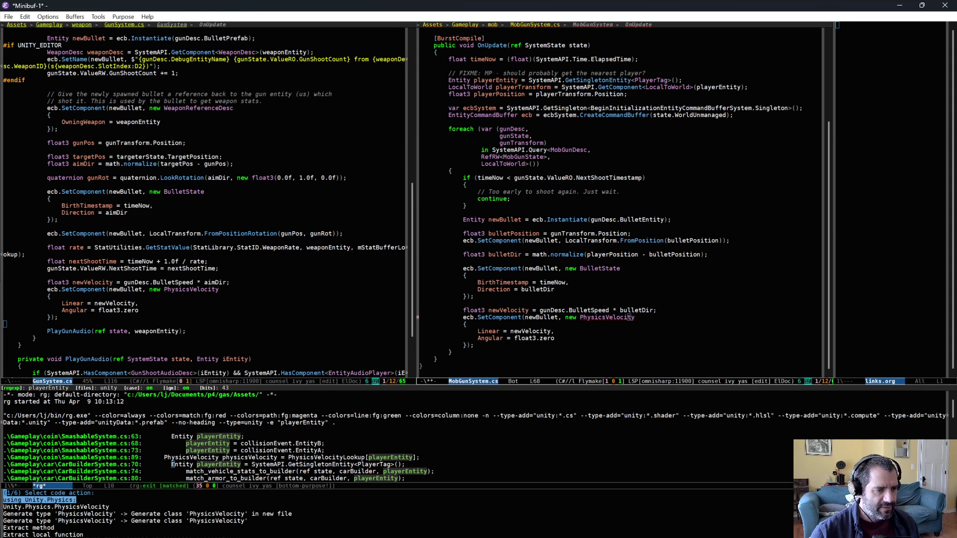
{"action": "key", "text": "Return"}
{"action": "key", "text": "ctrl+x"}
{"action": "key", "text": "ctrl+s"}
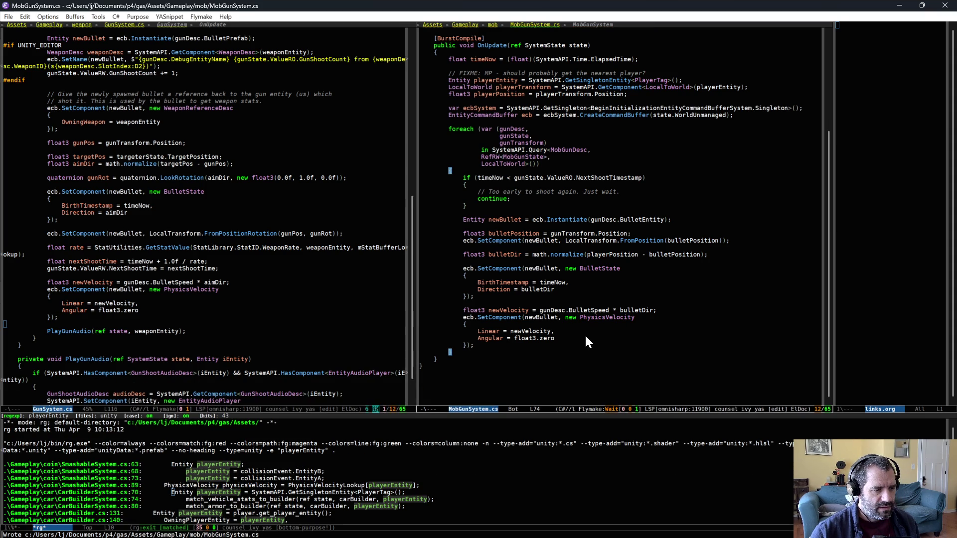
Check GunSystem.cs after its velocity block and open a blank line below MobGunSystem's velocity code.
{"action": "key", "text": "ctrl+u"}
{"action": "key", "text": "ctrl+space"}
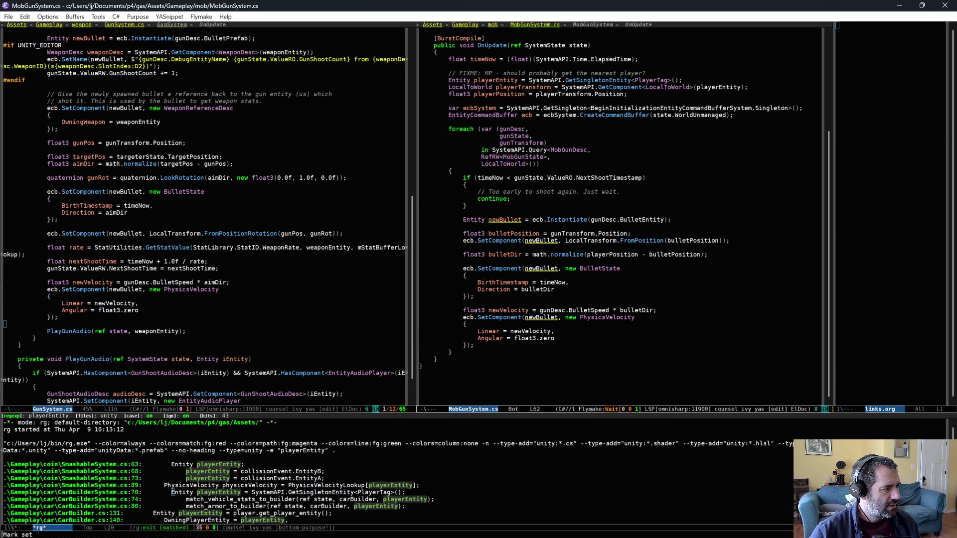
{"action": "left_click", "coordinate": [5, 338]}
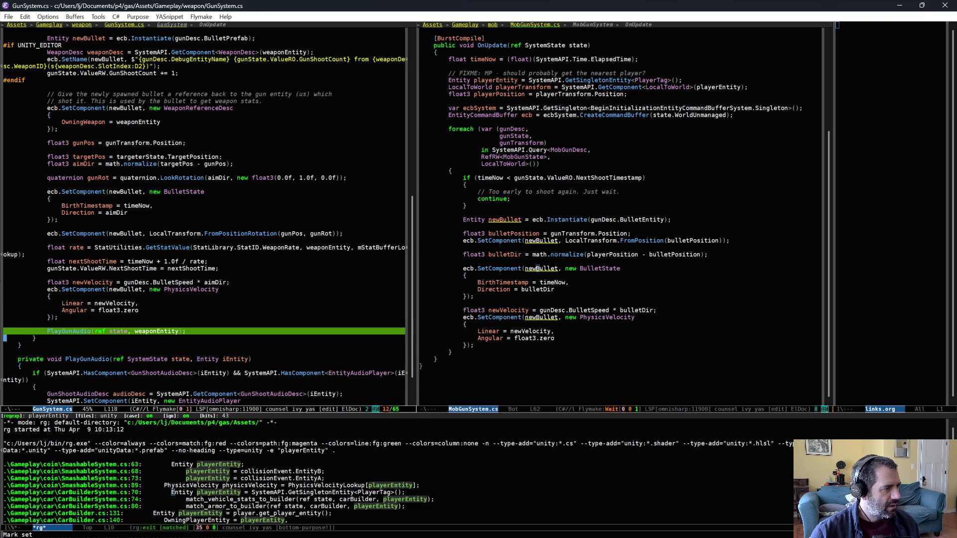
{"action": "left_click", "coordinate": [541, 356]}
{"action": "left_click", "coordinate": [543, 347]}
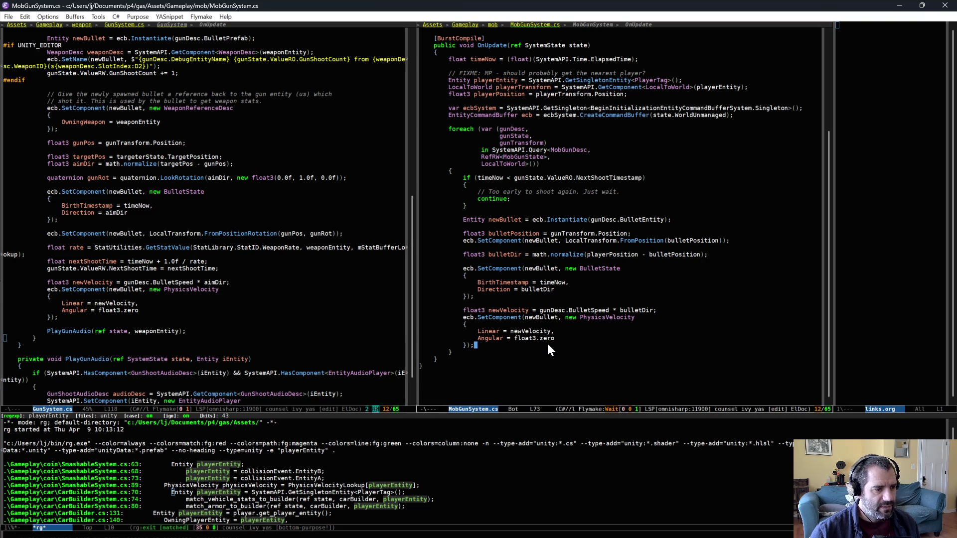
{"action": "key", "text": "Return"}
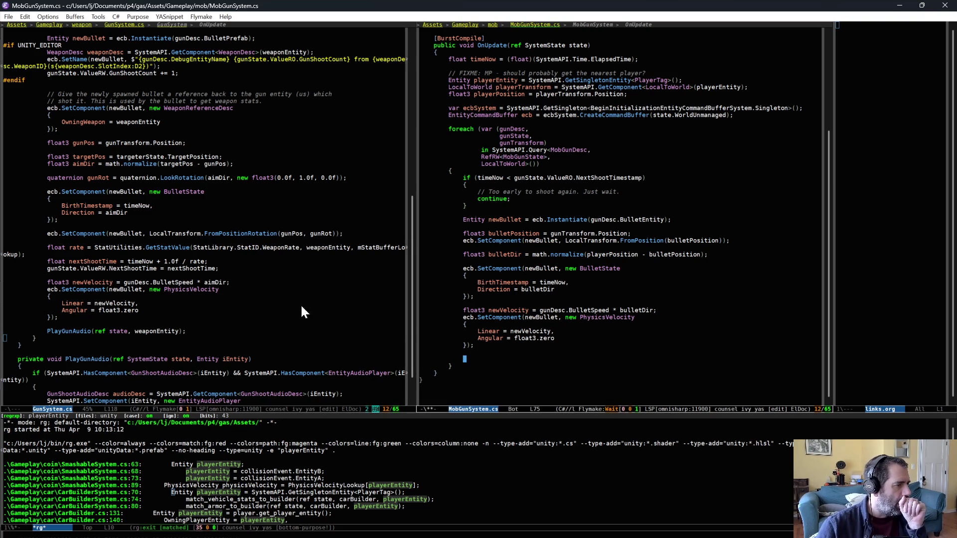
Copy GunSystem.cs's nextShootTime lines into the blank line in MobGunSystem.cs.
{"action": "left_click_drag", "start_coordinate": [112, 258], "coordinate": [125, 277]}
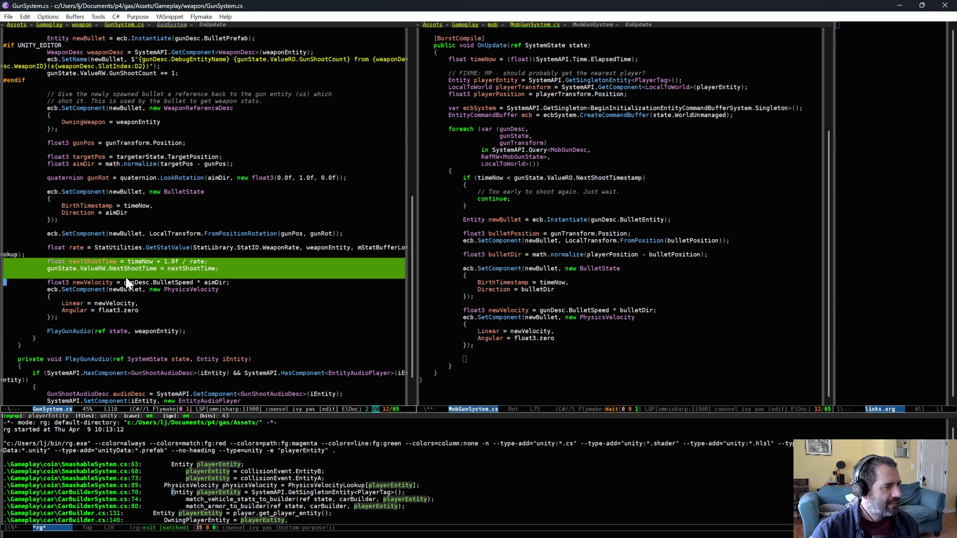
{"action": "key", "text": "alt+w"}
{"action": "key", "text": "Up"}
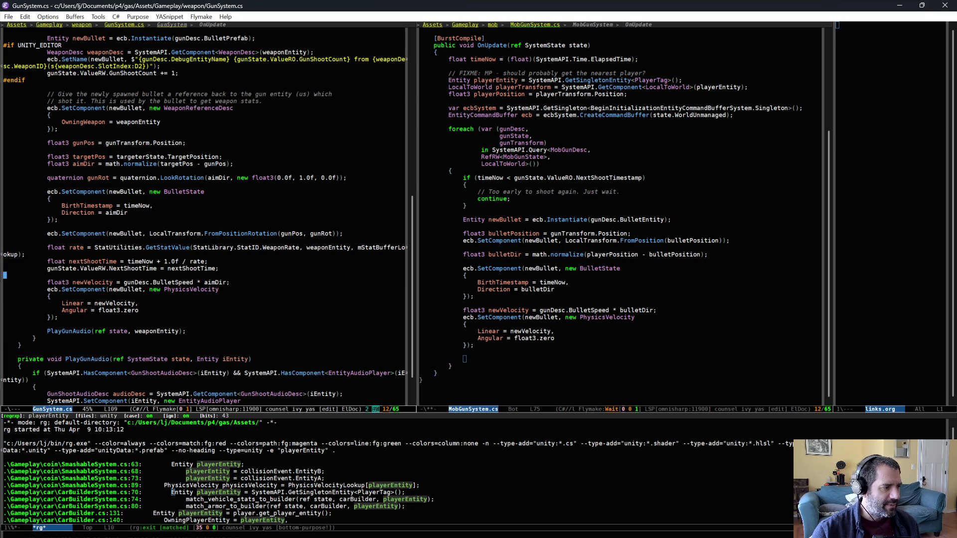
{"action": "left_click", "coordinate": [513, 358]}
{"action": "key", "text": "ctrl+y"}
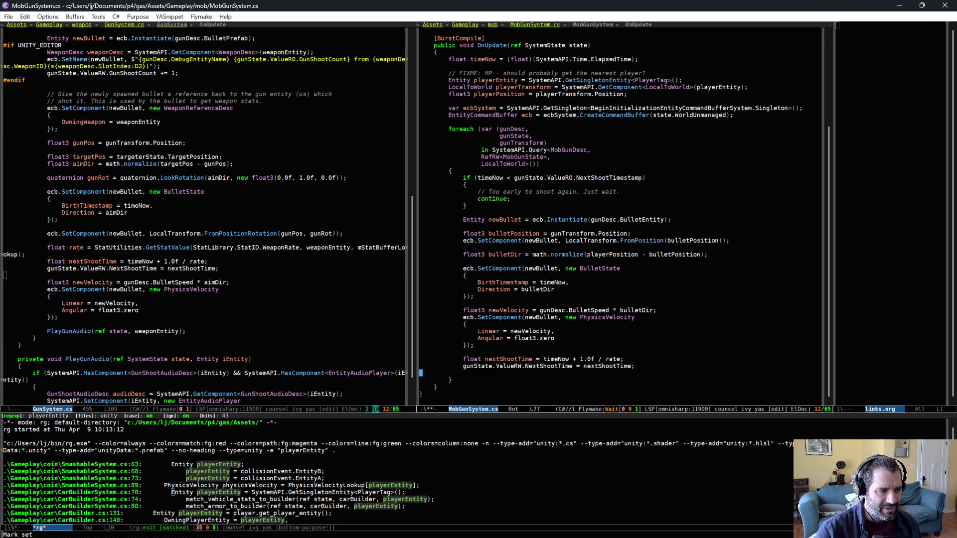
{"action": "key", "text": "alt+backslash"}
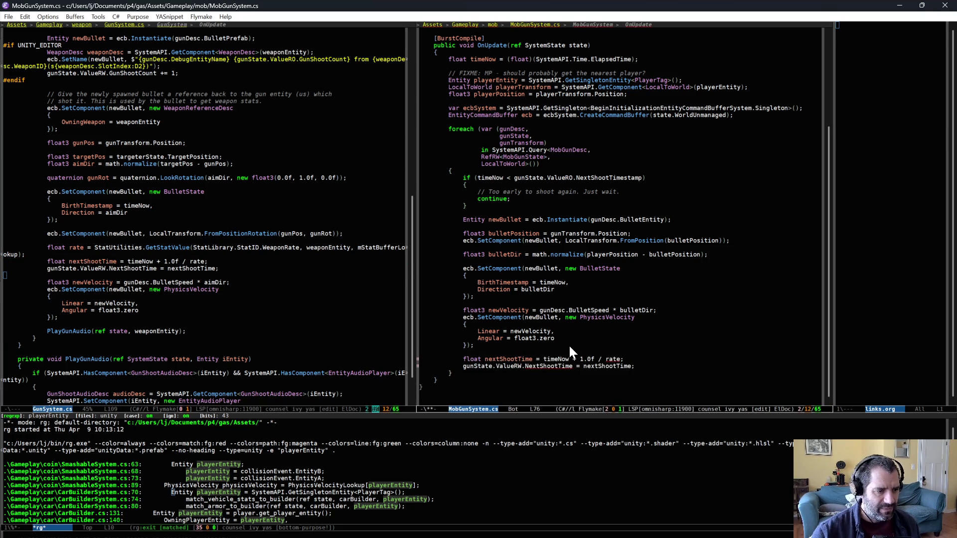
{"action": "scroll", "coordinate": [616, 355], "scroll_direction": "up", "scroll_amount": 1}
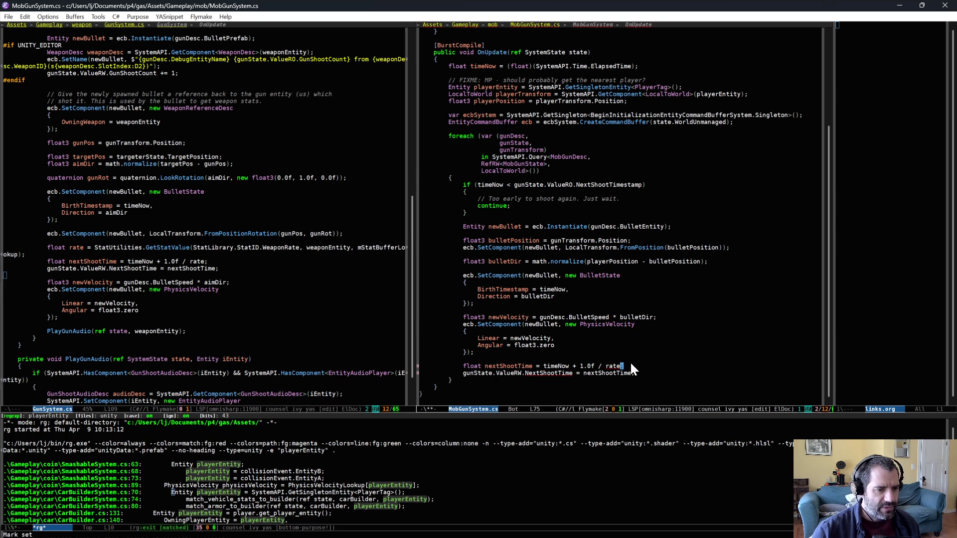
Replace the 1.0f / rate interval with a gunState.ValueRW.RandomGen call.
{"action": "key", "text": "alt+b"}
{"action": "key", "text": "alt+b"}
{"action": "key", "text": "alt+b"}
{"action": "key", "text": "ctrl+w"}
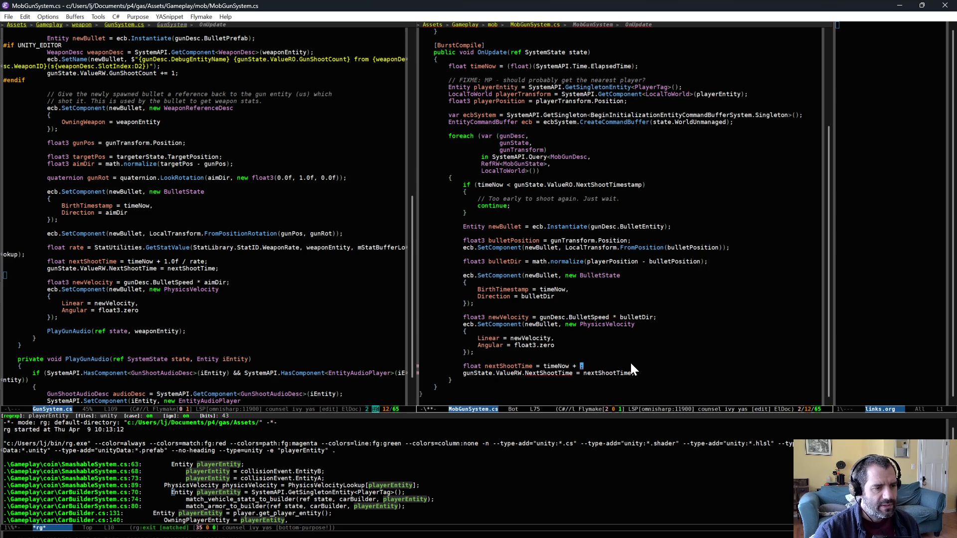
{"action": "type", "text": "gunState"}
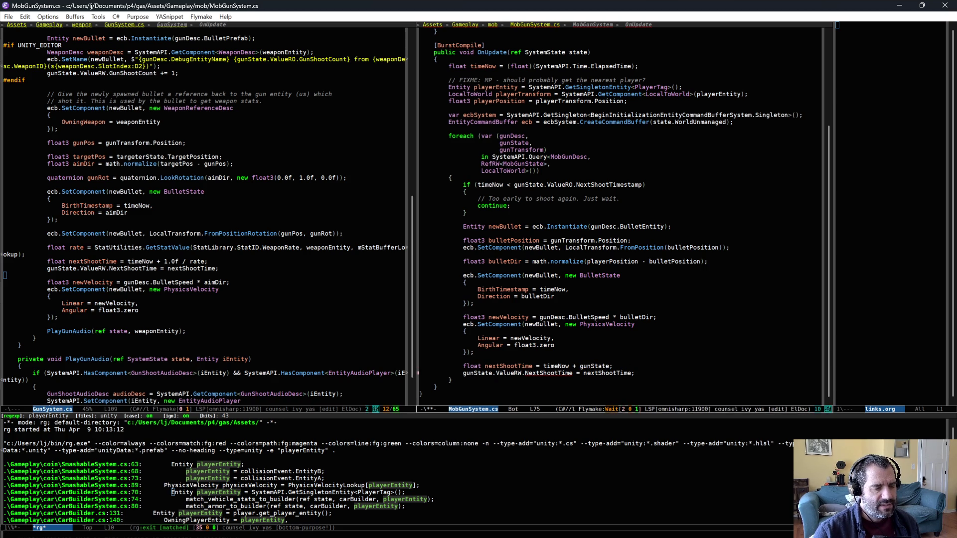
{"action": "type", "text": ".r"}
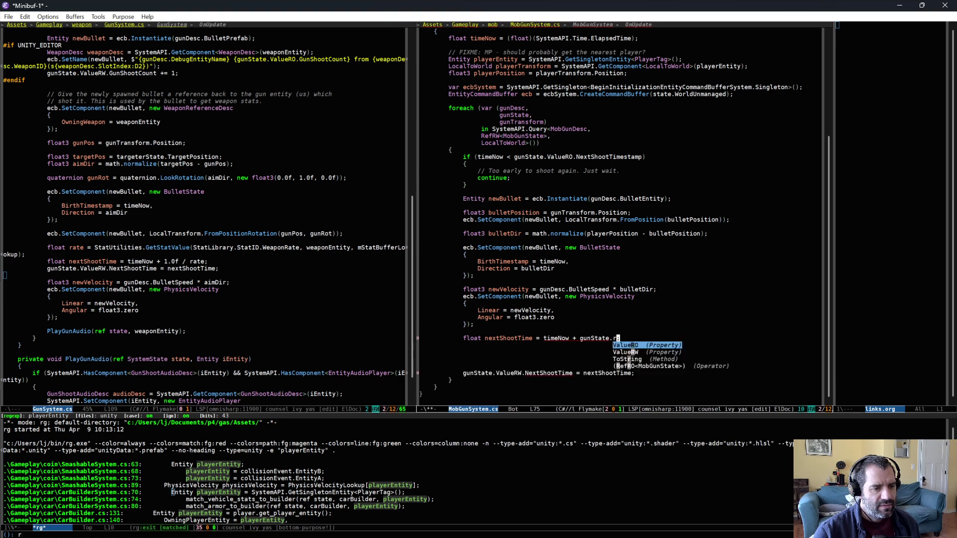
{"action": "key", "text": "Down"}
{"action": "key", "text": "Return"}
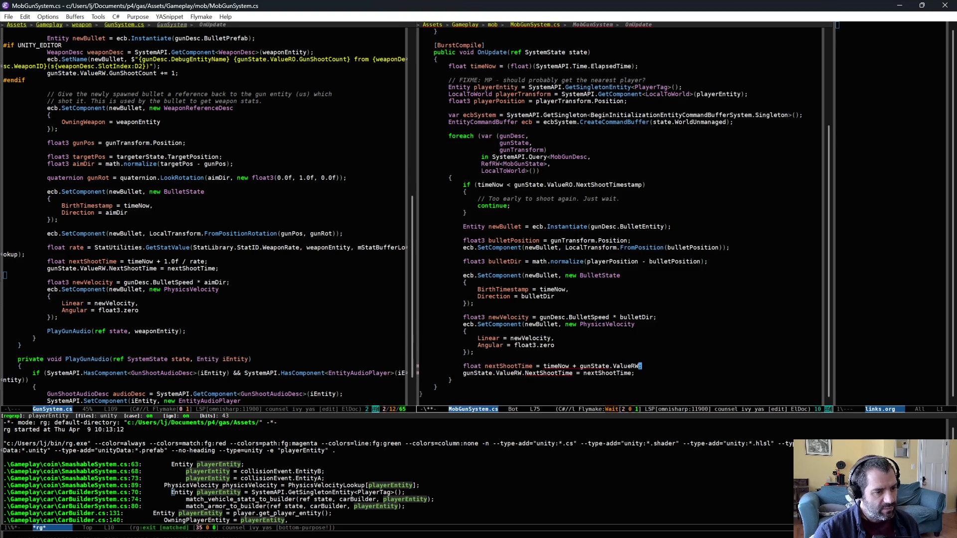
{"action": "type", "text": "."}
{"action": "type", "text": "ran"}
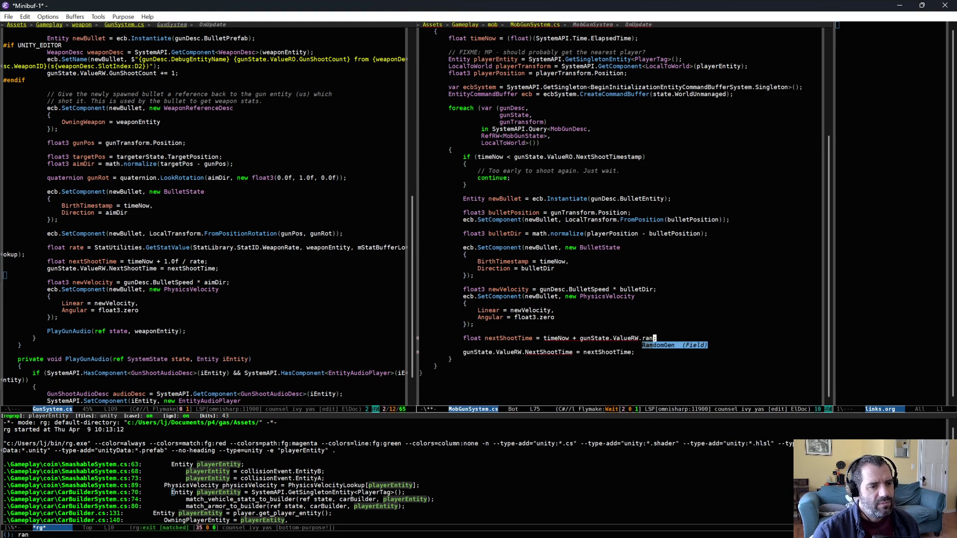
{"action": "key", "text": "Return"}
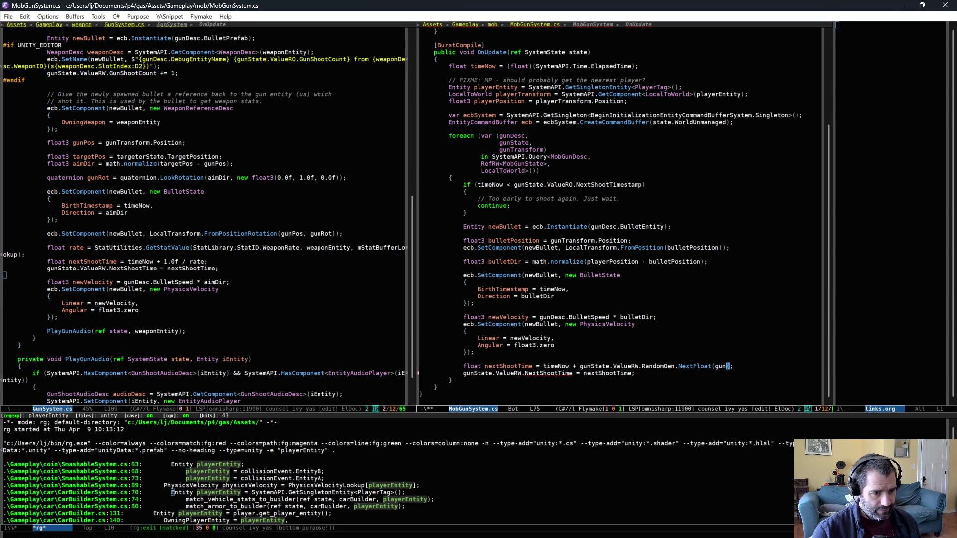
Pass gunDesc.ShootCooldownRange.x and .y as the NextFloat bounds and save MobGunSystem.cs.
{"action": "key", "text": "Tab"}
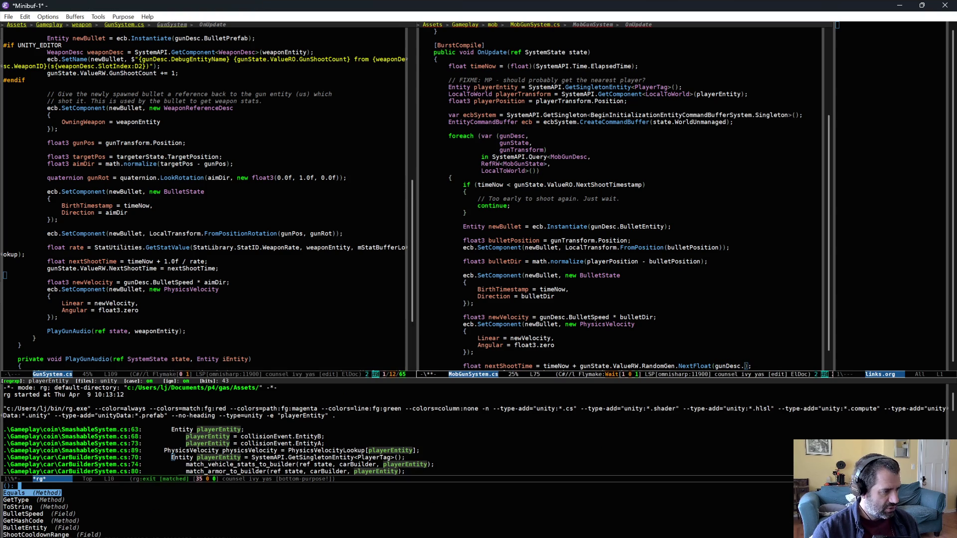
{"action": "type", "text": "shoot"}
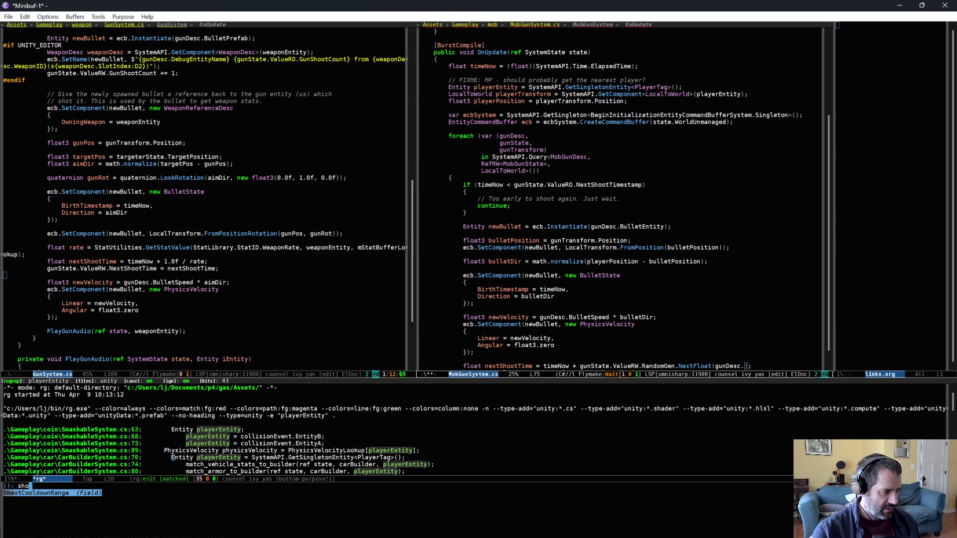
{"action": "key", "text": "Return"}
{"action": "type", "text": ".x,"}
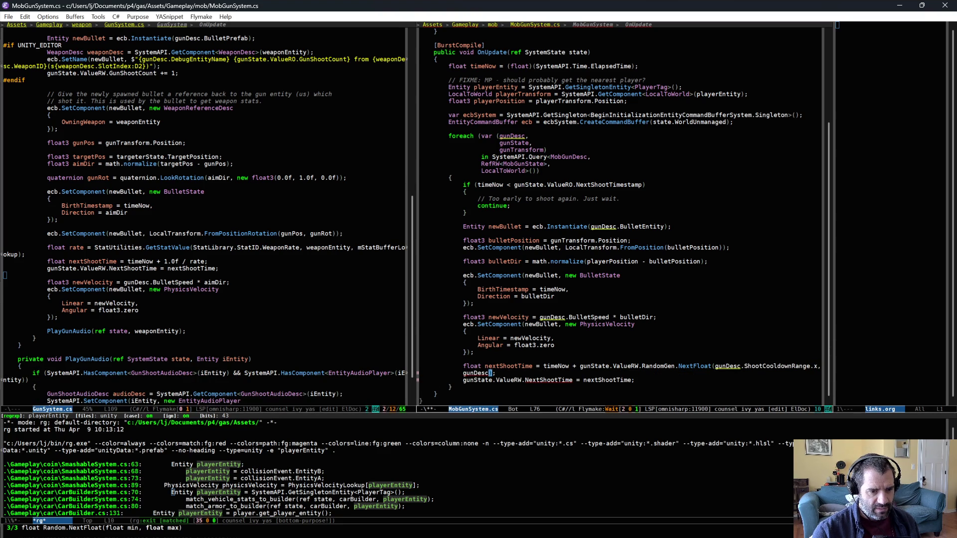
{"action": "type", "text": ".ShootCooldownRange.y)"}
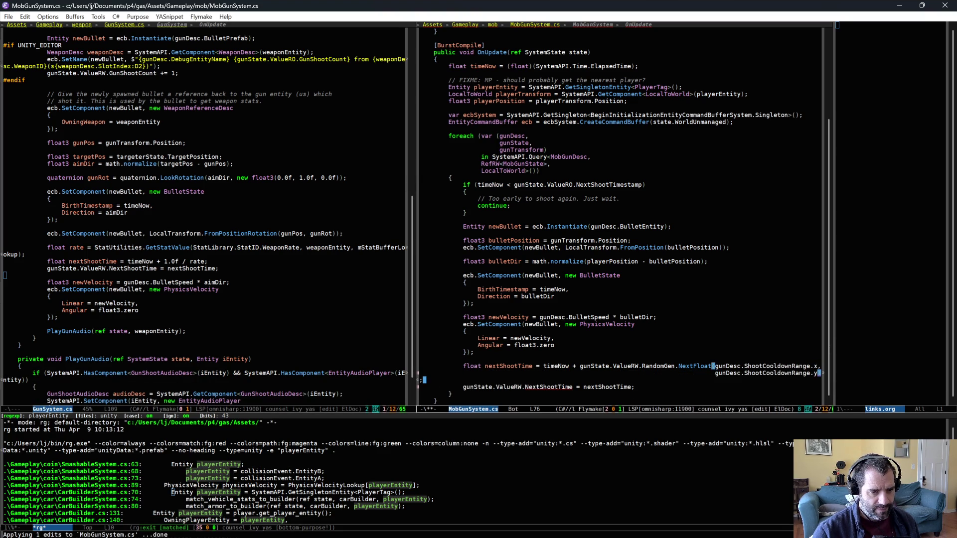
{"action": "key", "text": "ctrl+e"}
{"action": "key", "text": "ctrl+x"}
{"action": "key", "text": "ctrl+s"}
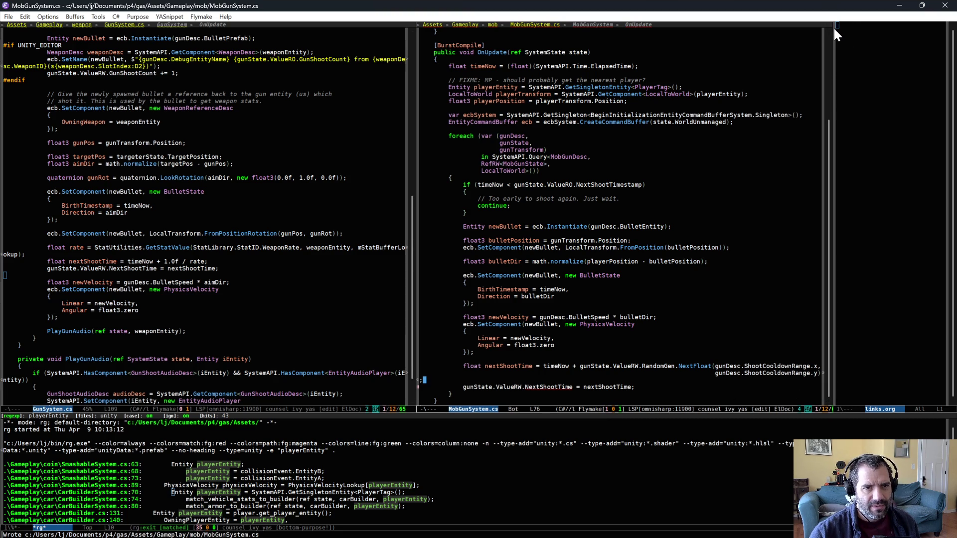
Widen the MobGunSystem.cs pane and save the file.
{"action": "left_click", "coordinate": [829, 53]}
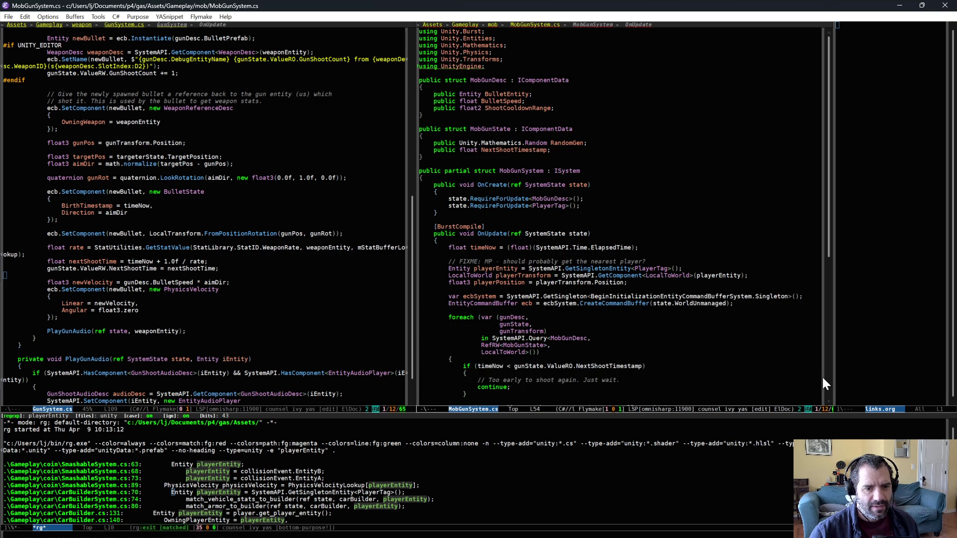
{"action": "left_click_drag", "start_coordinate": [832, 408], "coordinate": [868, 409]}
{"action": "scroll", "coordinate": [716, 298], "scroll_direction": "down", "scroll_amount": 10}
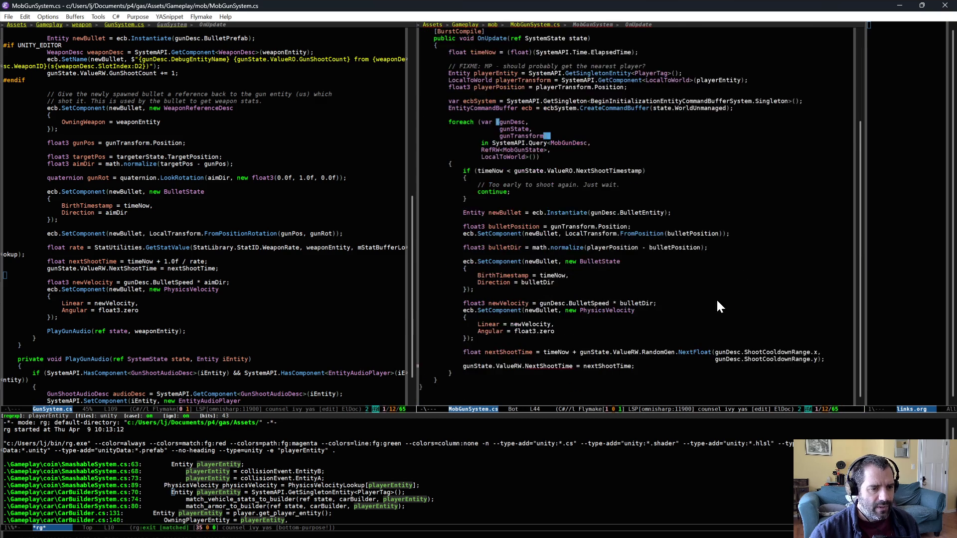
{"action": "left_click", "coordinate": [613, 345]}
{"action": "key", "text": "ctrl+x"}
{"action": "key", "text": "ctrl+s"}
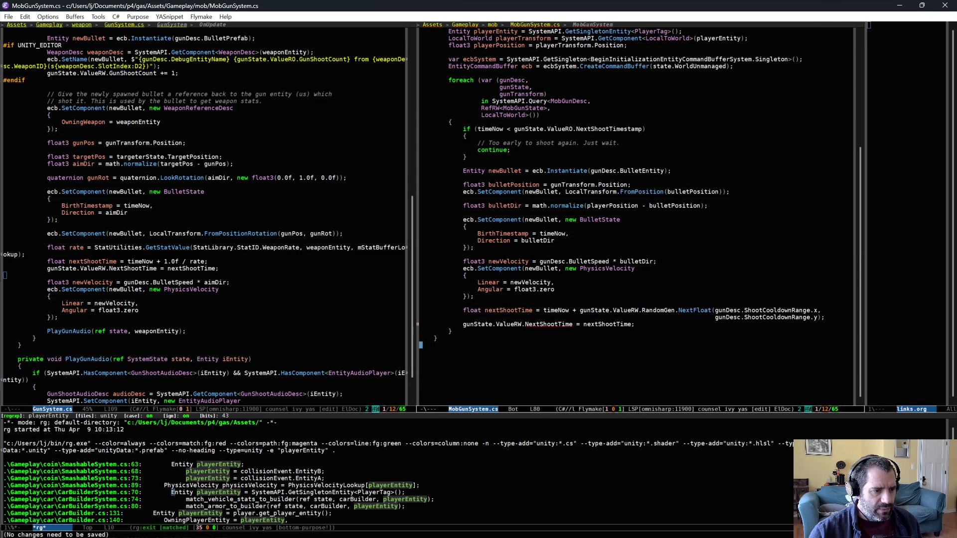
Replace NextShootTime with NextShootTimestamp via completion and save MobGunSystem.cs.
{"action": "key", "text": "ctrl+BackSpace"}
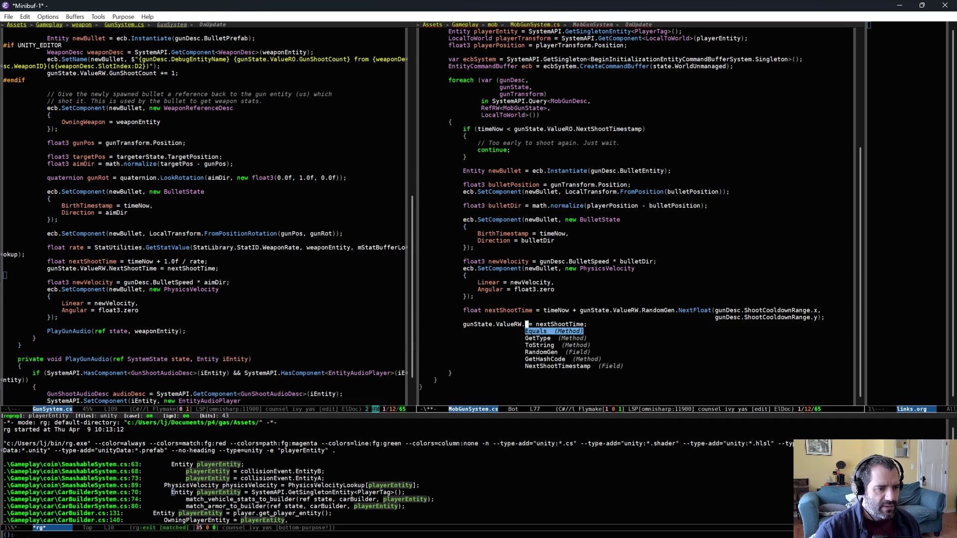
{"action": "key", "text": "Down"}
{"action": "key", "text": "Down"}
{"action": "key", "text": "Down"}
{"action": "key", "text": "Return"}
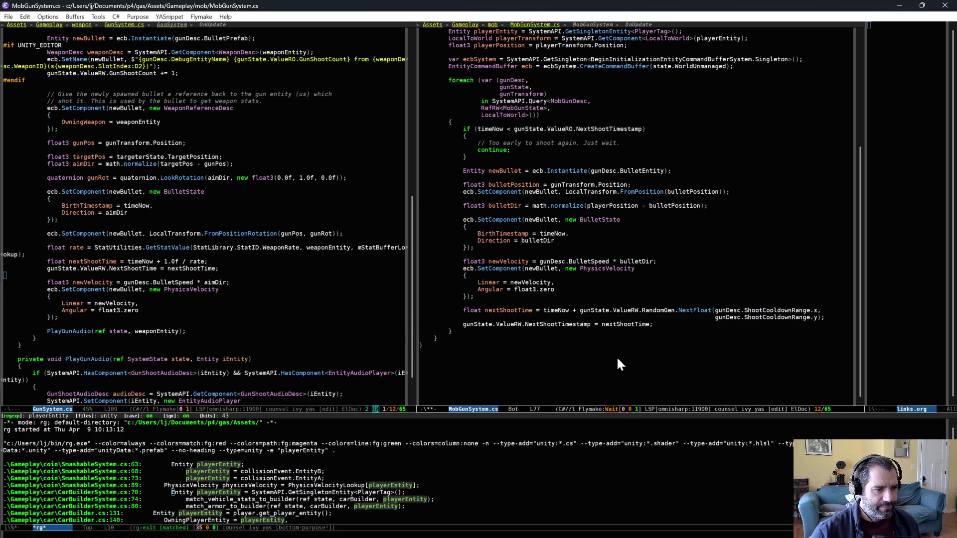
{"action": "left_click", "coordinate": [616, 354]}
{"action": "key", "text": "ctrl+x"}
{"action": "key", "text": "ctrl+s"}
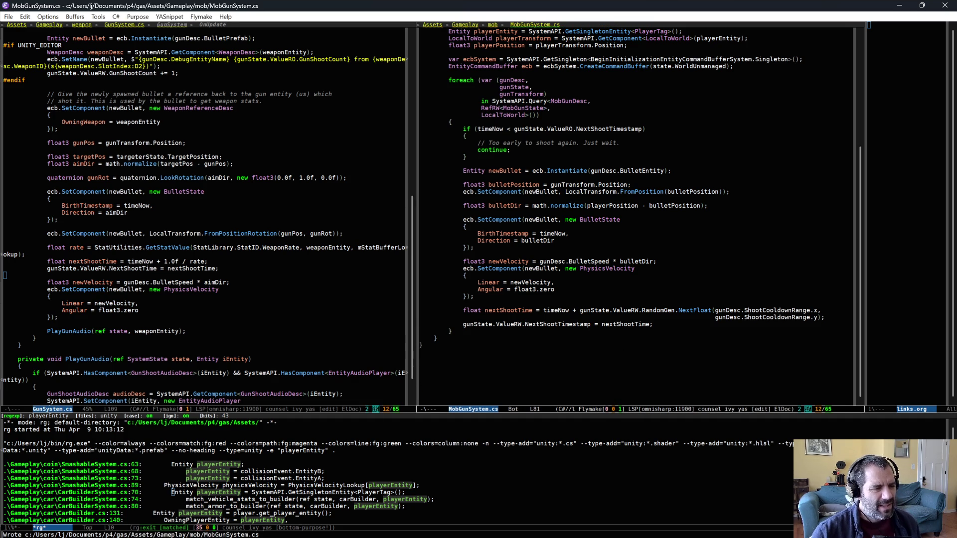
Review the timeNow, NextFloat and NextShootTimestamp code before going to Unity.
{"action": "left_click", "coordinate": [571, 310]}
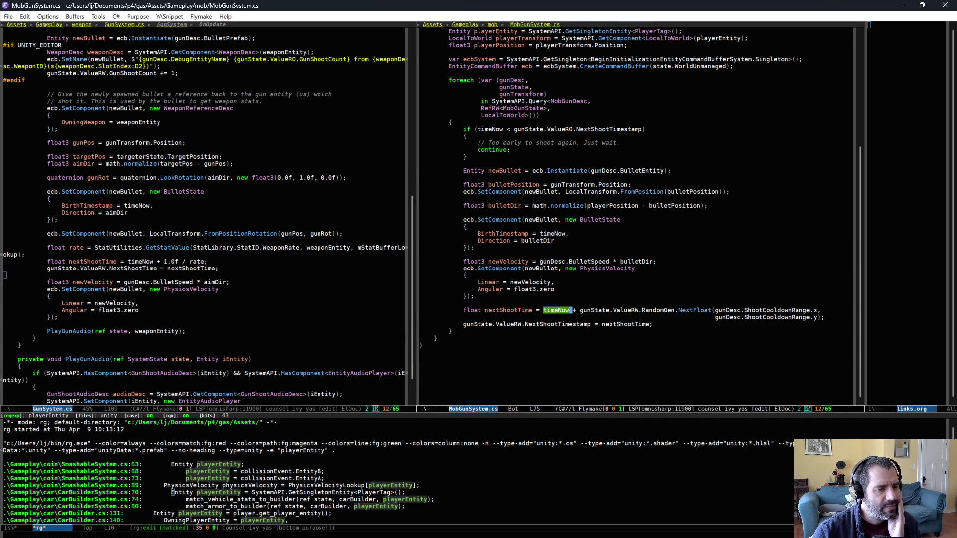
{"action": "key", "text": "alt+f"}
{"action": "key", "text": "alt+f"}
{"action": "key", "text": "alt+f"}
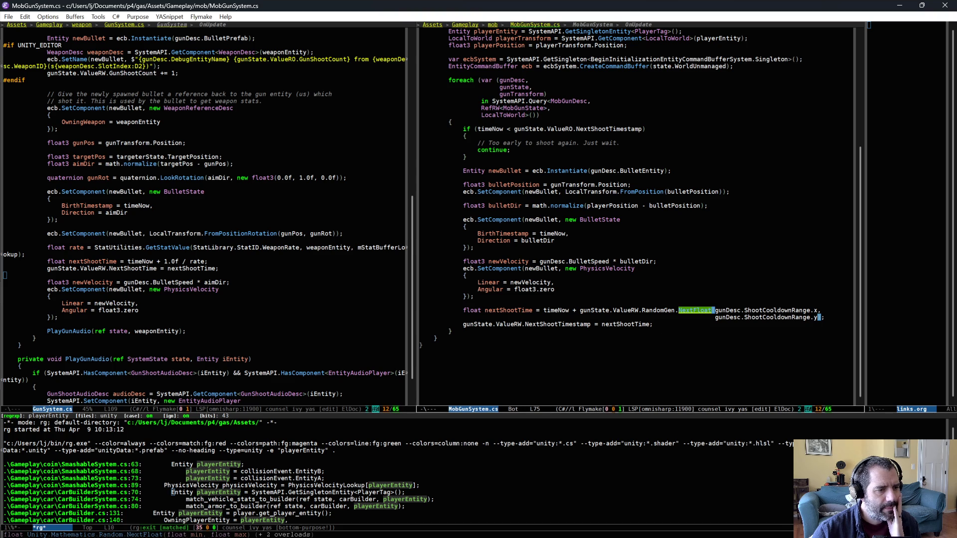
{"action": "left_click", "coordinate": [561, 324]}
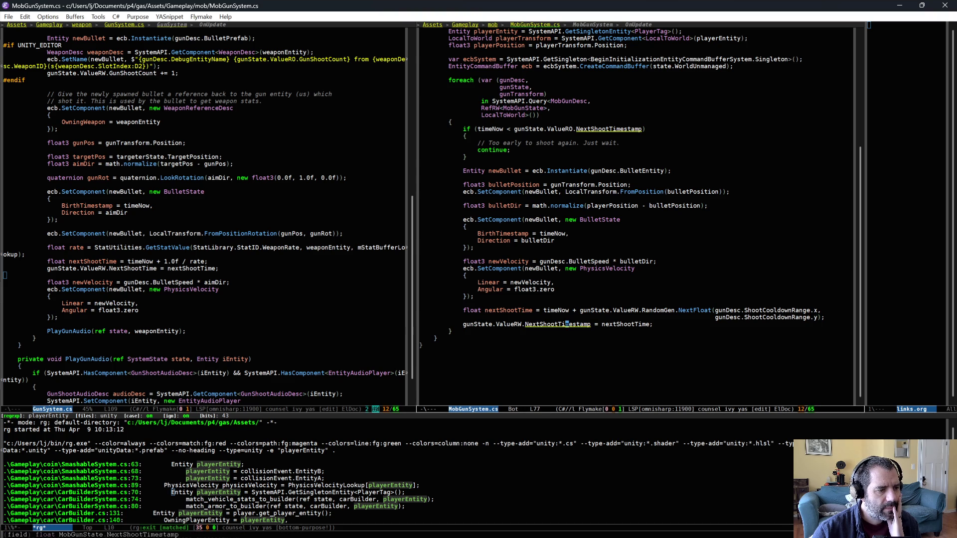
{"action": "scroll", "coordinate": [568, 334], "scroll_direction": "up", "scroll_amount": 3}
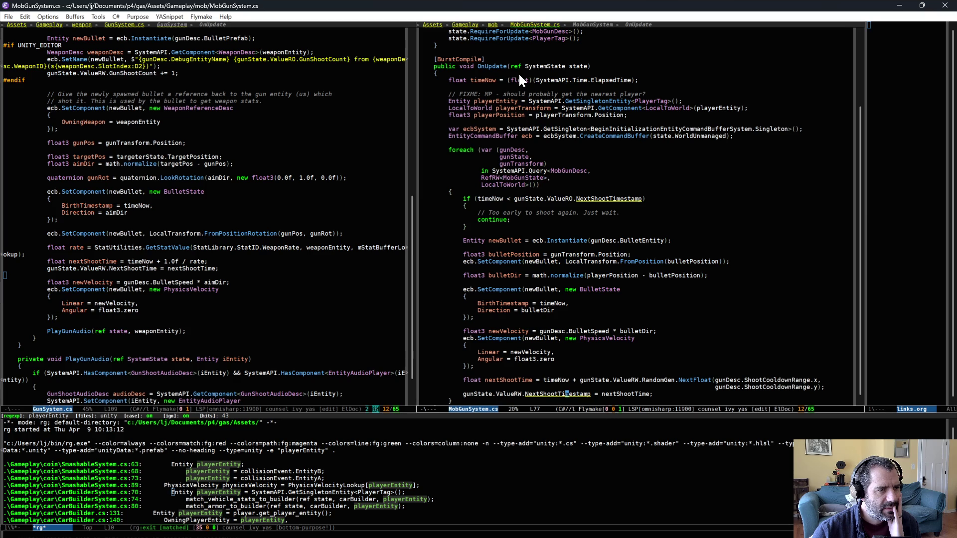
{"action": "key", "text": "alt+Tab"}
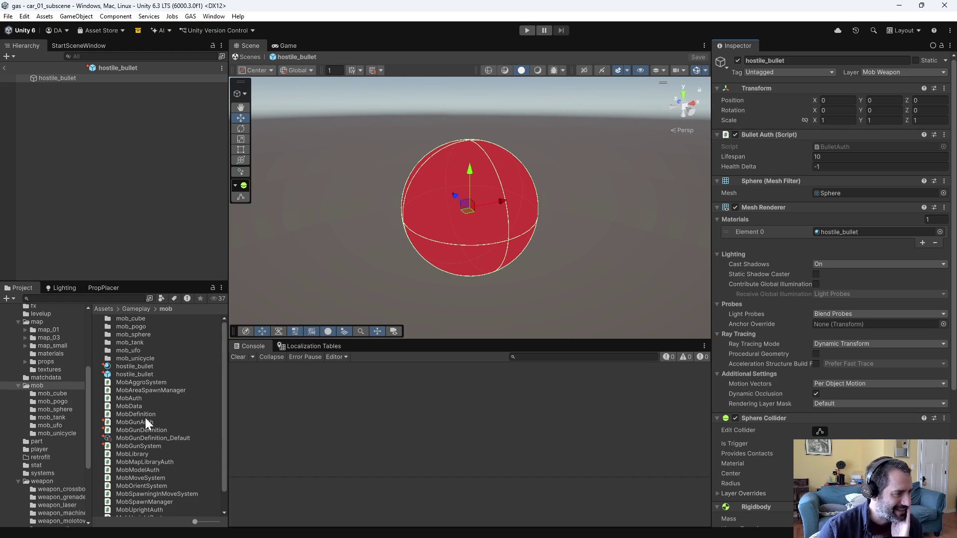
Inspect the hostile_bullet material and the prefab's components.
{"action": "left_click", "coordinate": [139, 366]}
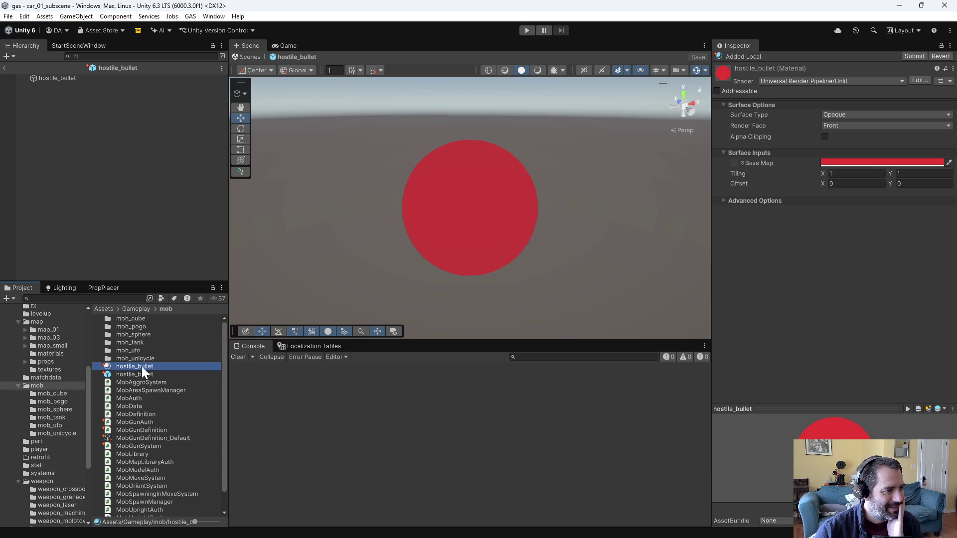
{"action": "left_click", "coordinate": [64, 78]}
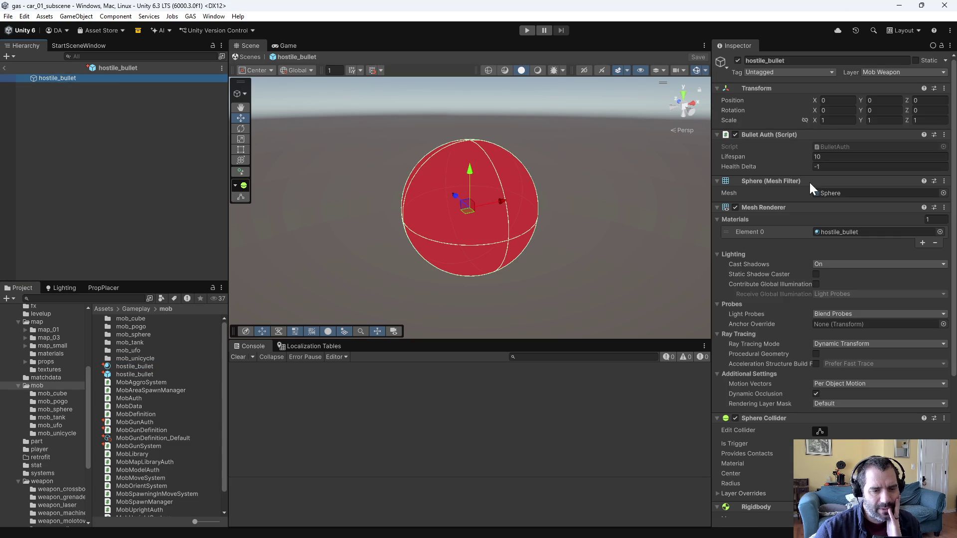
{"action": "scroll", "coordinate": [823, 332], "scroll_direction": "down", "scroll_amount": 5}
{"action": "scroll", "coordinate": [818, 411], "scroll_direction": "down", "scroll_amount": 2}
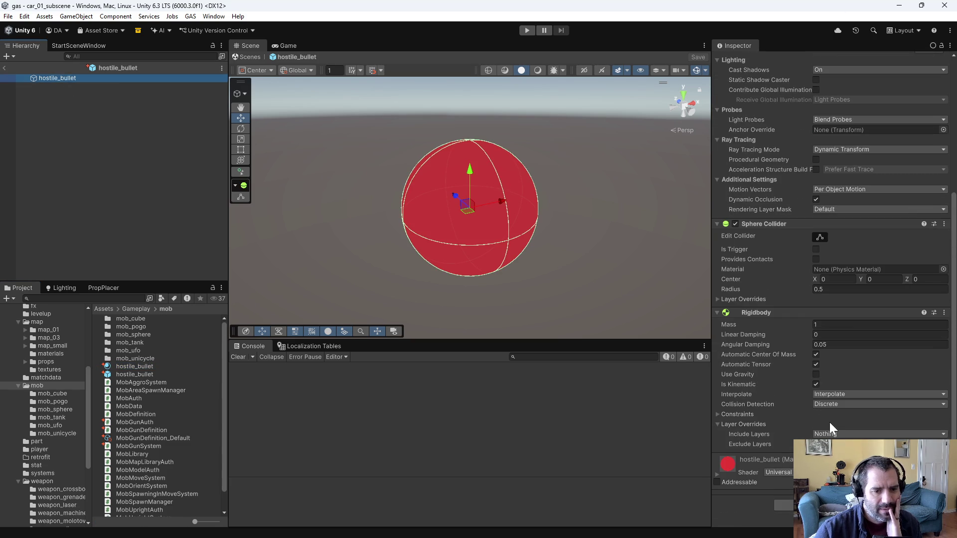
Check mob_sphere's MobDefinition_Sphere and MobGunDefinition_Default (cooldown 5 to 10), then enter Play mode.
{"action": "double_click", "coordinate": [136, 334]}
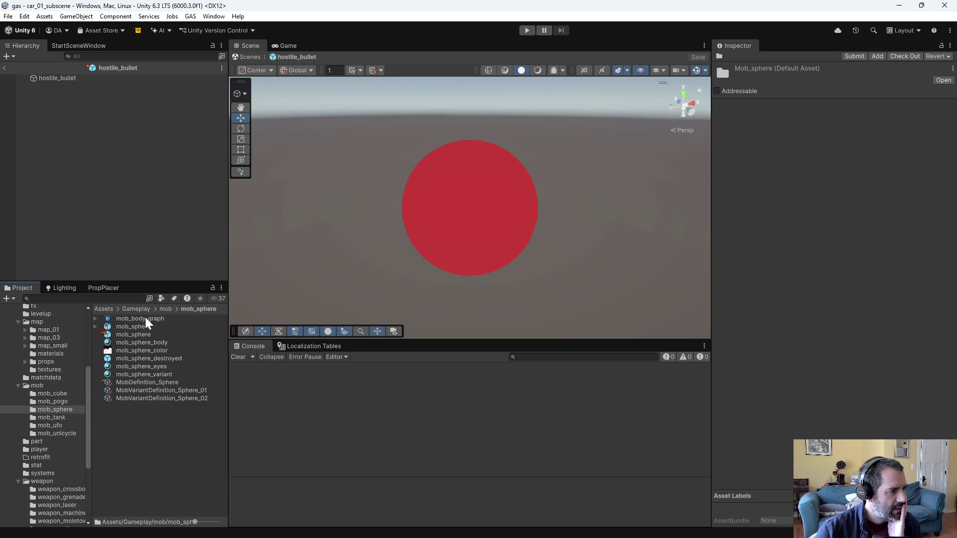
{"action": "double_click", "coordinate": [133, 335]}
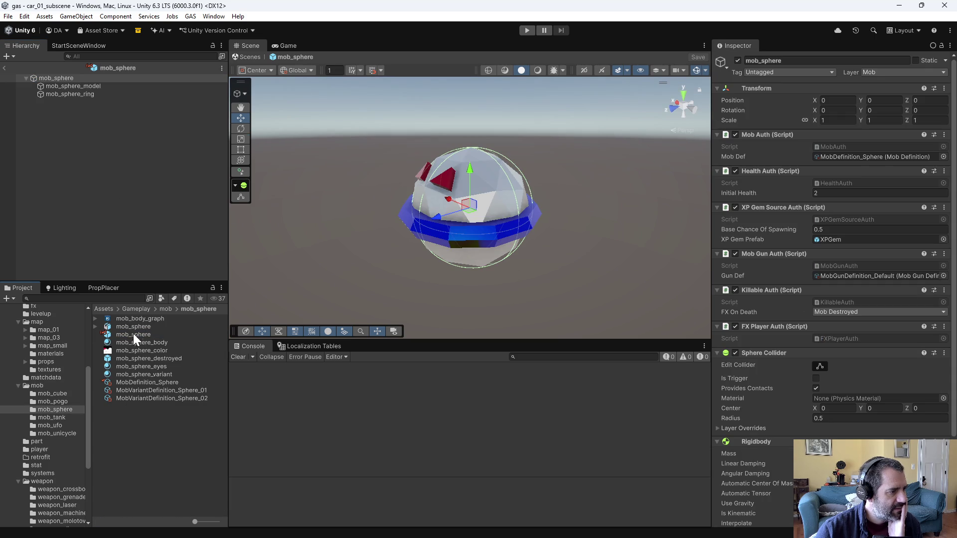
{"action": "left_click", "coordinate": [164, 383]}
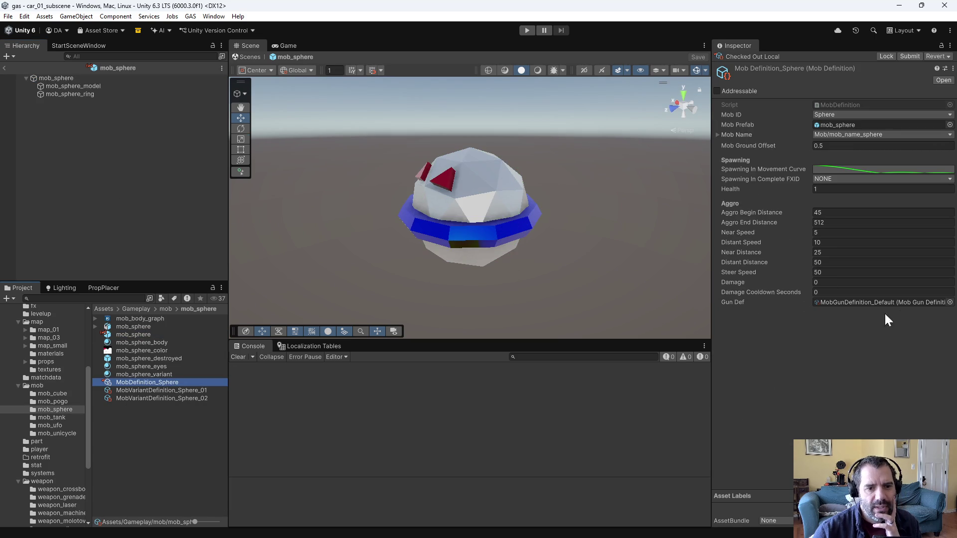
{"action": "left_click", "coordinate": [33, 384]}
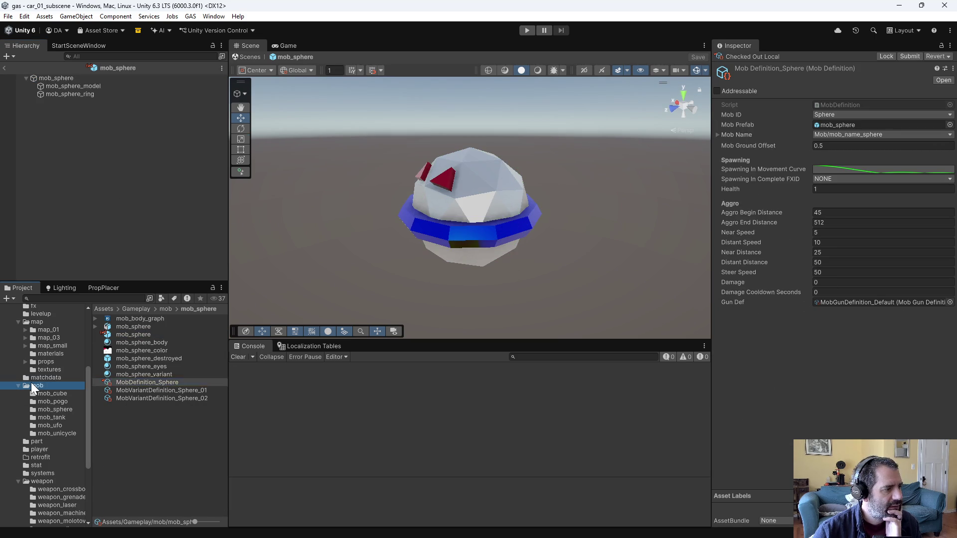
{"action": "scroll", "coordinate": [169, 463], "scroll_direction": "down", "scroll_amount": 1}
{"action": "left_click", "coordinate": [165, 417]}
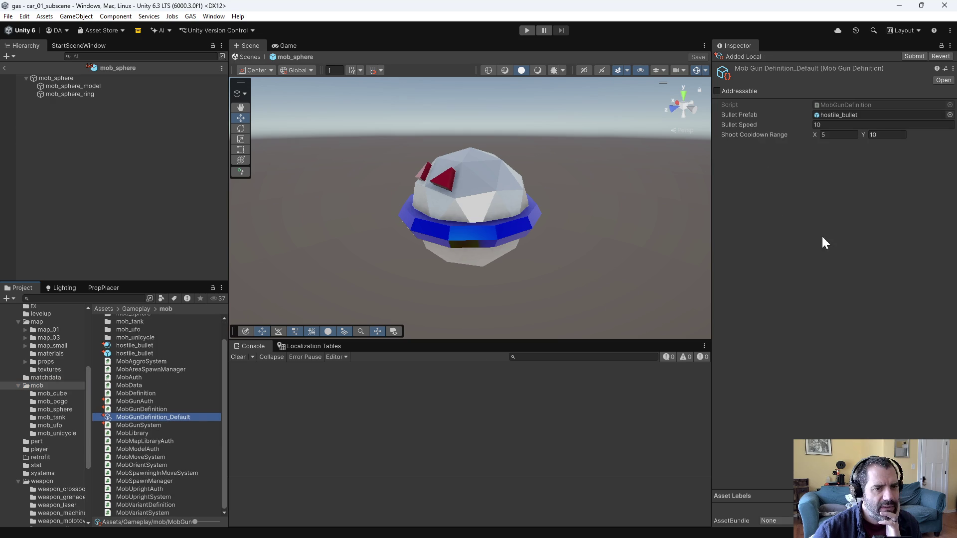
{"action": "left_click", "coordinate": [526, 31]}
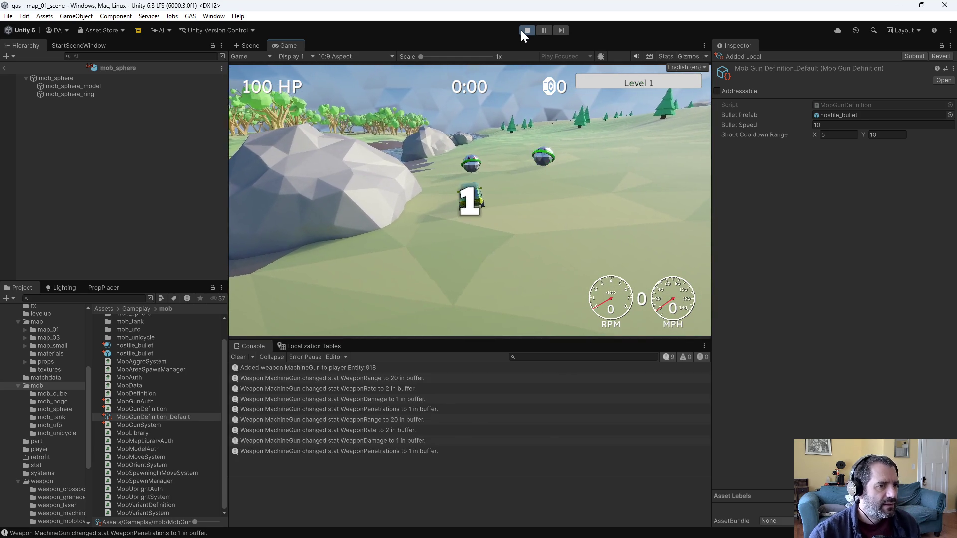
Drive the car forward and in reverse among the firing sphere mobs, then stop and select mob_sphere.
{"action": "key", "text": "s"}
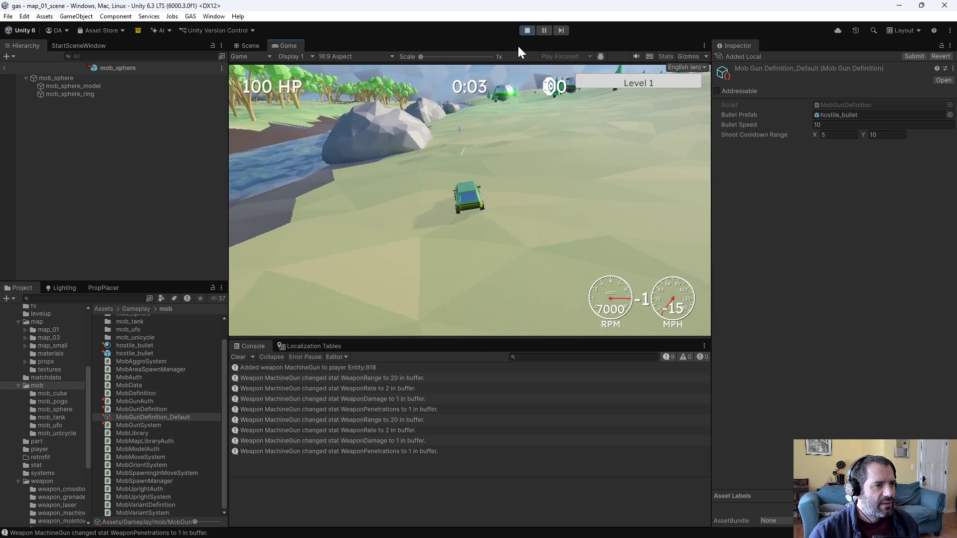
{"action": "key", "text": "w"}
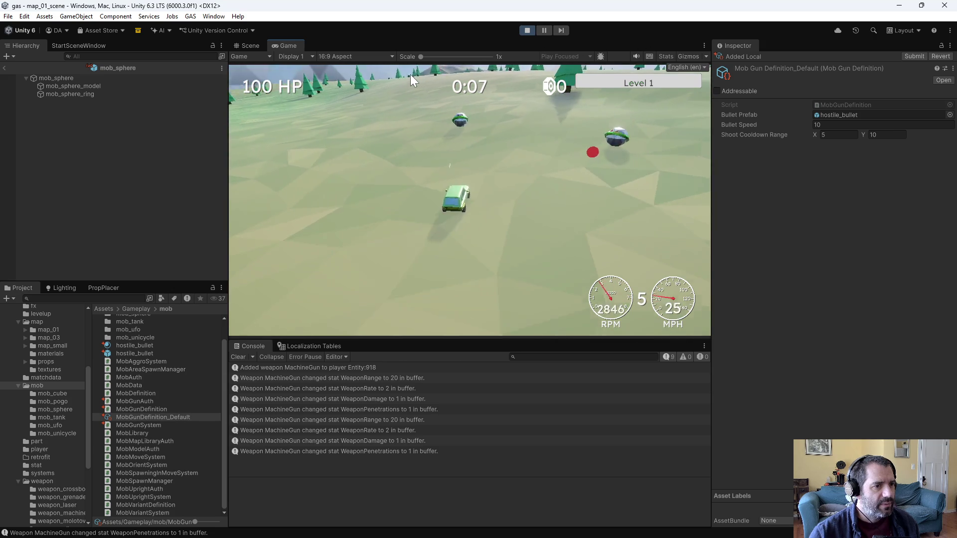
{"action": "key", "text": "s"}
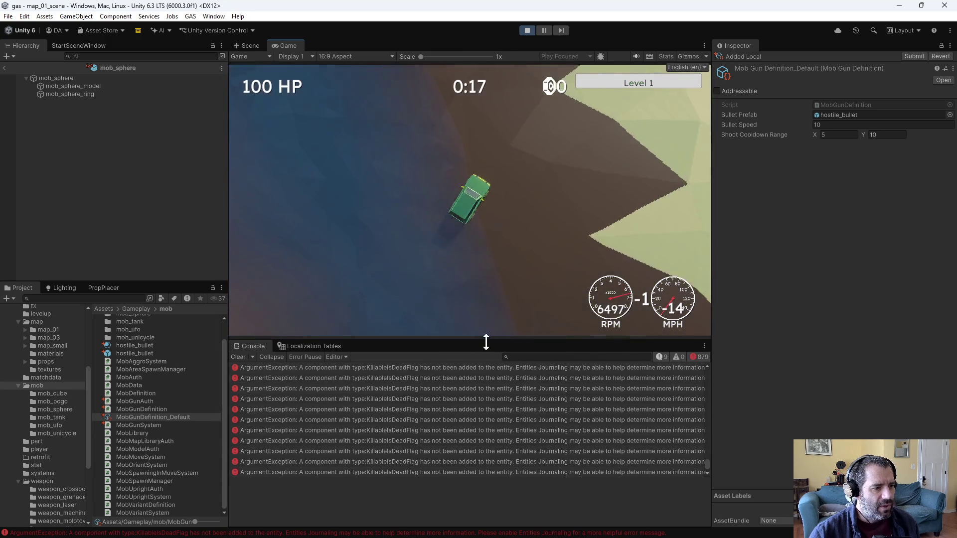
{"action": "left_click", "coordinate": [527, 31]}
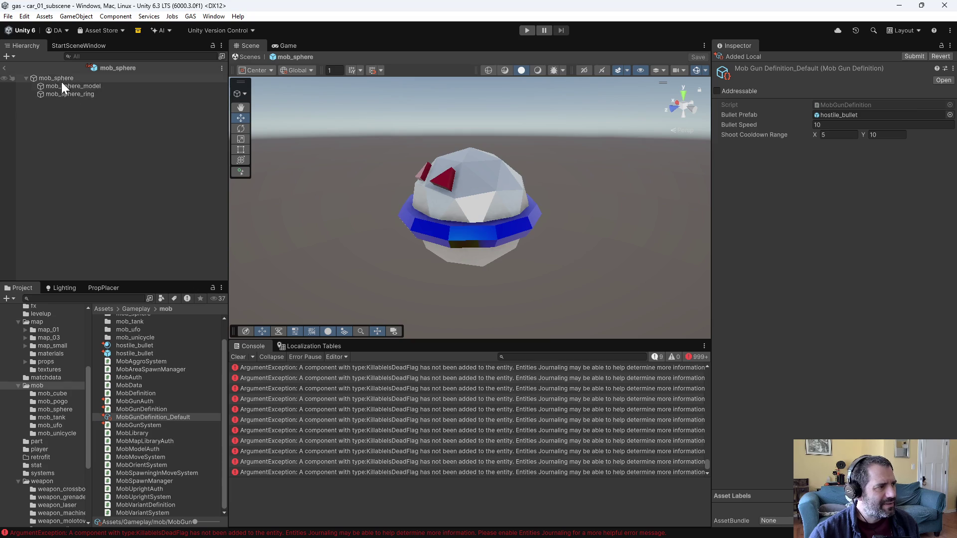
{"action": "left_click", "coordinate": [60, 79]}
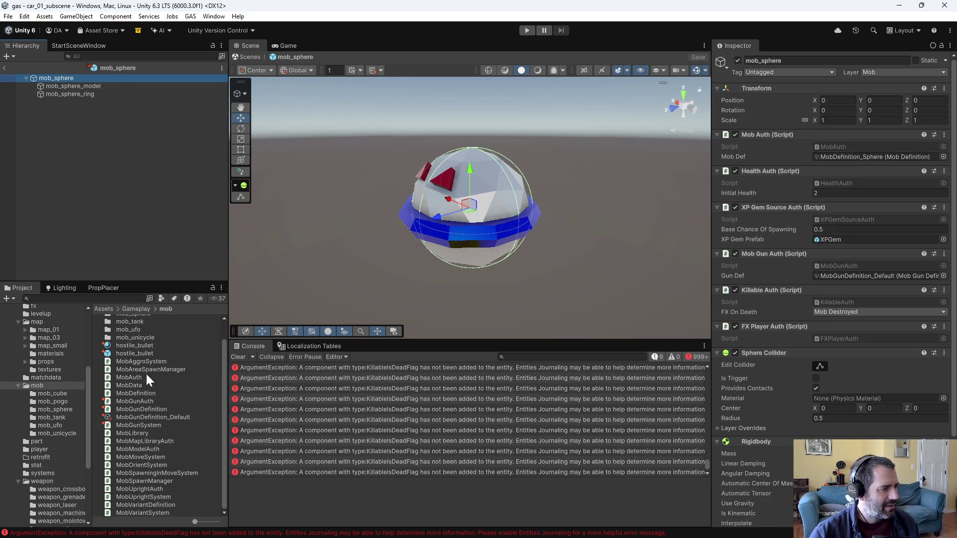
Add Killable Auth to hostile_bullet, move it directly below Bullet Auth, and press Play.
{"action": "double_click", "coordinate": [140, 353]}
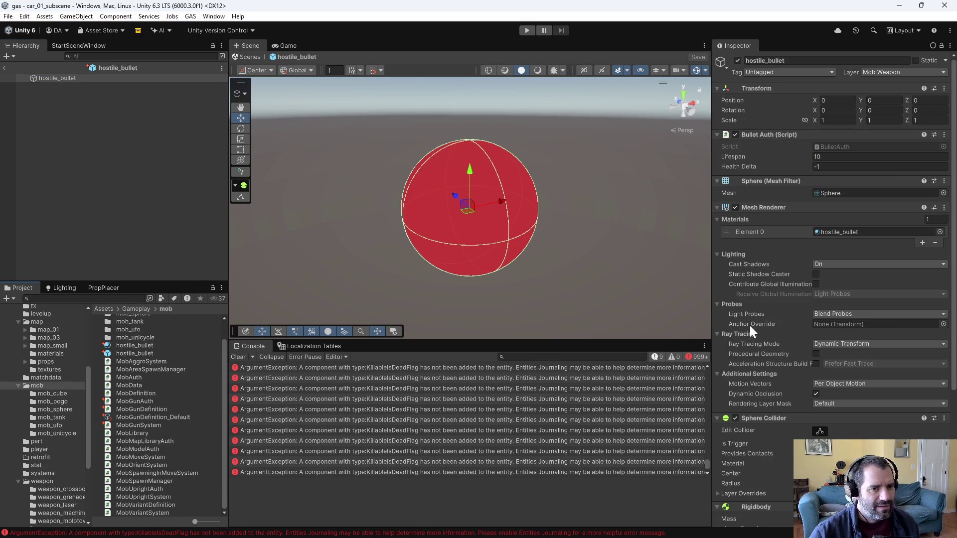
{"action": "scroll", "coordinate": [749, 325], "scroll_direction": "down", "scroll_amount": 5}
{"action": "scroll", "coordinate": [830, 299], "scroll_direction": "down", "scroll_amount": 2}
{"action": "left_click", "coordinate": [785, 515]}
{"action": "type", "text": "kill"}
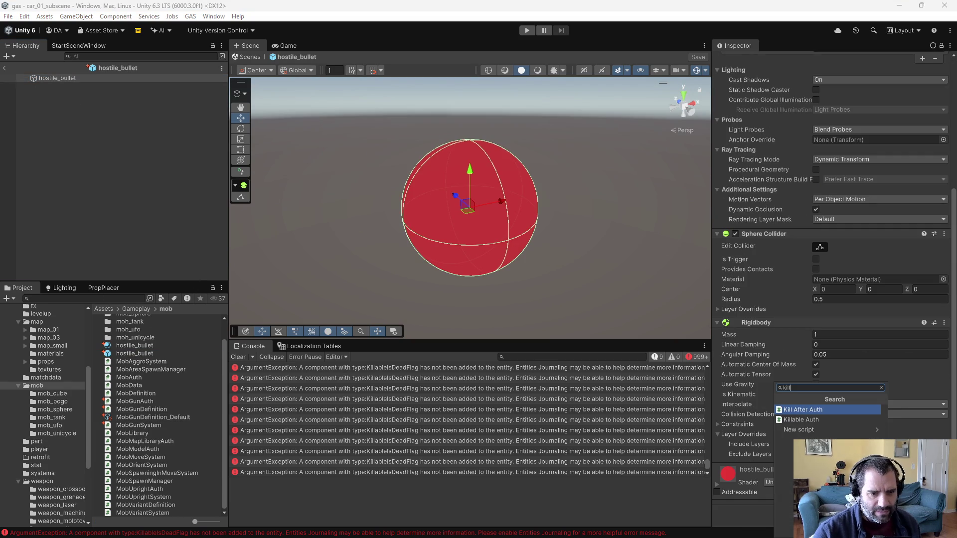
{"action": "left_click", "coordinate": [801, 420]}
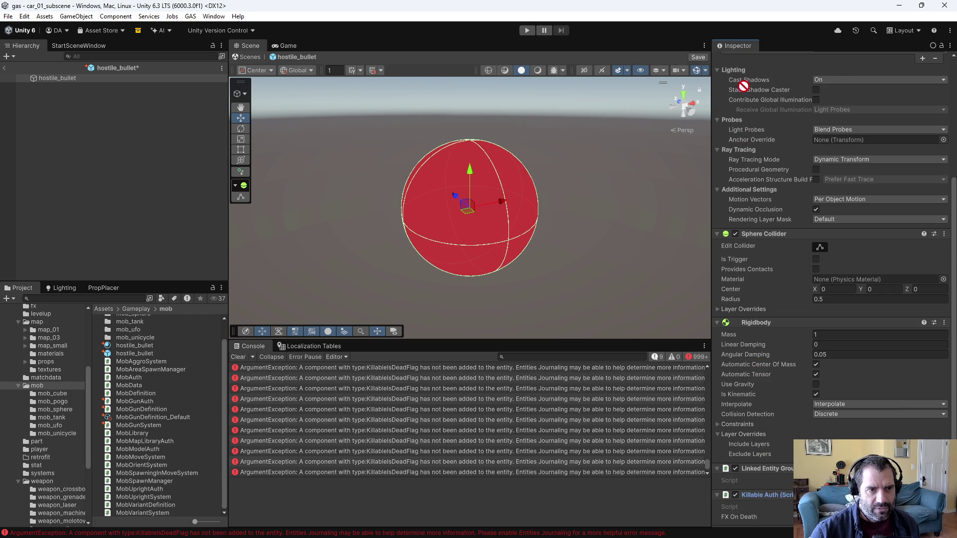
{"action": "scroll", "coordinate": [748, 87], "scroll_direction": "up", "scroll_amount": 3}
{"action": "left_click_drag", "start_coordinate": [757, 88], "coordinate": [783, 174]}
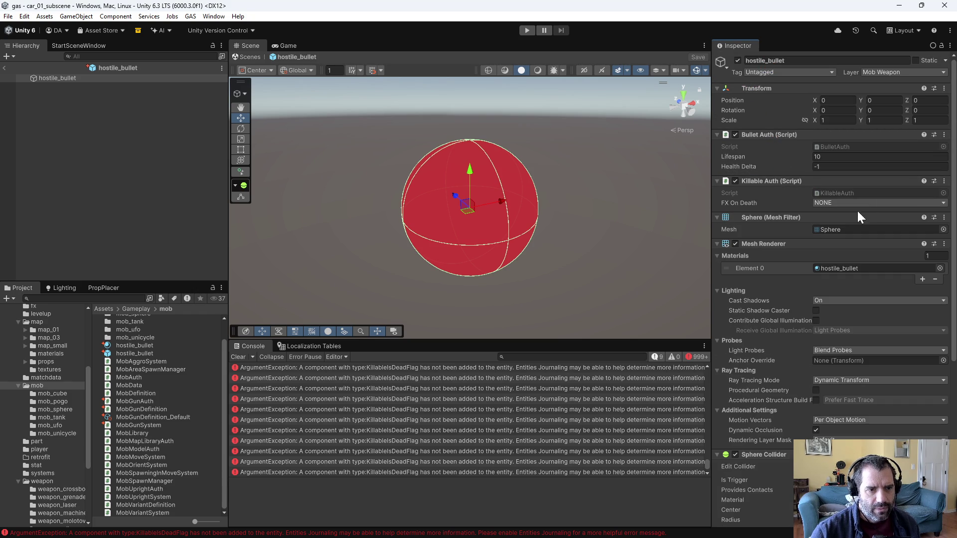
{"action": "left_click", "coordinate": [525, 30]}
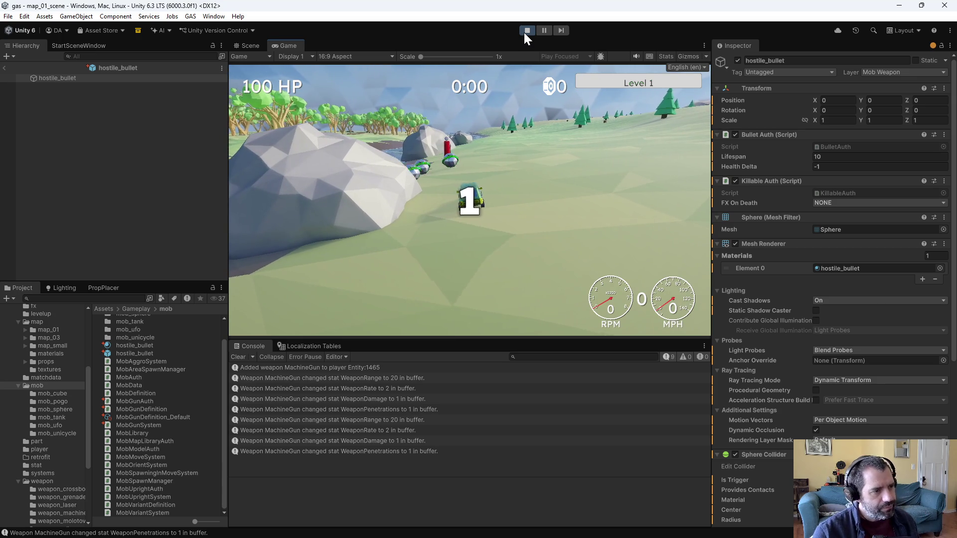
Test-drive the car in Play mode, reversing and driving forward with S and W.
{"action": "key", "text": "s"}
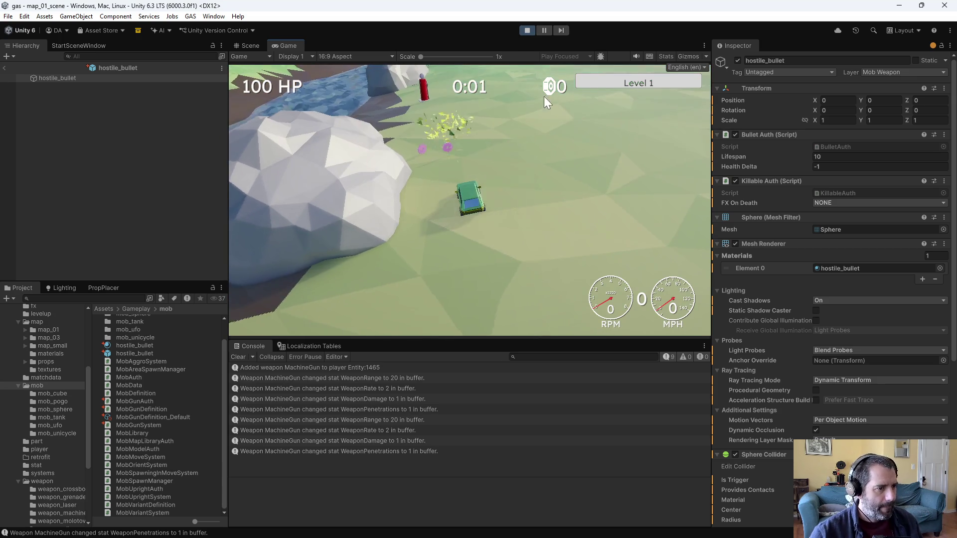
{"action": "key", "text": "w"}
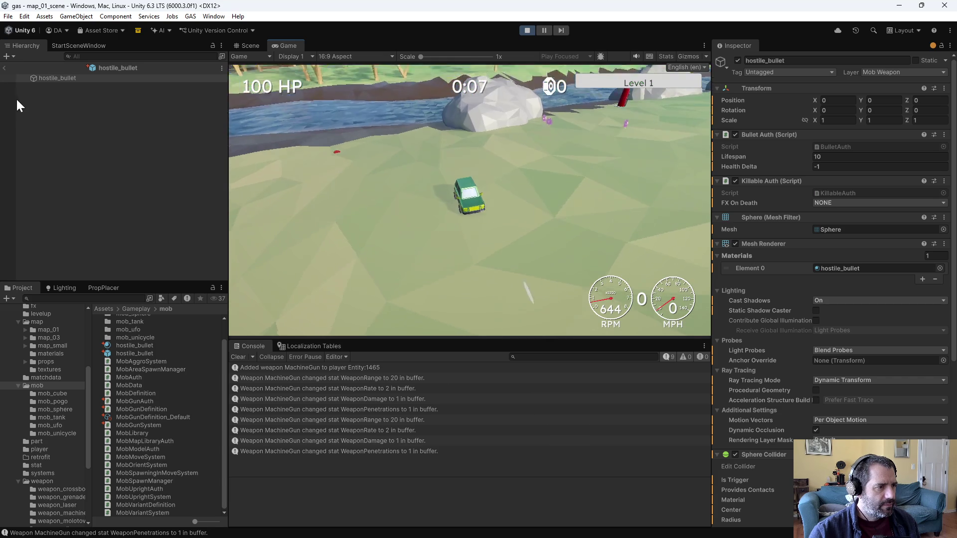
{"action": "key", "text": "s"}
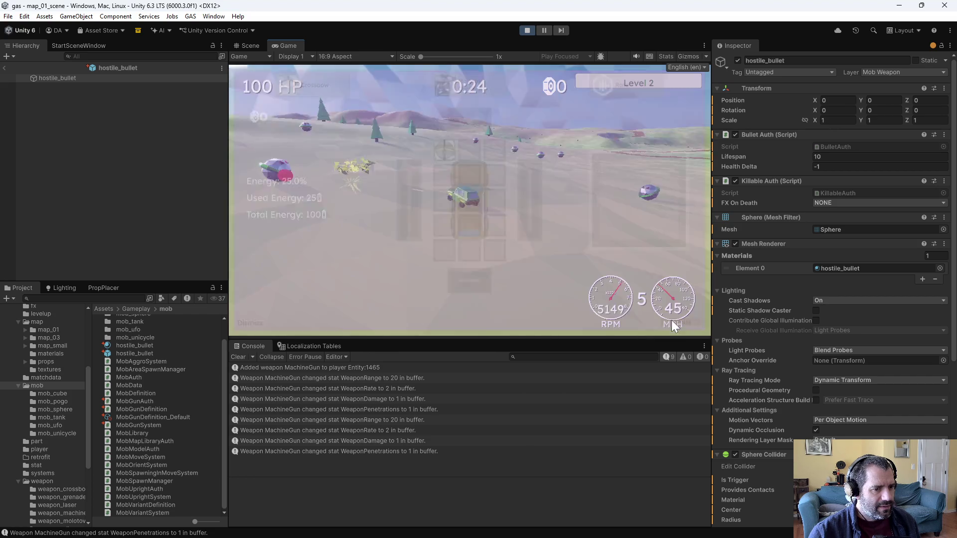
Stop the game and look over MobGunSystem.cs in Emacs.
{"action": "left_click", "coordinate": [528, 31]}
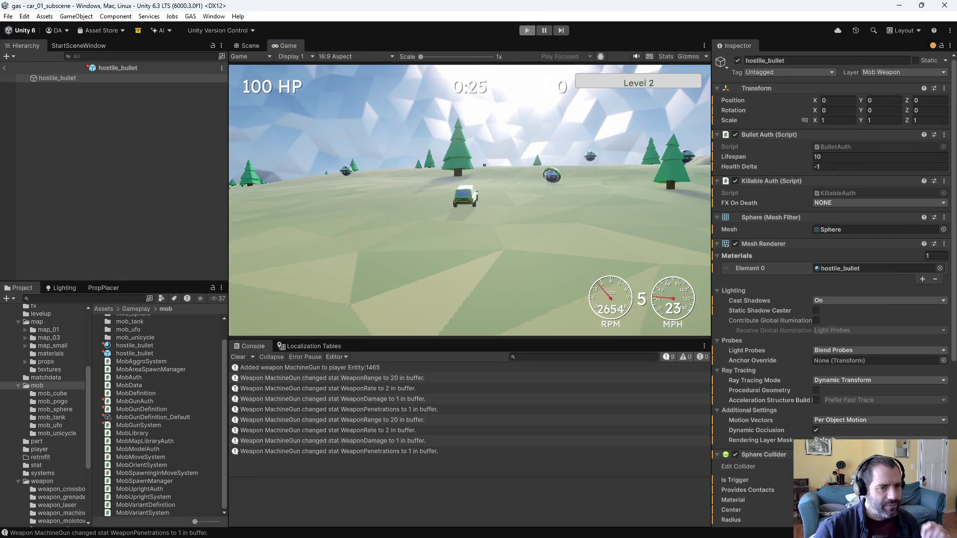
{"action": "key", "text": "alt+Tab"}
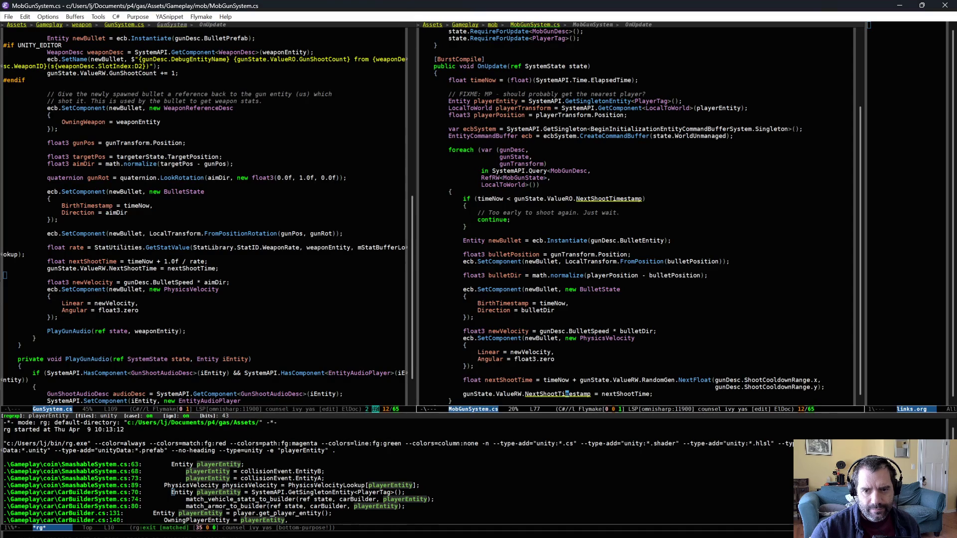
{"action": "scroll", "coordinate": [626, 287], "scroll_direction": "down", "scroll_amount": 3}
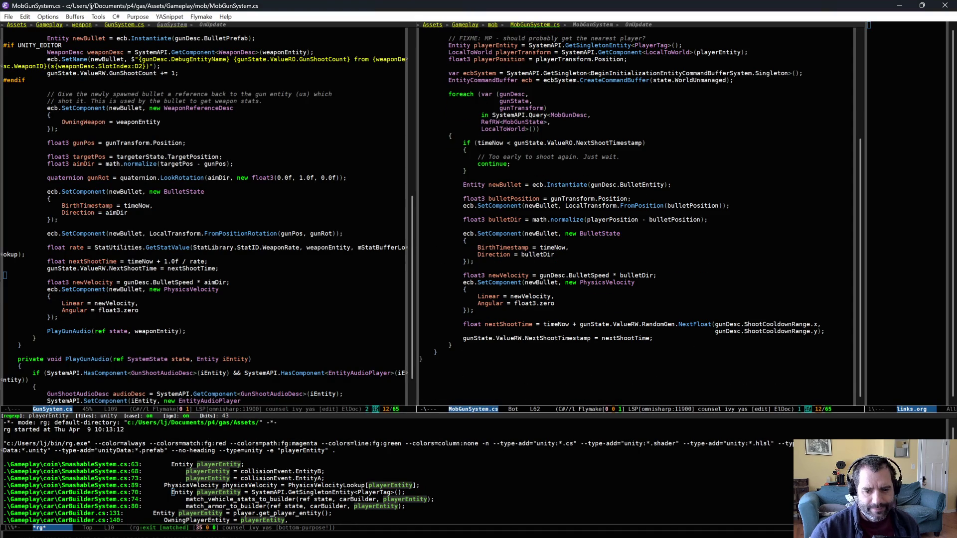
Select hostile_bullet and collapse its Rigidbody, Sphere Collider, Mesh Renderer and Mesh Filter components.
{"action": "key", "text": "alt+Tab"}
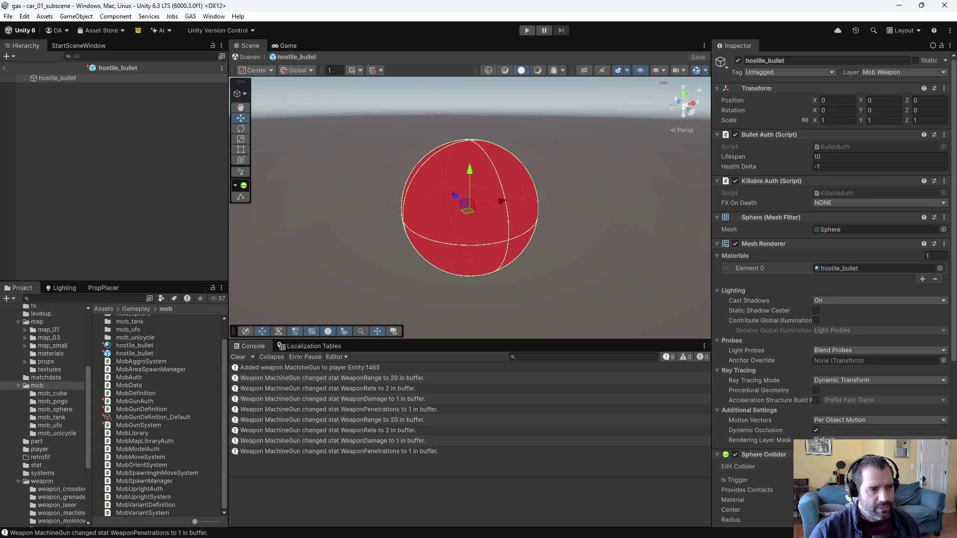
{"action": "left_click", "coordinate": [85, 78]}
{"action": "scroll", "coordinate": [912, 398], "scroll_direction": "down", "scroll_amount": 10}
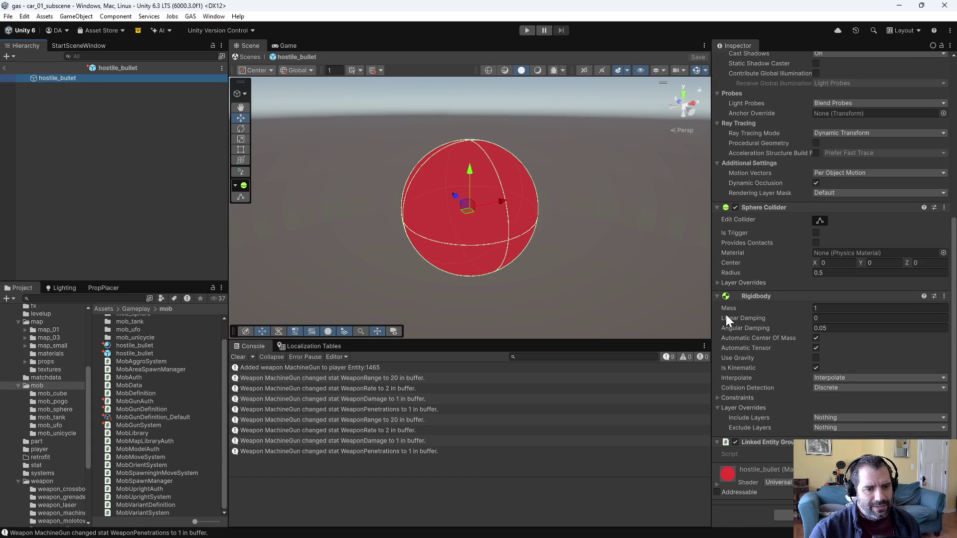
{"action": "left_click", "coordinate": [717, 297]}
{"action": "left_click", "coordinate": [716, 342]}
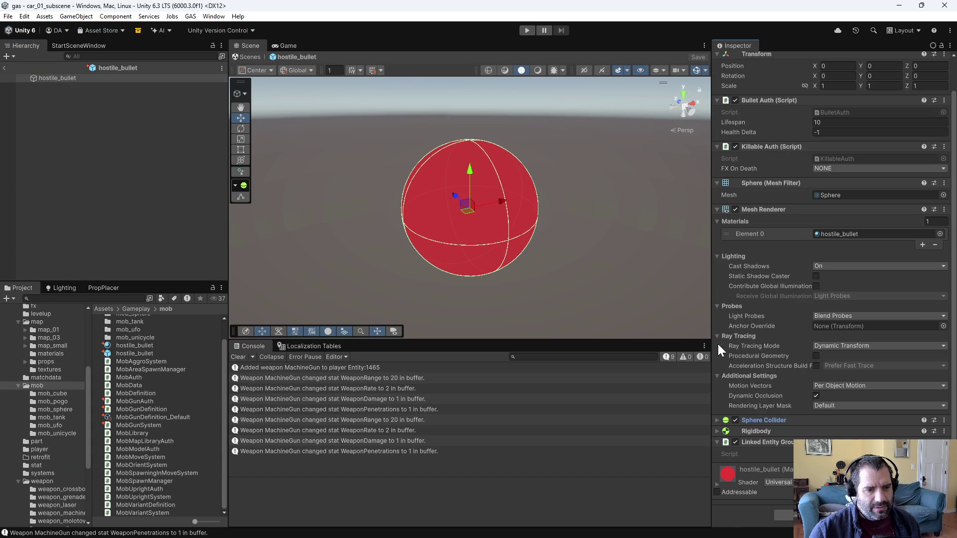
{"action": "left_click", "coordinate": [716, 207]}
{"action": "left_click", "coordinate": [716, 217]}
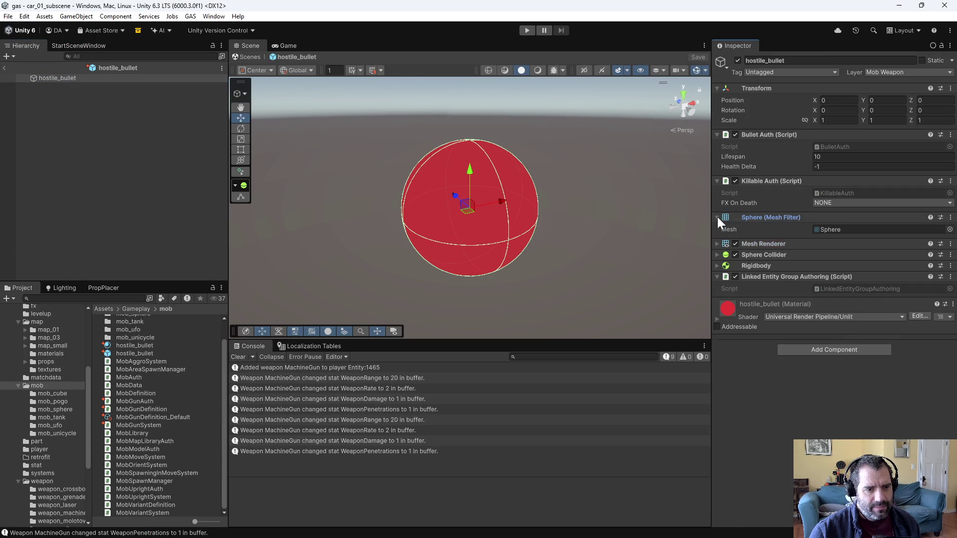
Add Player Damage Source Auth via a 'damage' search and move it under Bullet Auth.
{"action": "left_click", "coordinate": [821, 333]}
{"action": "type", "text": "damage"}
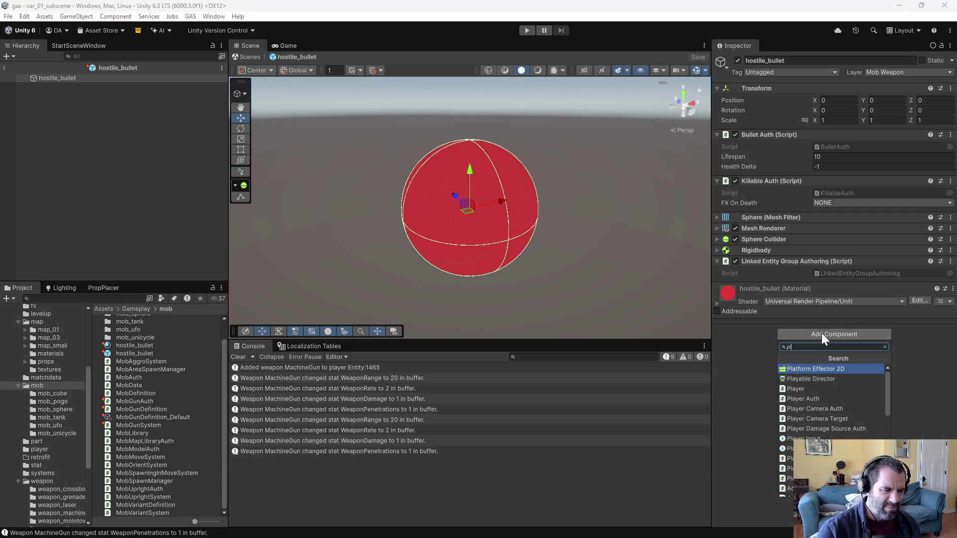
{"action": "key", "text": "Return"}
{"action": "left_click_drag", "start_coordinate": [789, 288], "coordinate": [791, 174]}
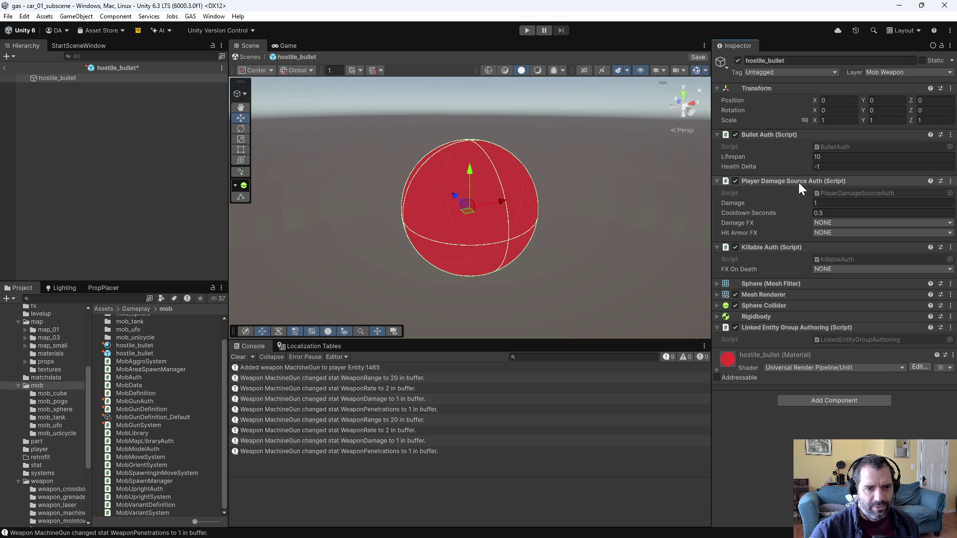
Keep Damage at 1 and Cooldown Seconds at 0.5 on the new component.
{"action": "left_click", "coordinate": [848, 213]}
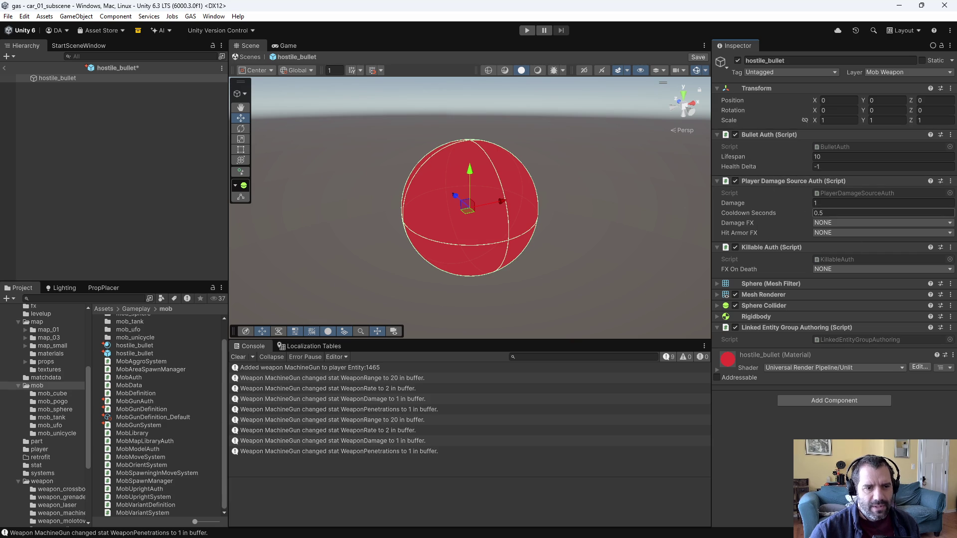
{"action": "key", "text": "Return"}
{"action": "left_click", "coordinate": [784, 208]}
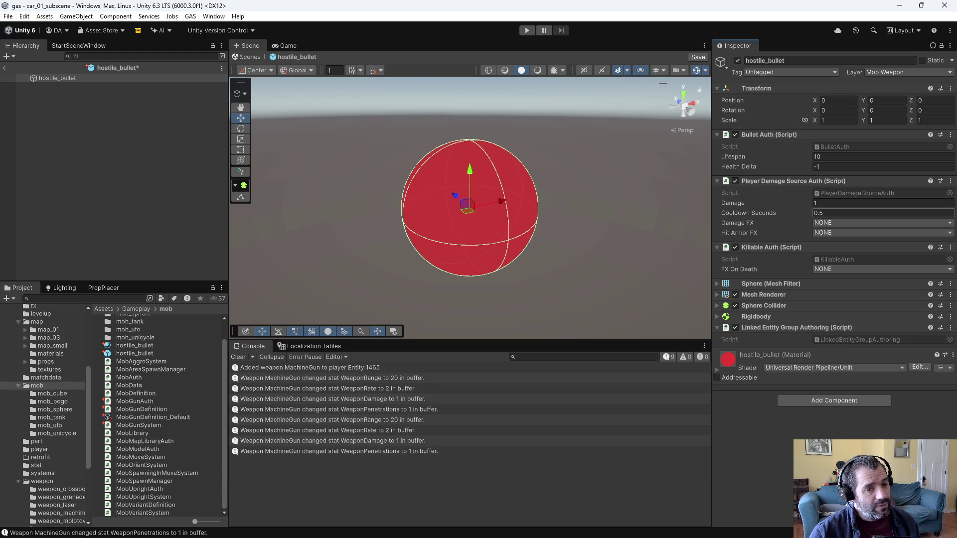
{"action": "left_click", "coordinate": [882, 202]}
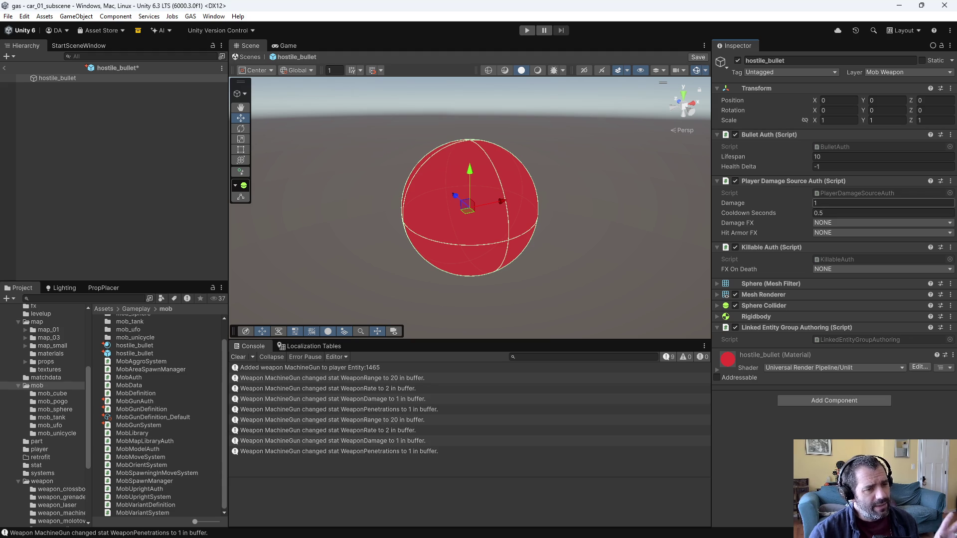
{"action": "left_click", "coordinate": [836, 222]}
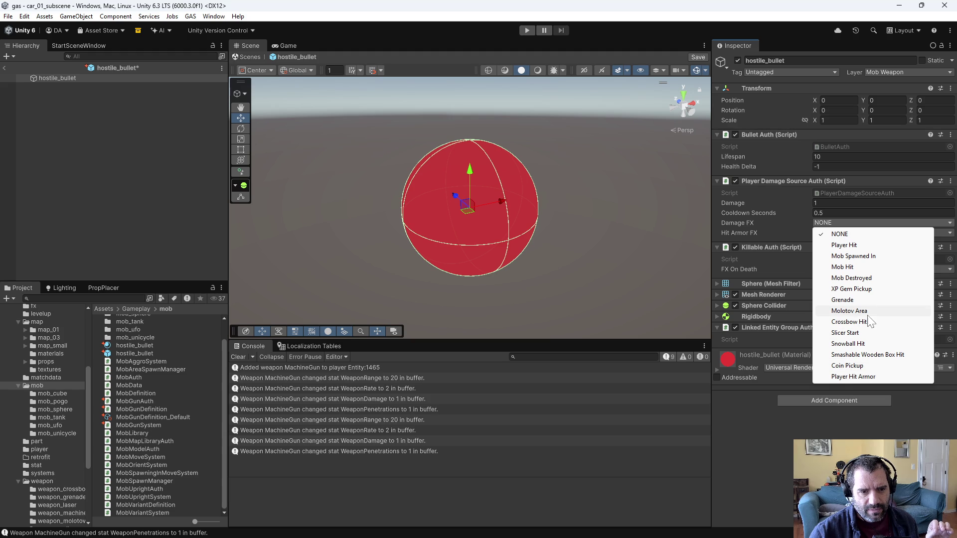
Choose Player Hit for Damage FX and Player Hit Armor for Hit Armor FX, then save.
{"action": "left_click", "coordinate": [842, 244]}
{"action": "left_click", "coordinate": [832, 235]}
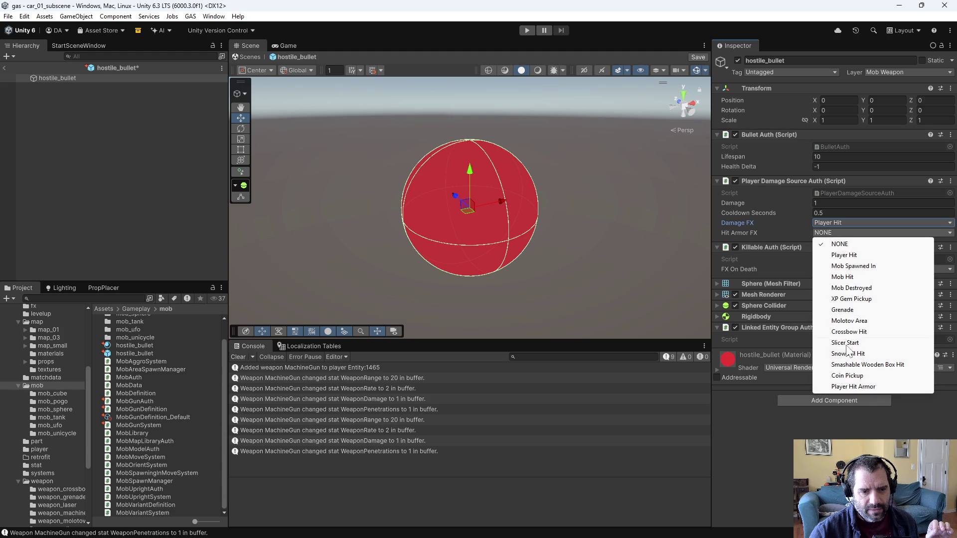
{"action": "left_click", "coordinate": [852, 386]}
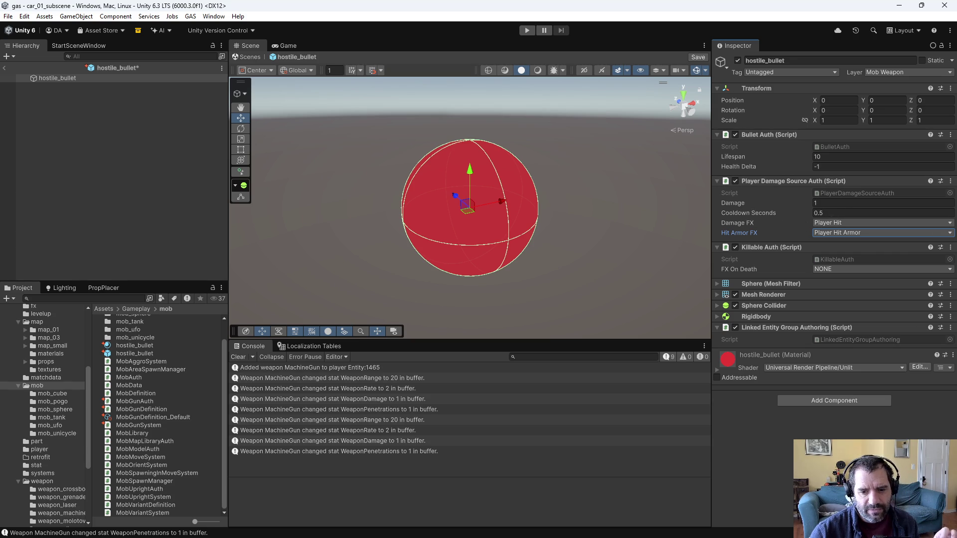
{"action": "key", "text": "ctrl+s"}
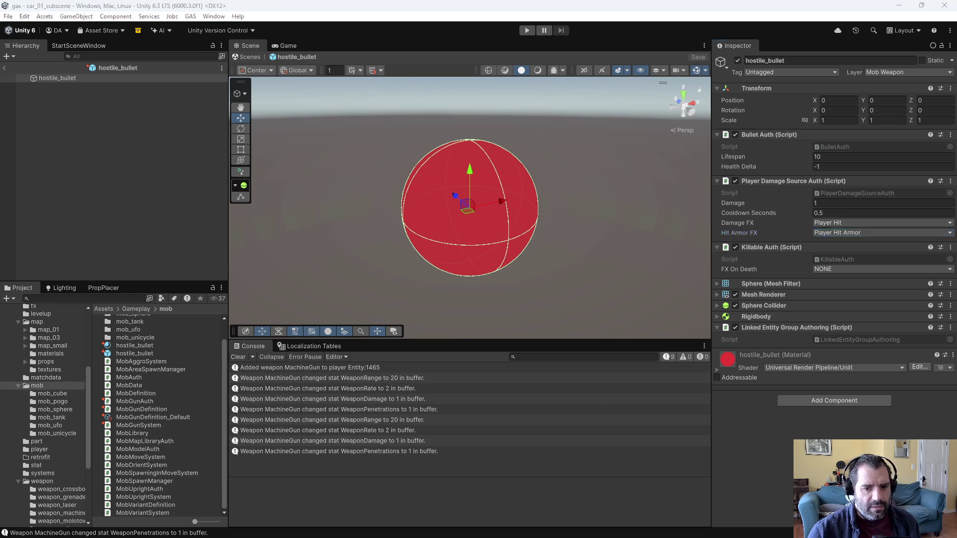
{"action": "key", "text": "alt+Tab"}
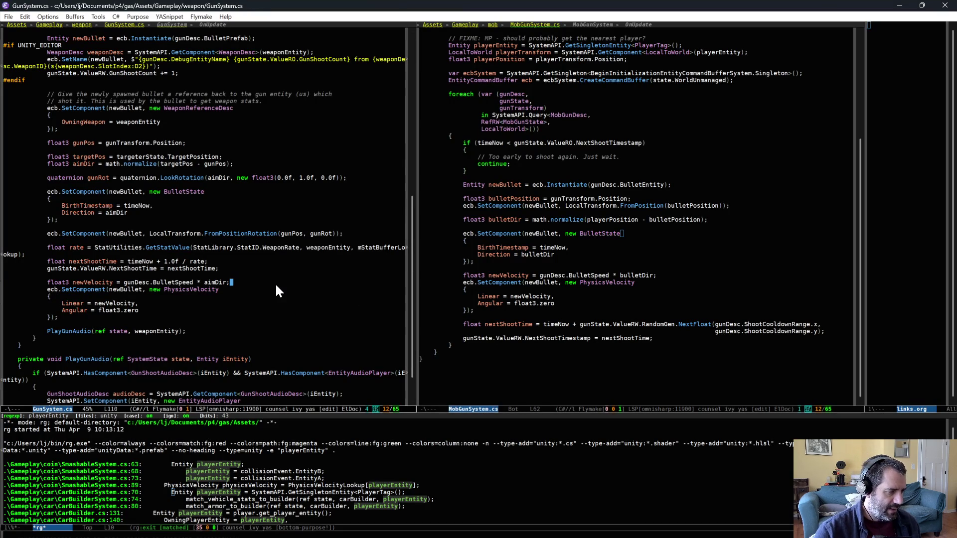
Open PlayerDamageSourceAuth.cs by searching project files for 'player dam'.
{"action": "key", "text": "ctrl+x"}
{"action": "key", "text": "ctrl+f"}
{"action": "type", "text": "player dam"}
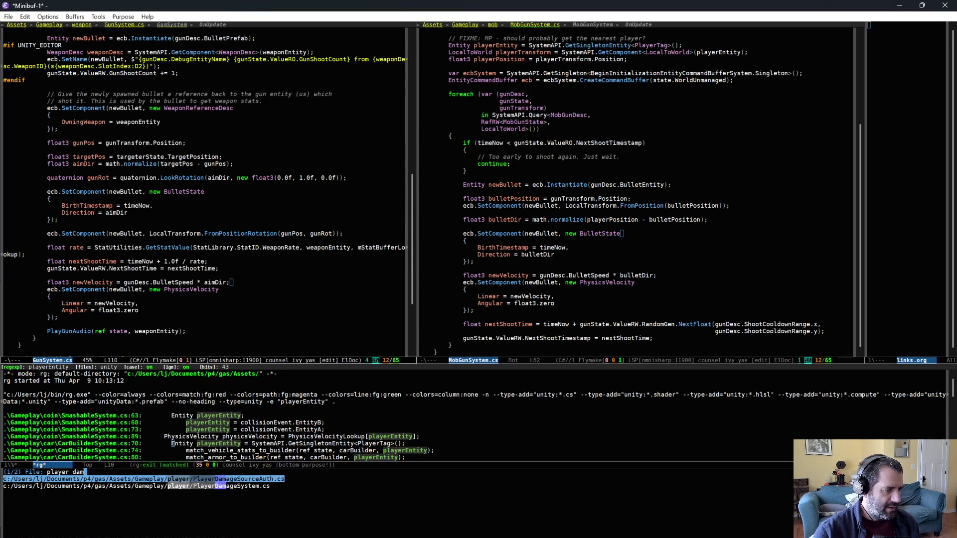
{"action": "key", "text": "Return"}
{"action": "left_click", "coordinate": [224, 277]}
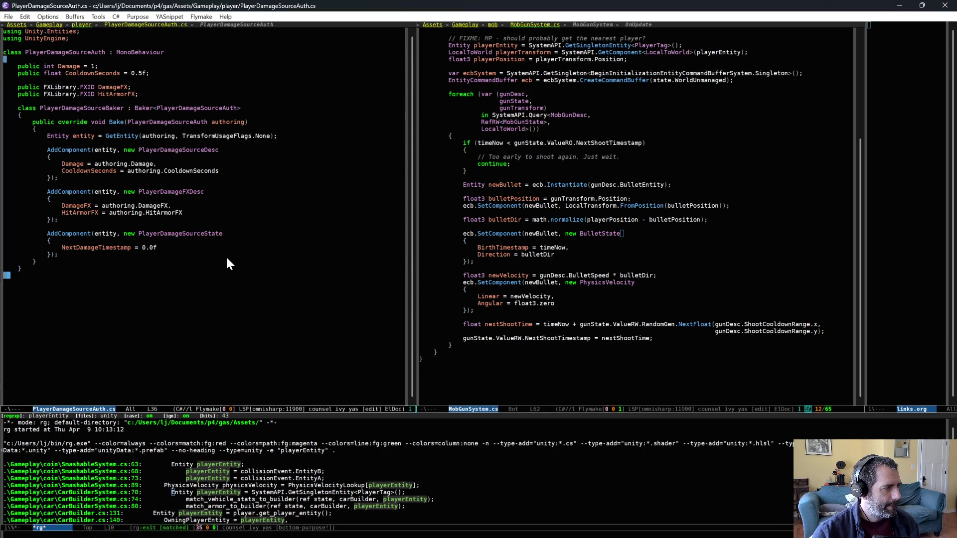
Search the project for PlayerDamageSourceDesc and open its PlayerDamageSystem.cs:8 match.
{"action": "left_click", "coordinate": [188, 149]}
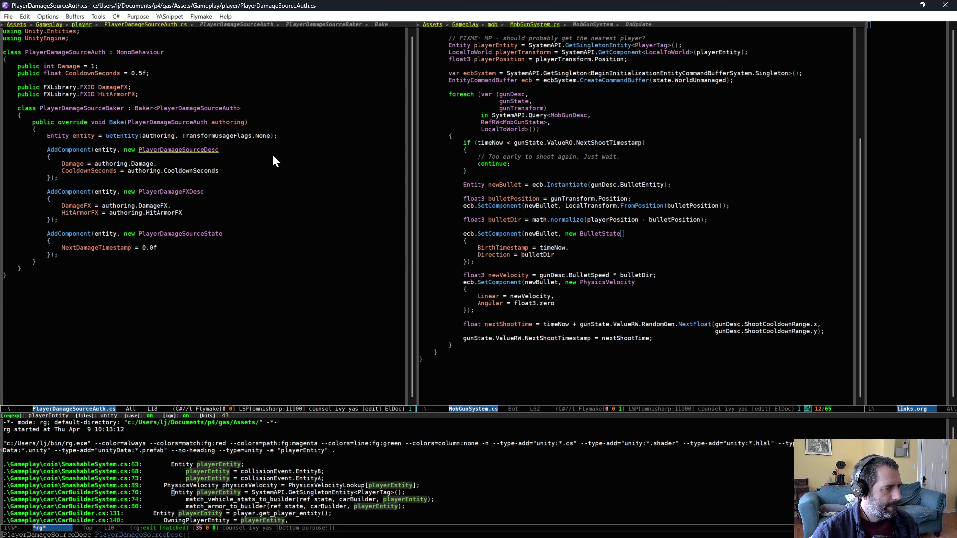
{"action": "key", "text": "ctrl+c"}
{"action": "key", "text": "s"}
{"action": "key", "text": "d"}
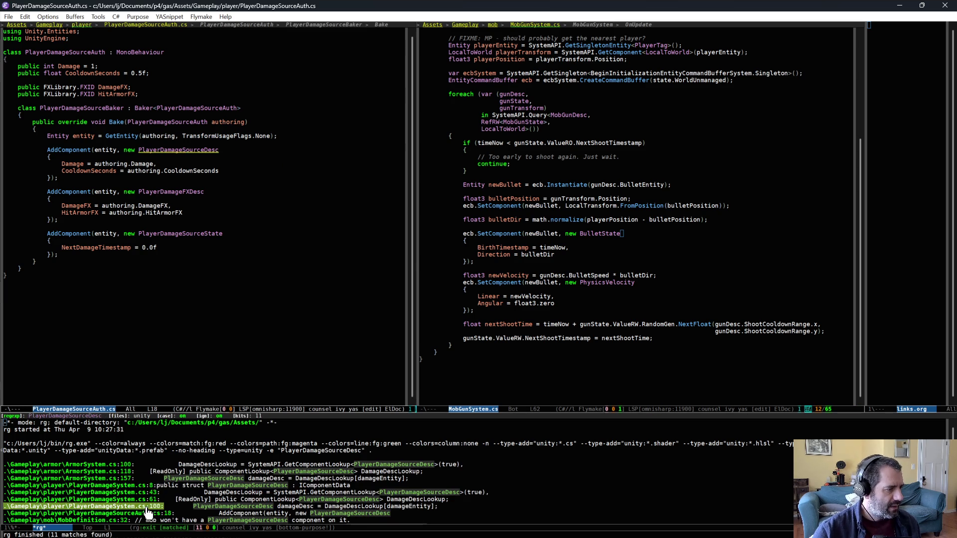
{"action": "left_click", "coordinate": [144, 478]}
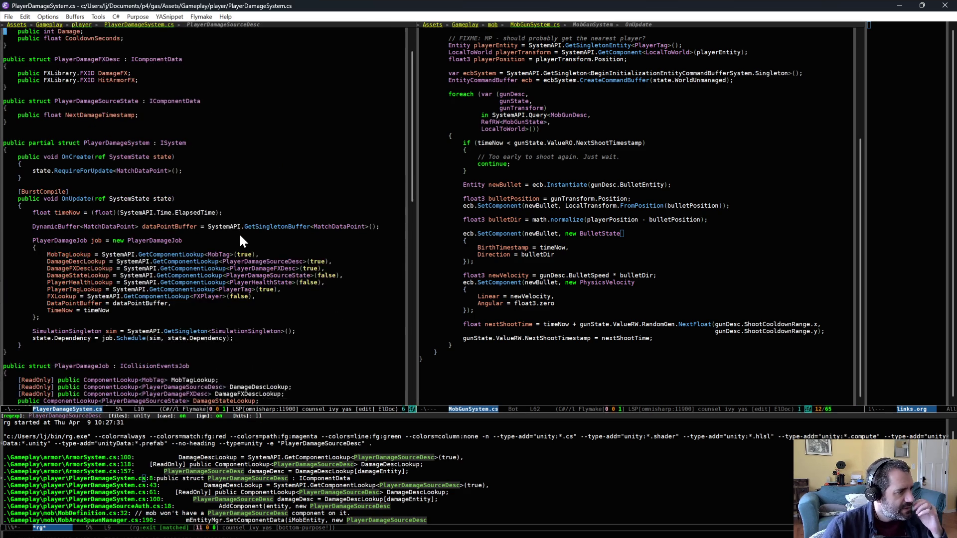
Review the Execute method's PlayerTagLookup check and cooldown block down to the MobTag lines.
{"action": "scroll", "coordinate": [249, 195], "scroll_direction": "down", "scroll_amount": 6}
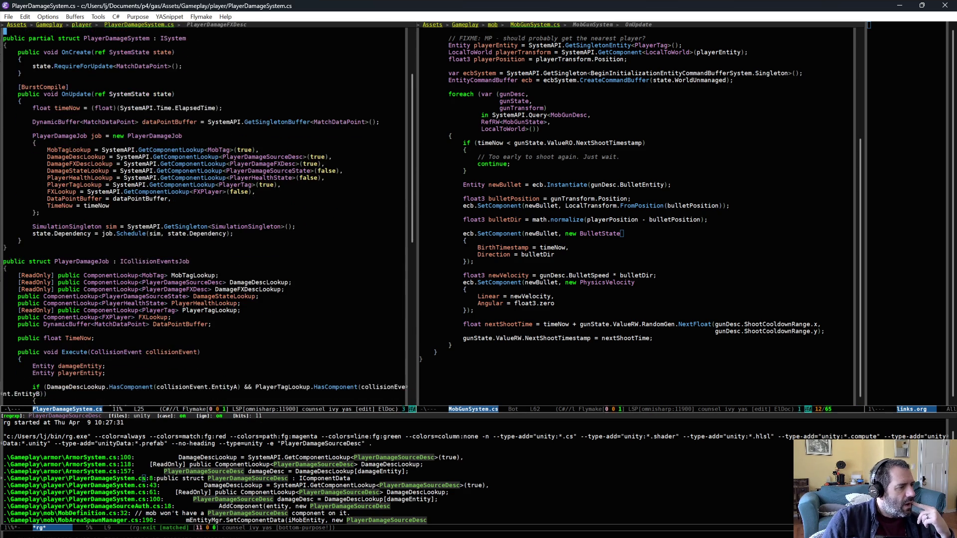
{"action": "scroll", "coordinate": [202, 235], "scroll_direction": "down", "scroll_amount": 9}
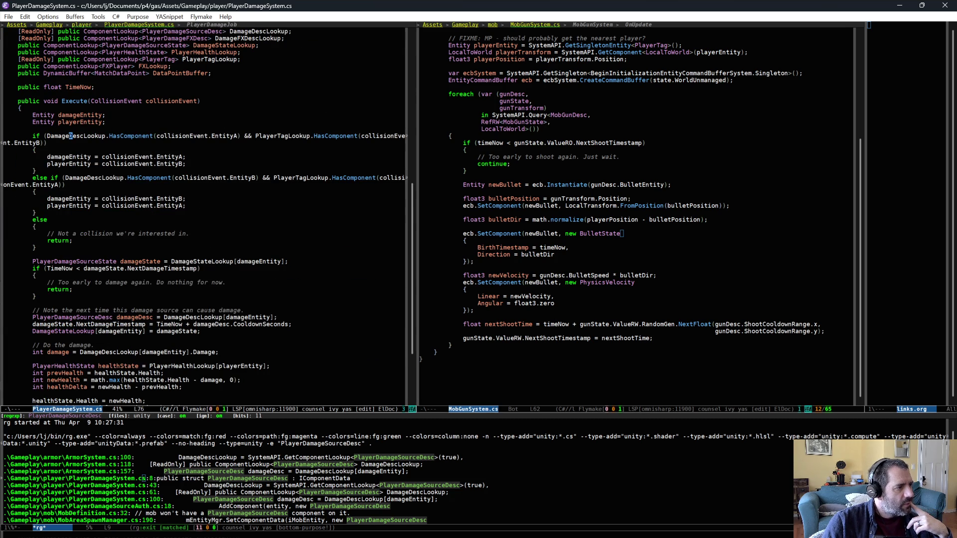
{"action": "scroll", "coordinate": [207, 219], "scroll_direction": "up", "scroll_amount": 1}
{"action": "key", "text": "ctrl+a"}
{"action": "key", "text": "ctrl+space"}
{"action": "key", "text": "ctrl+n"}
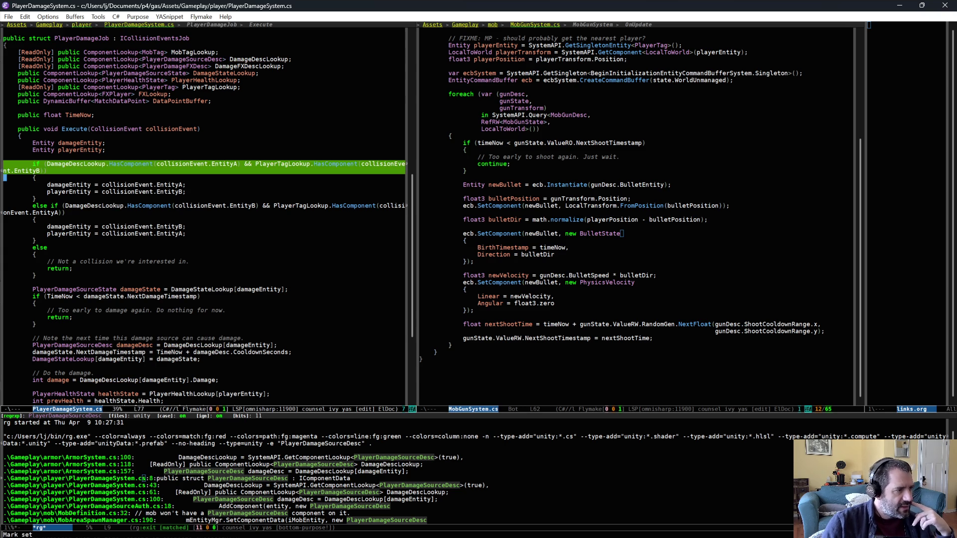
{"action": "double_click", "coordinate": [281, 163]}
{"action": "scroll", "coordinate": [156, 303], "scroll_direction": "down", "scroll_amount": 3}
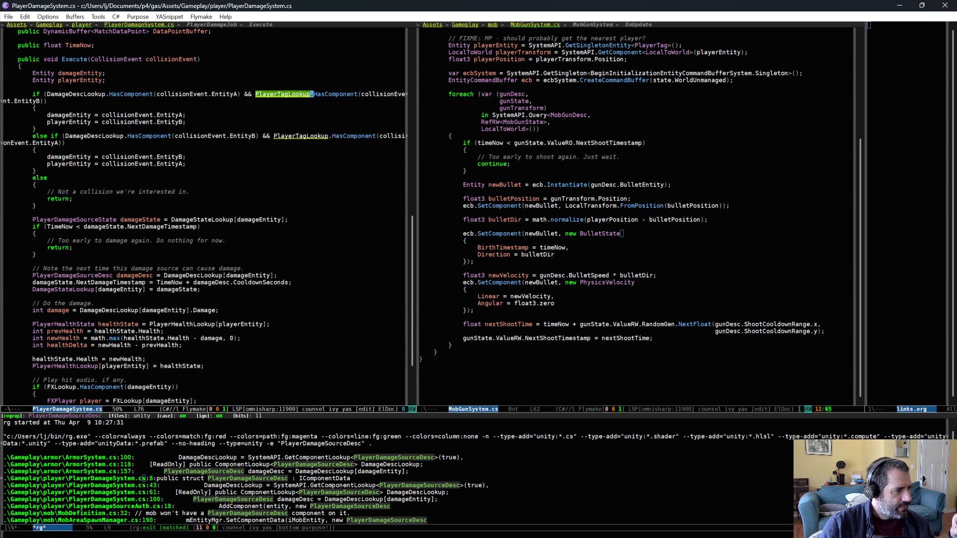
{"action": "left_click_drag", "start_coordinate": [168, 219], "coordinate": [181, 247]}
{"action": "left_click", "coordinate": [180, 252]}
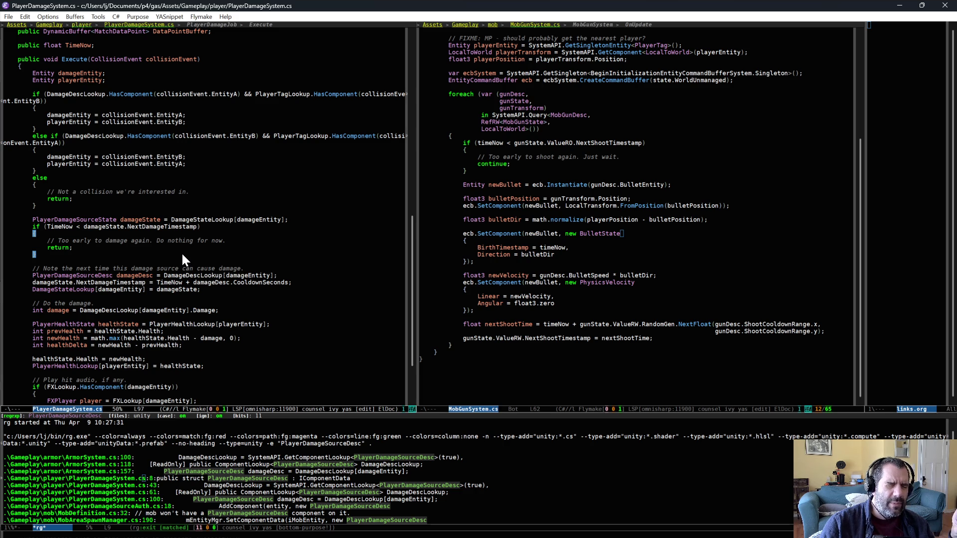
{"action": "key", "text": "Up"}
{"action": "key", "text": "Up"}
{"action": "key", "text": "Up"}
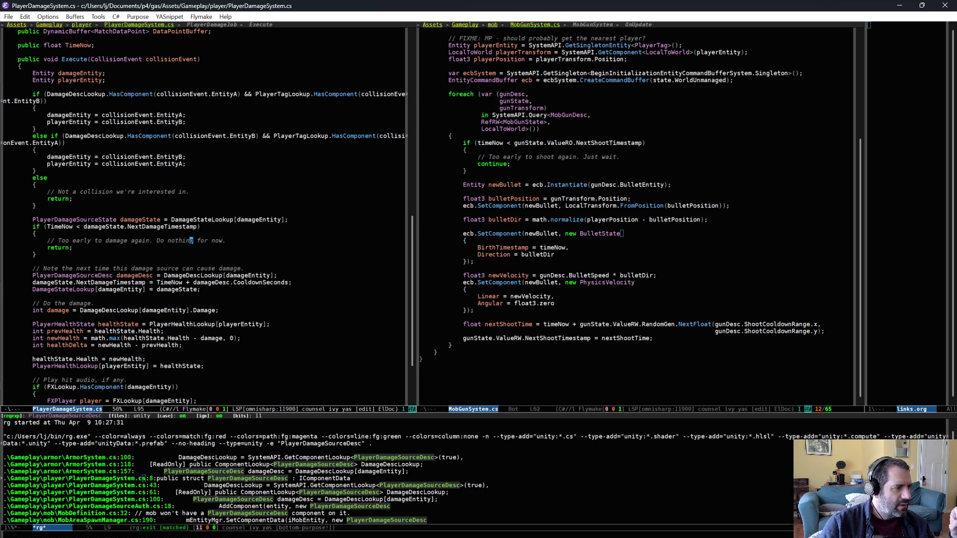
{"action": "scroll", "coordinate": [205, 216], "scroll_direction": "down", "scroll_amount": 2}
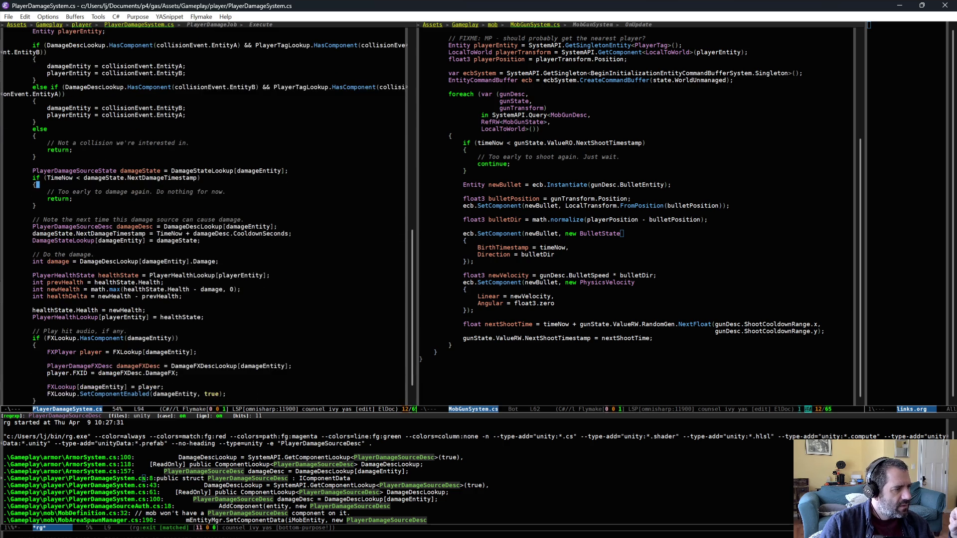
{"action": "scroll", "coordinate": [208, 221], "scroll_direction": "down", "scroll_amount": 2}
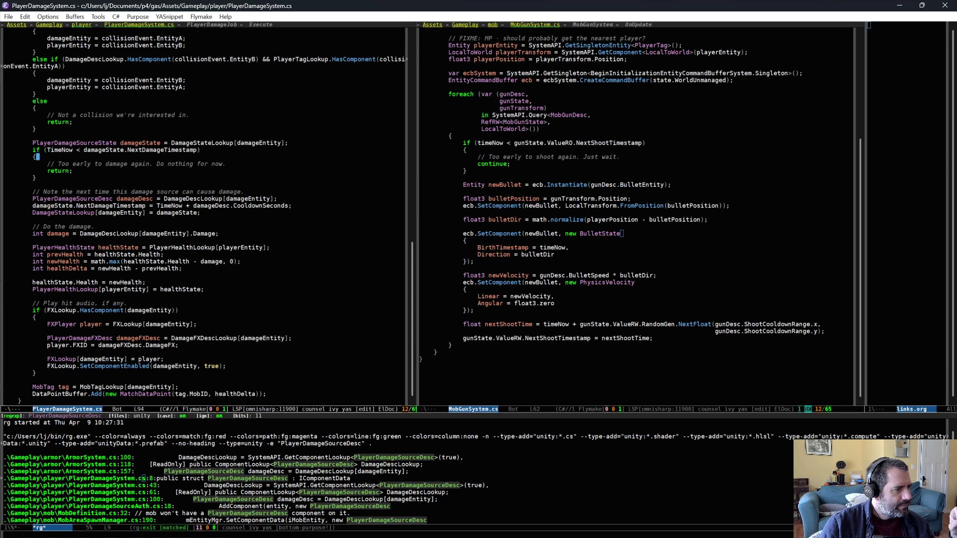
{"action": "scroll", "coordinate": [193, 258], "scroll_direction": "down", "scroll_amount": 1}
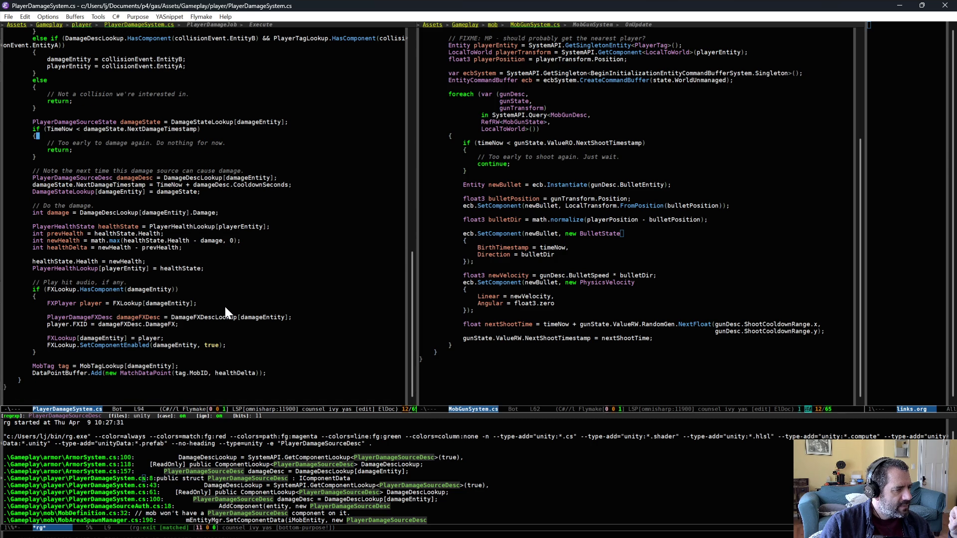
Insert 'if (MobTagLookup.HasComponent(damageEntity))' above the MobTag lookup line.
{"action": "left_click", "coordinate": [204, 359]}
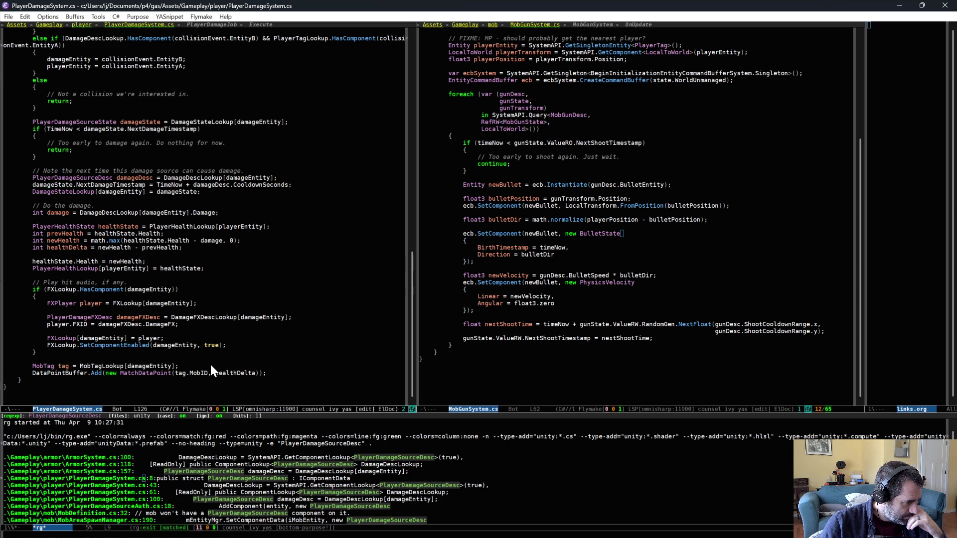
{"action": "left_click", "coordinate": [210, 364]}
{"action": "key", "text": "Return"}
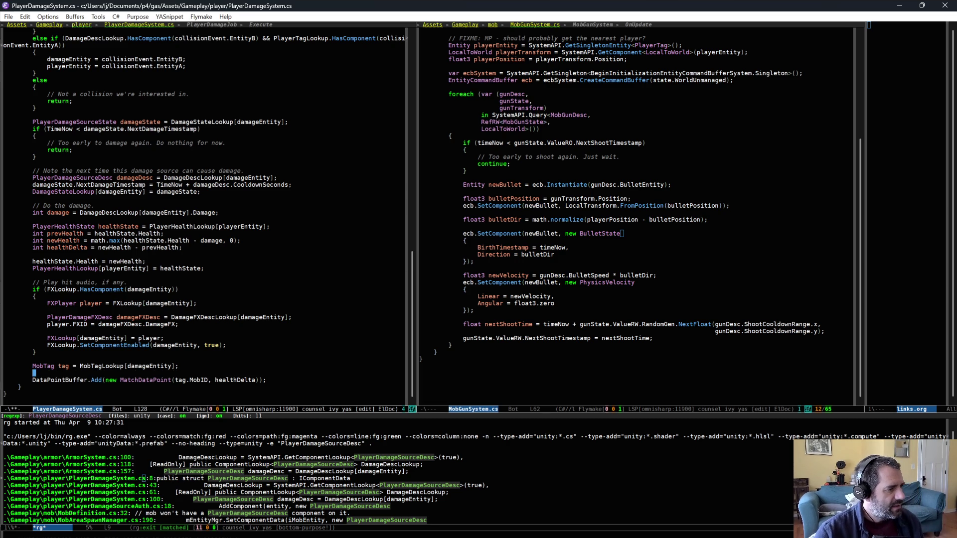
{"action": "type", "text": "if ("}
{"action": "key", "text": "BackSpace"}
{"action": "key", "text": "BackSpace"}
{"action": "key", "text": "BackSpace"}
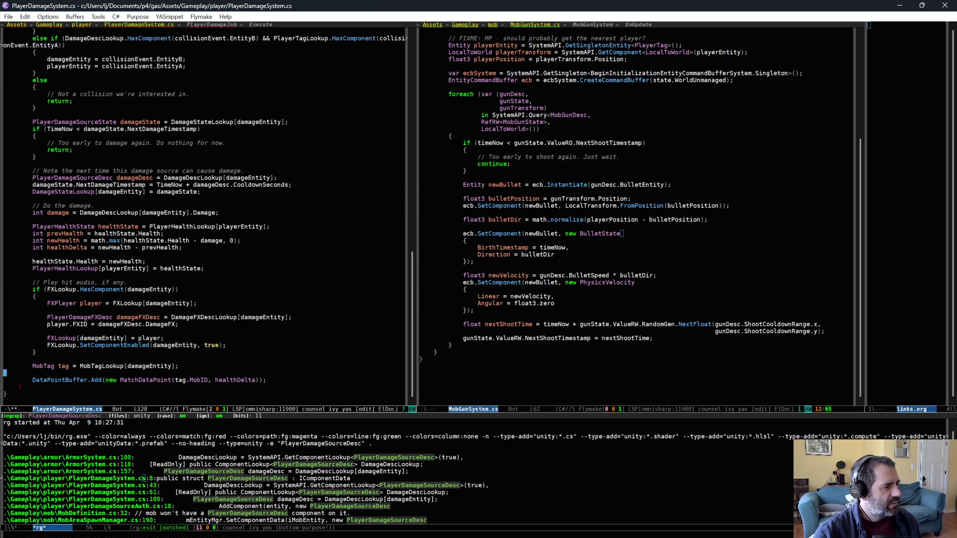
{"action": "key", "text": "Up"}
{"action": "key", "text": "End"}
{"action": "key", "text": "Return"}
{"action": "type", "text": "if ("}
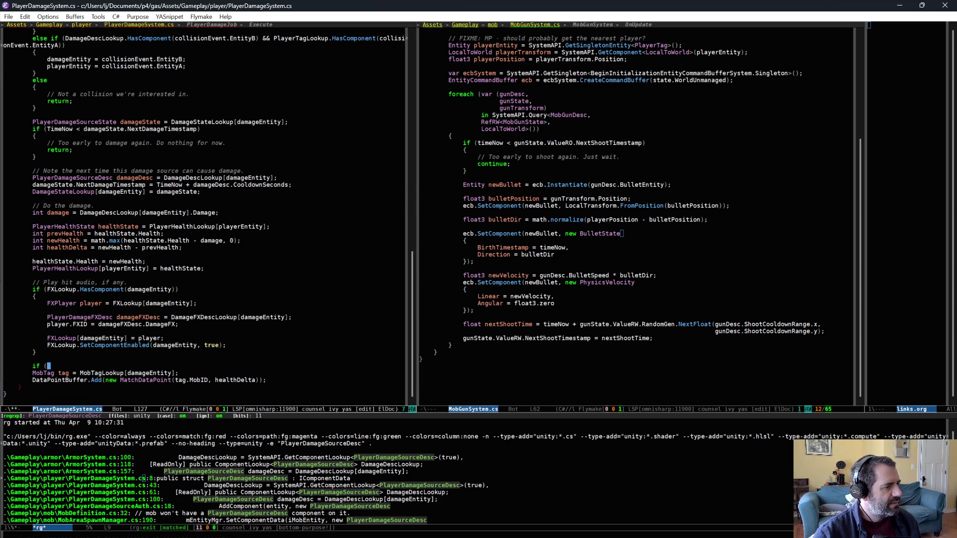
{"action": "type", "text": "MobTagLookup."}
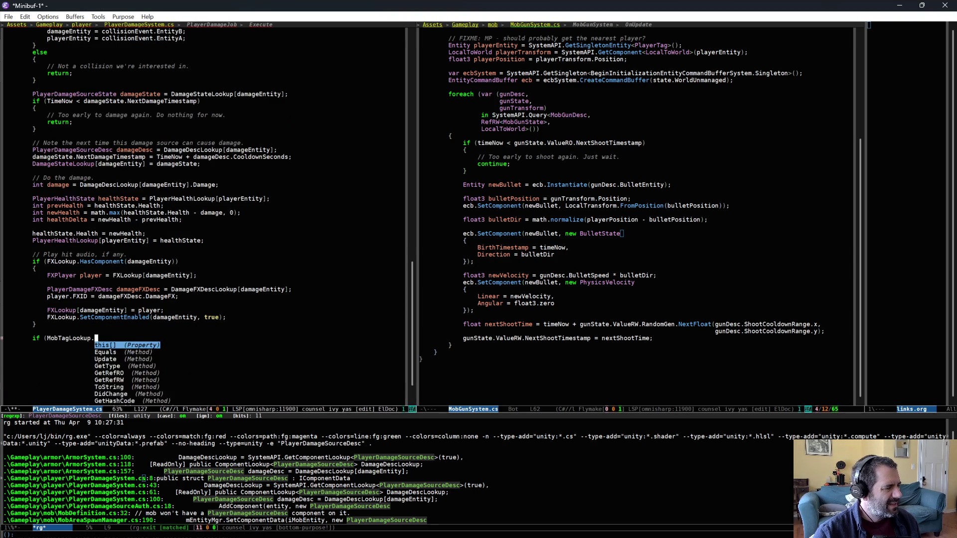
{"action": "type", "text": "Has"}
{"action": "key", "text": "Return"}
{"action": "type", "text": "(damageEntity))"}
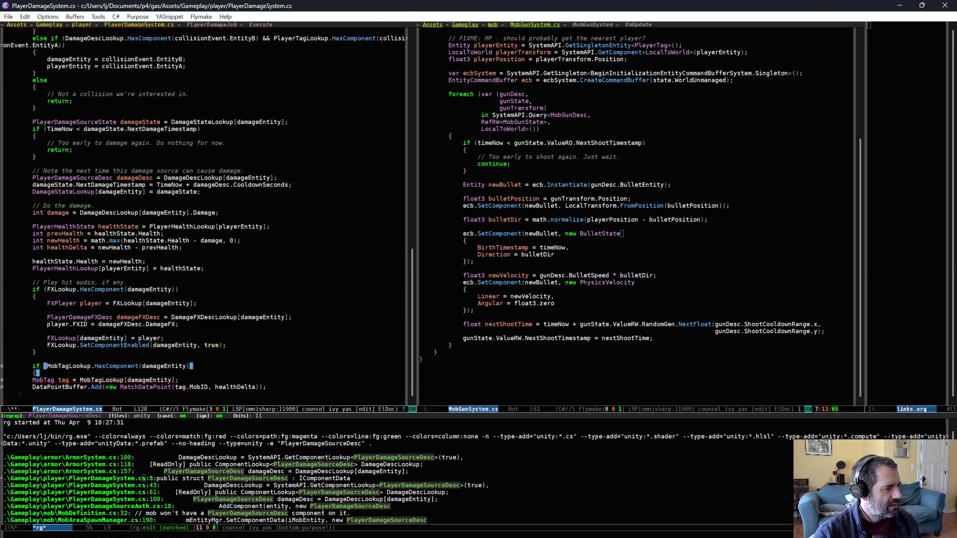
Wrap the MobTag lookup and DataPointBuffer lines in braces under the new if.
{"action": "key", "text": "Return"}
{"action": "type", "text": "{"}
{"action": "key", "text": "Return"}
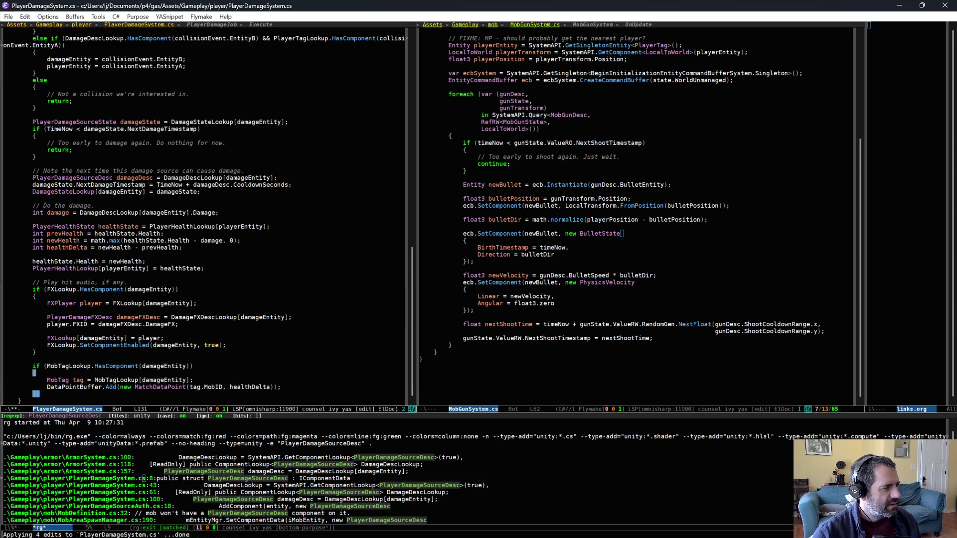
{"action": "type", "text": "}"}
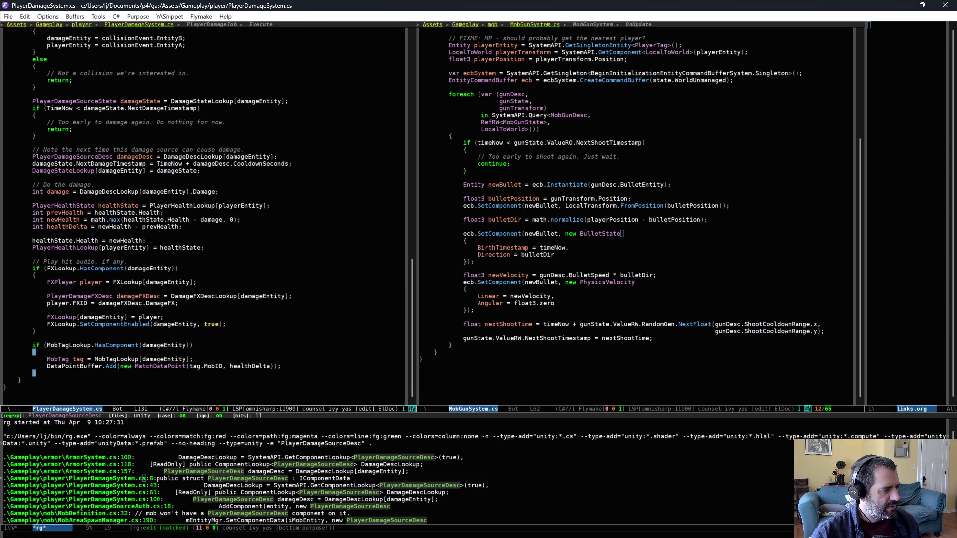
{"action": "scroll", "coordinate": [164, 370], "scroll_direction": "up", "scroll_amount": 1}
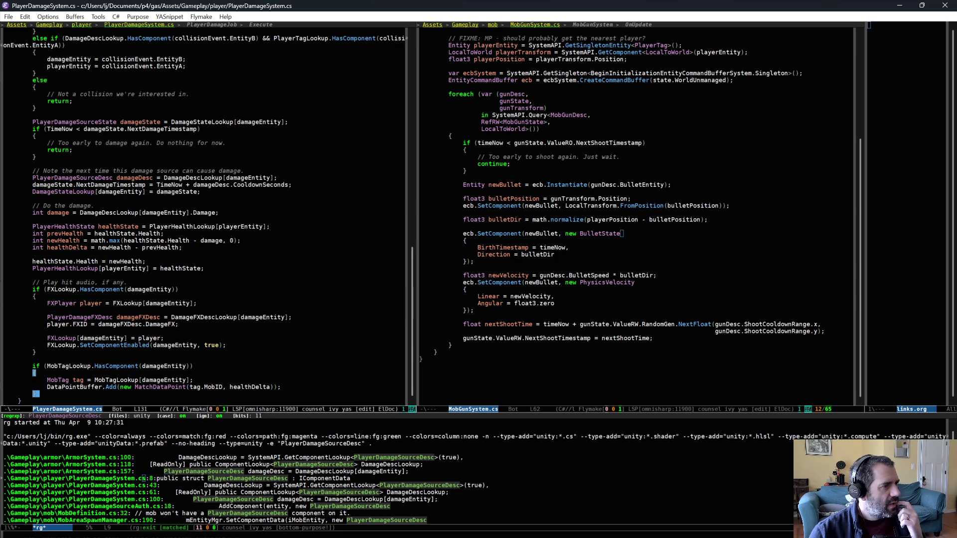
Play-test with W and S near the mobs until bullets drop the car from 100 to 92 HP, then stop.
{"action": "key", "text": "alt+Tab"}
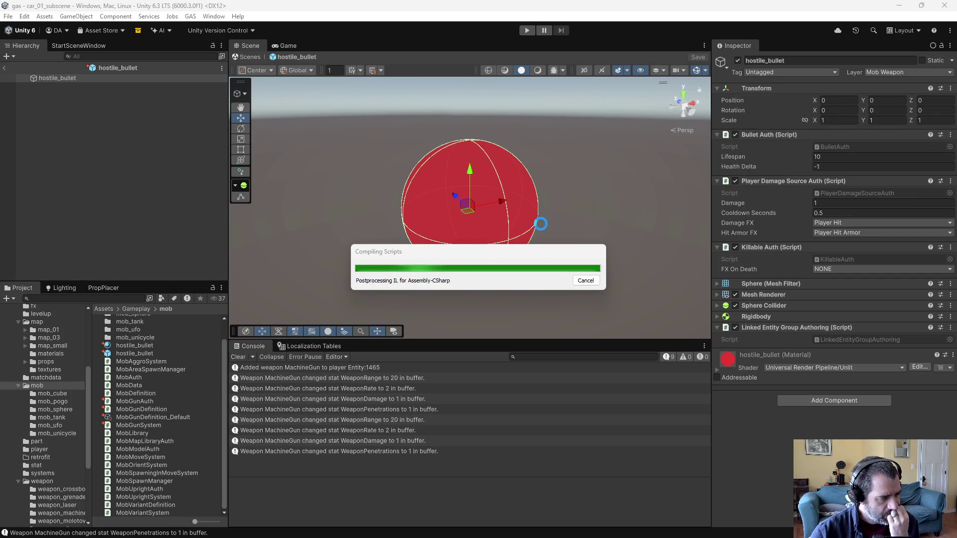
{"action": "left_click", "coordinate": [527, 31]}
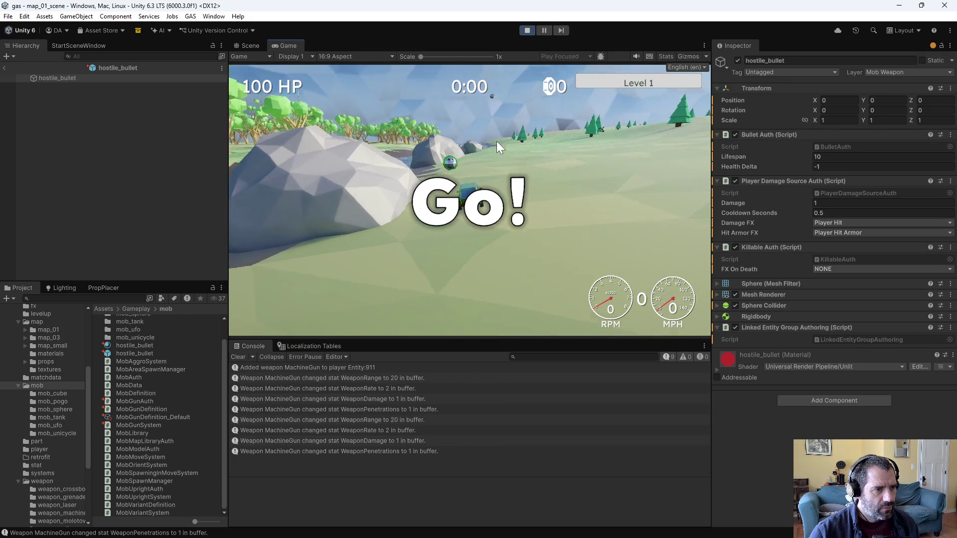
{"action": "key", "text": "w"}
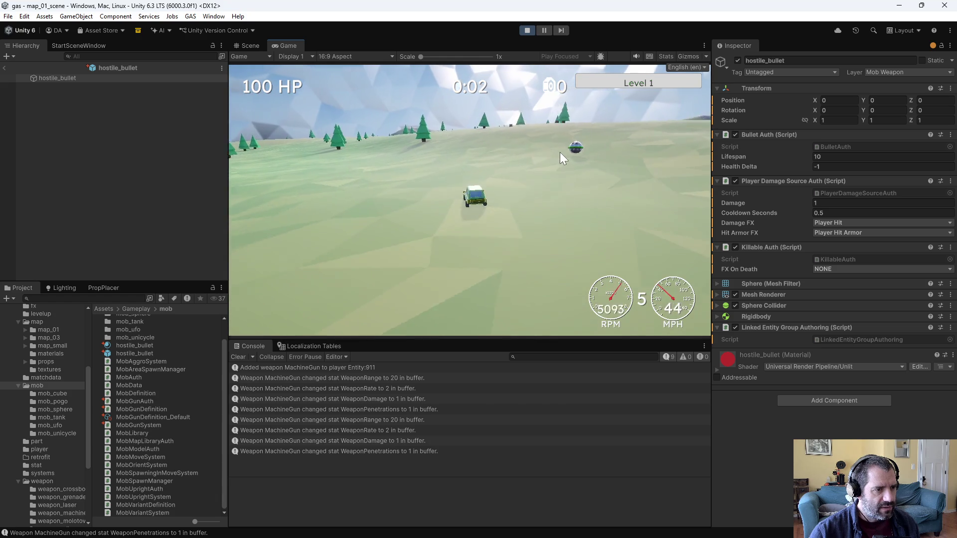
{"action": "key", "text": "s"}
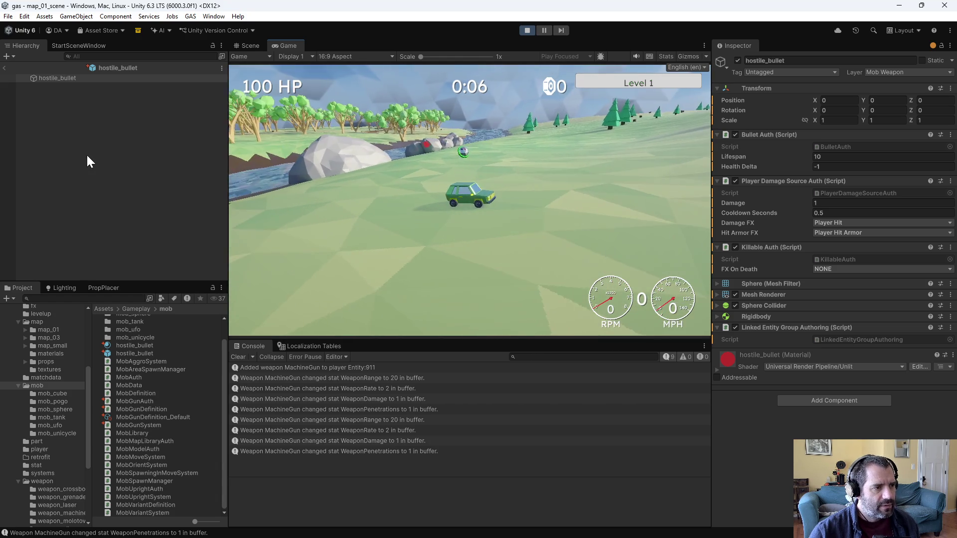
{"action": "key", "text": "s"}
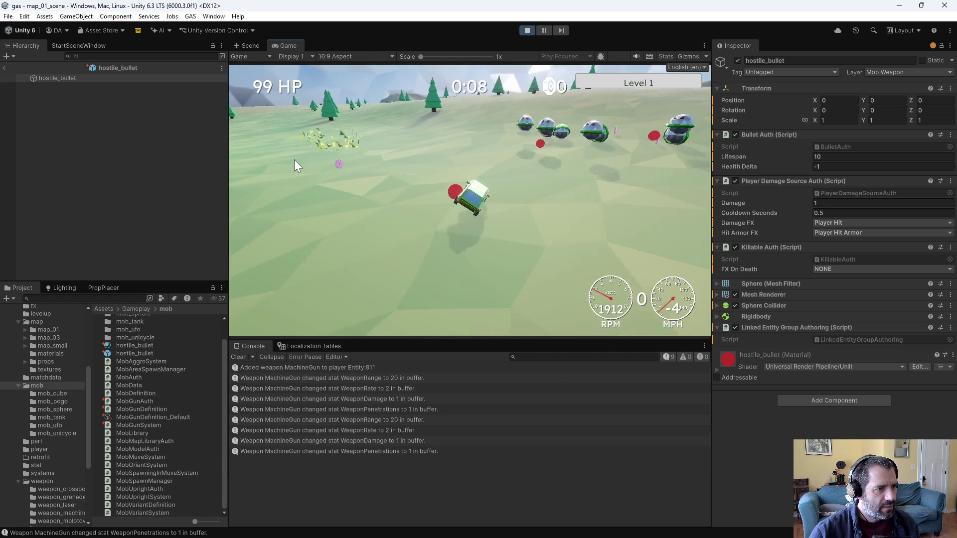
{"action": "key", "text": "s"}
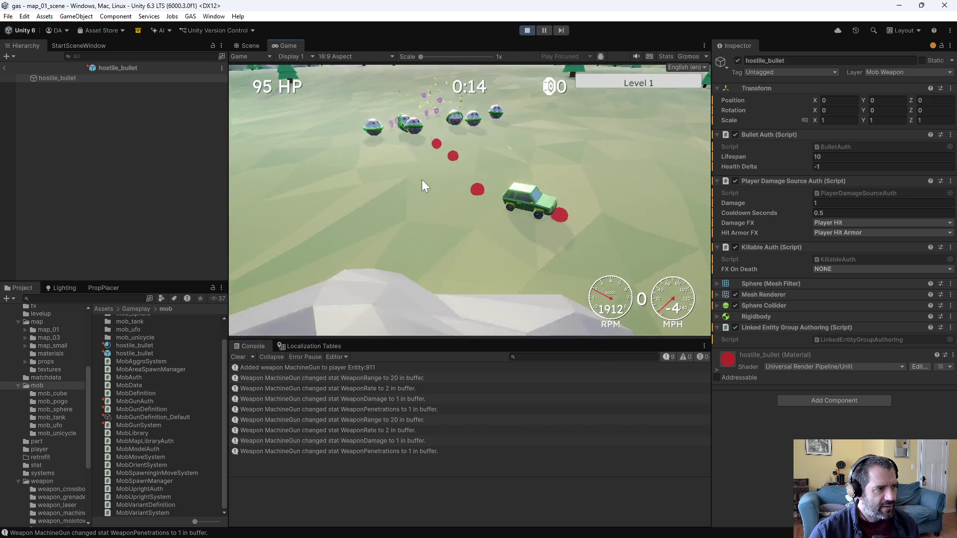
{"action": "key", "text": "w"}
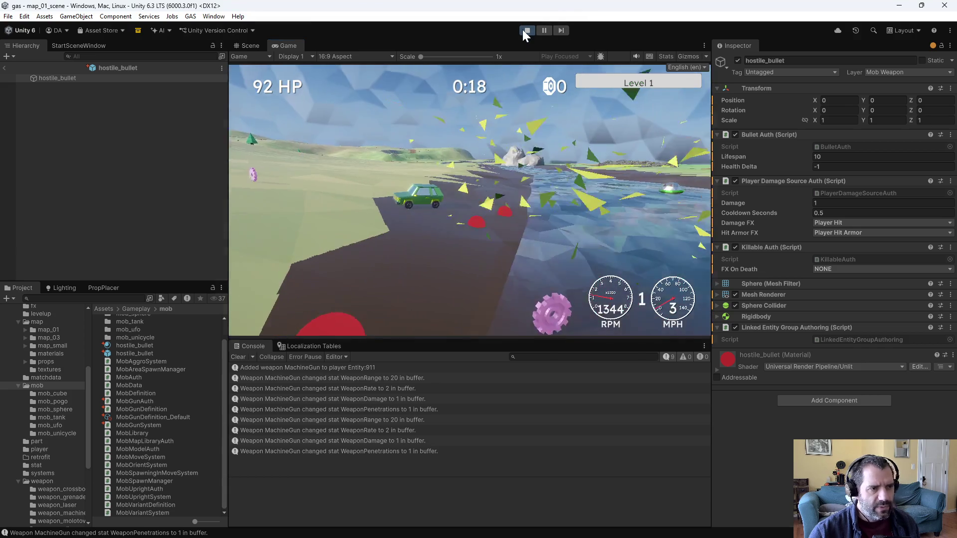
{"action": "left_click", "coordinate": [524, 28]}
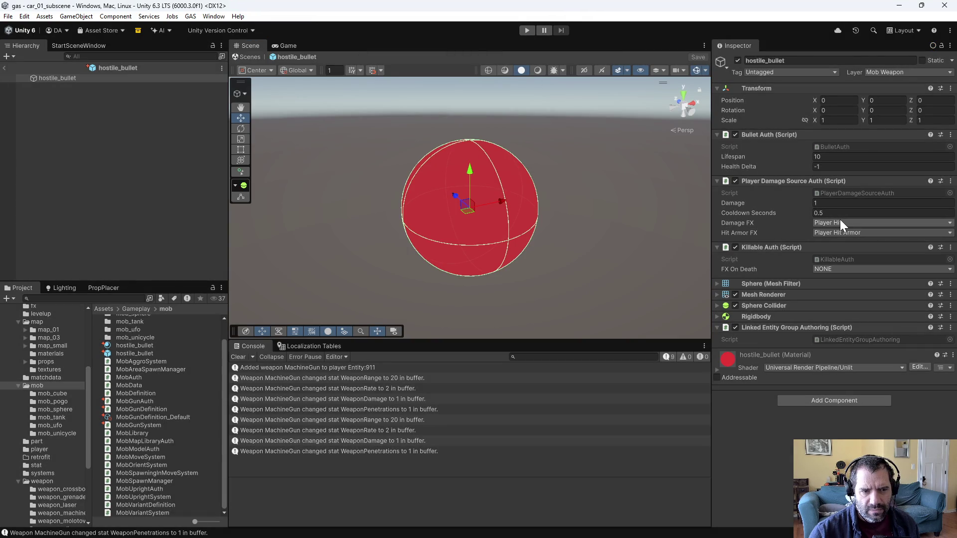
Highlight every damageEntity occurrence in PlayerDamageSystem.cs and scroll through the collision job.
{"action": "key", "text": "alt+Tab"}
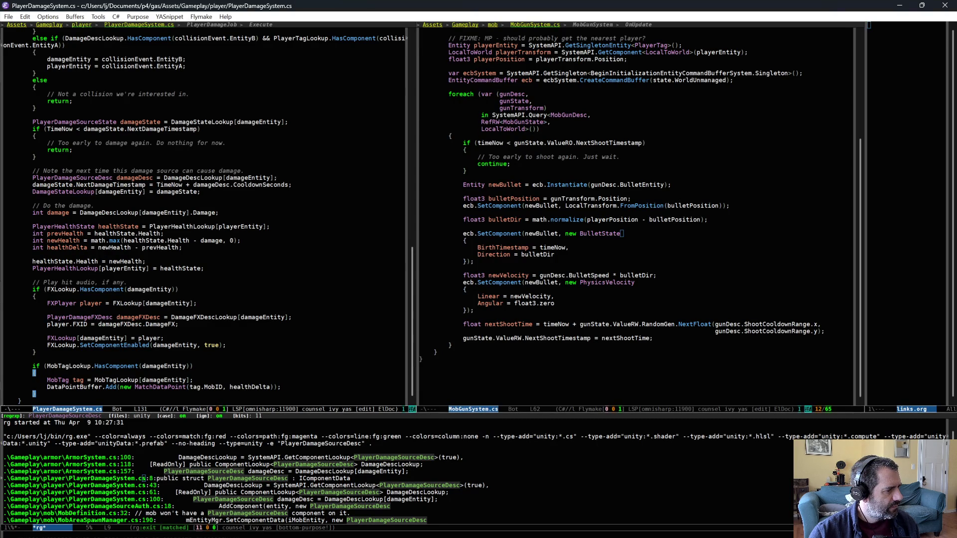
{"action": "left_click", "coordinate": [147, 289]}
{"action": "scroll", "coordinate": [192, 336], "scroll_direction": "up", "scroll_amount": 3}
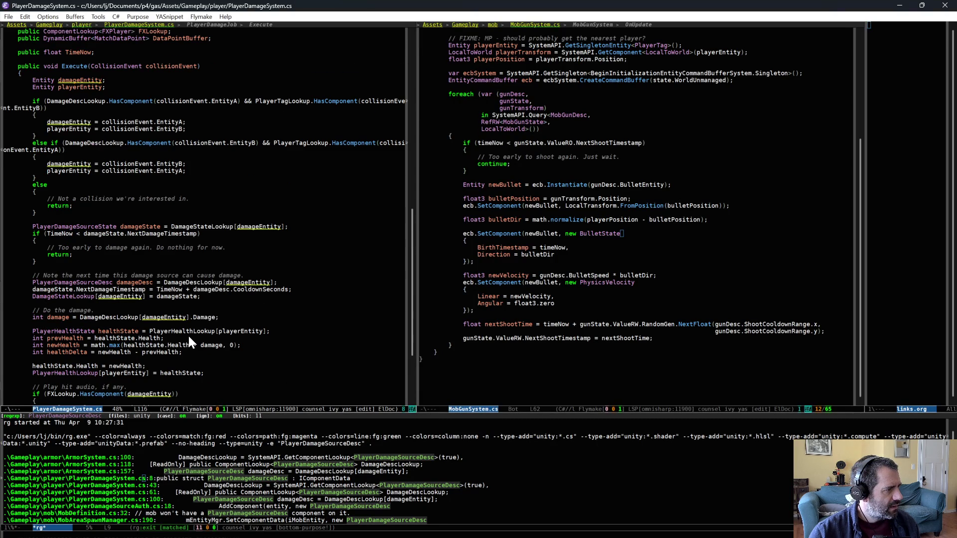
{"action": "scroll", "coordinate": [188, 337], "scroll_direction": "down", "scroll_amount": 2}
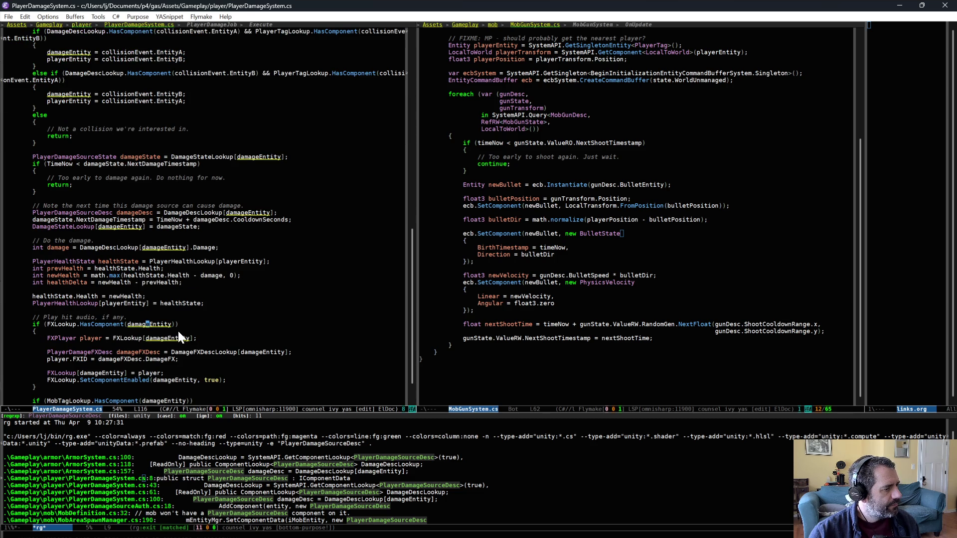
{"action": "scroll", "coordinate": [178, 331], "scroll_direction": "down", "scroll_amount": 1}
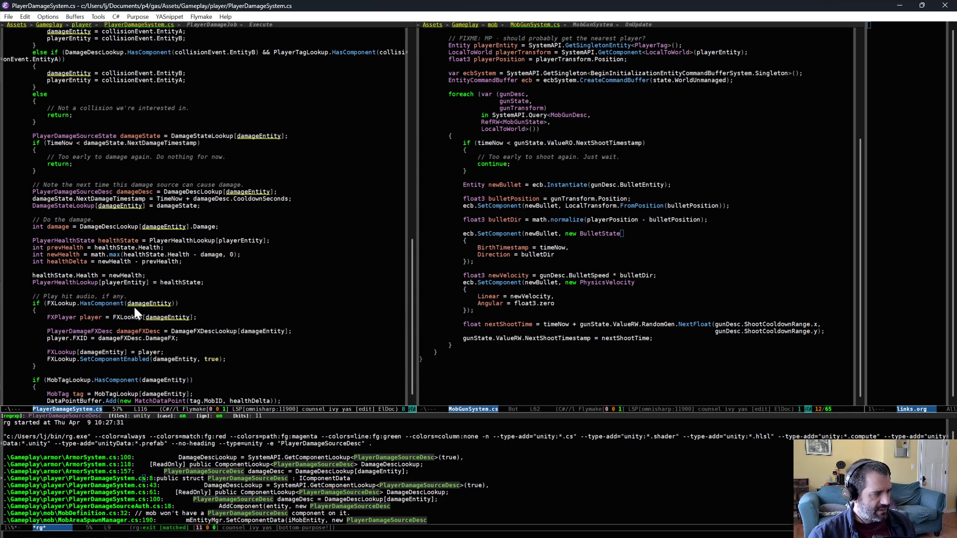
{"action": "scroll", "coordinate": [337, 316], "scroll_direction": "up", "scroll_amount": 5}
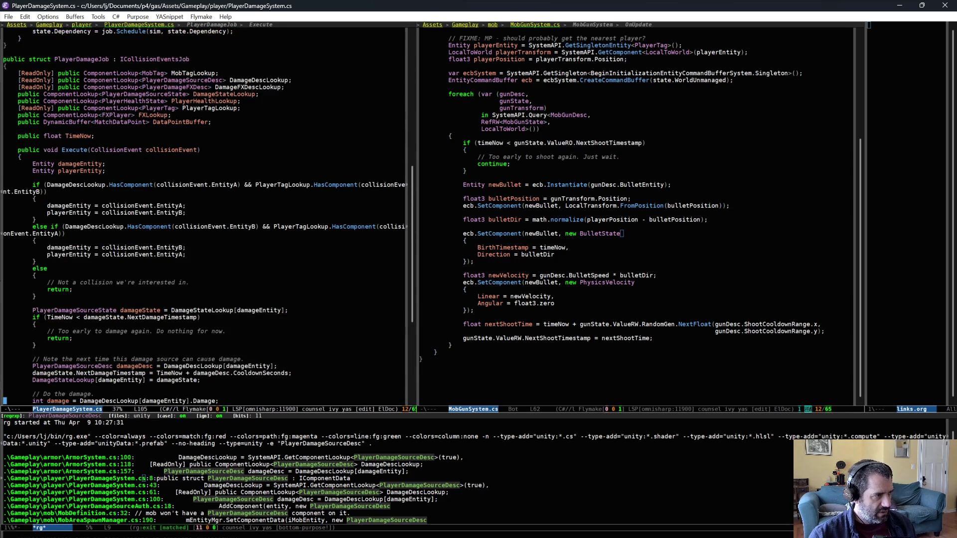
{"action": "key", "text": "alt+Tab"}
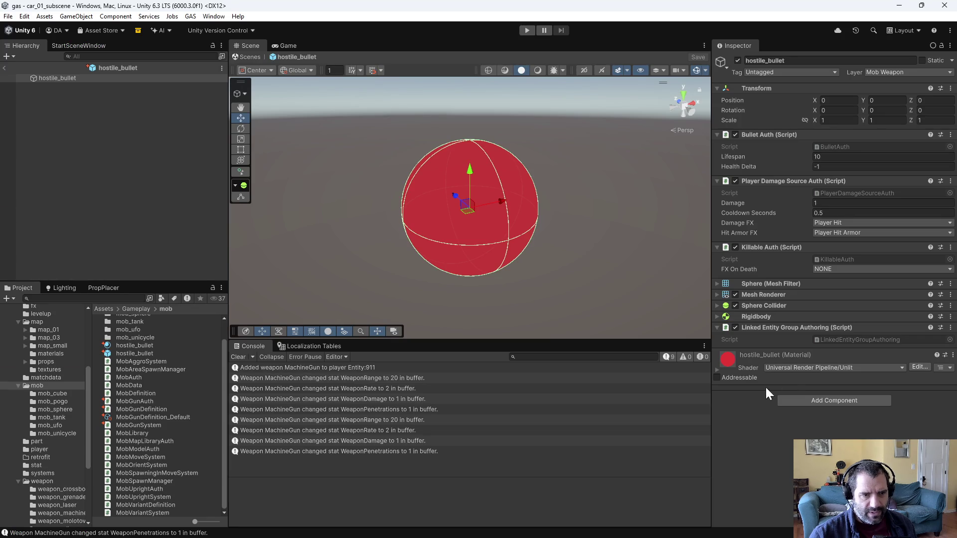
Add FX Player Auth to hostile_bullet via an 'fxpl' search and start Play mode.
{"action": "left_click", "coordinate": [812, 400]}
{"action": "type", "text": "fxpl"}
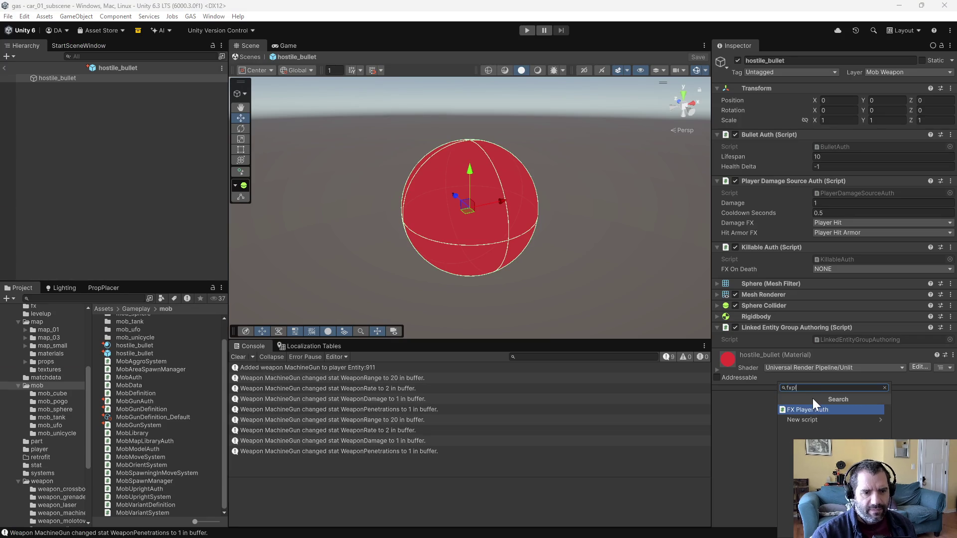
{"action": "key", "text": "Return"}
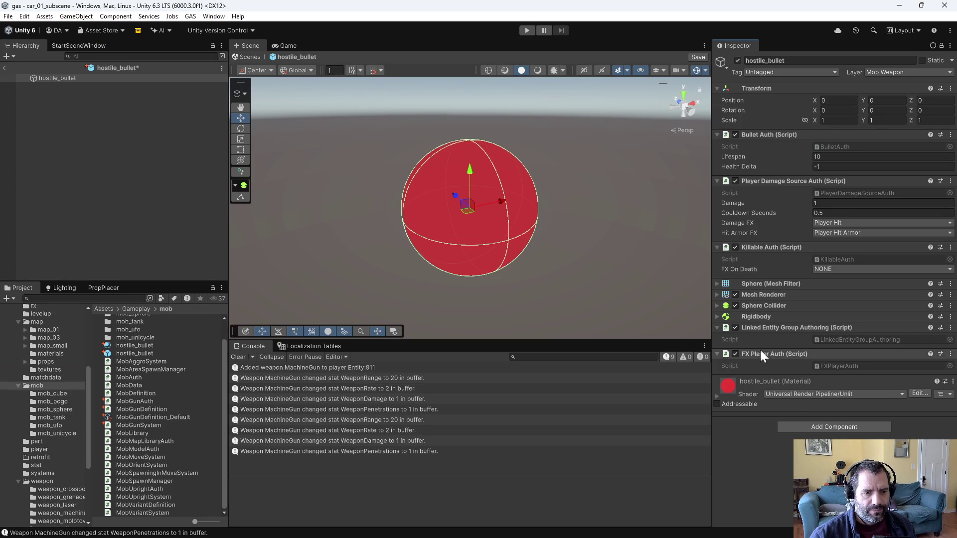
{"action": "left_click", "coordinate": [527, 30]}
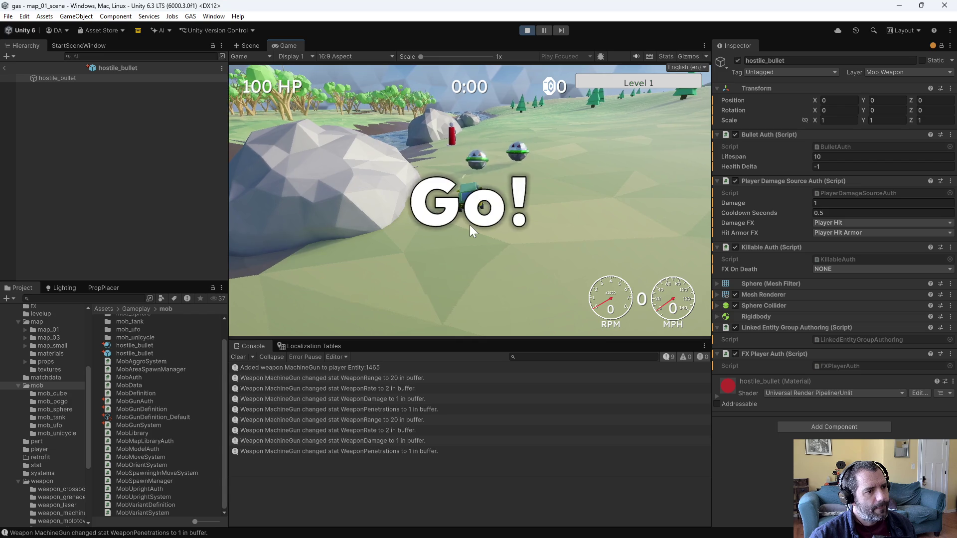
Drive the car around the mobs until bullets lower its HP, then dismiss the retrofit screen.
{"action": "key", "text": "w"}
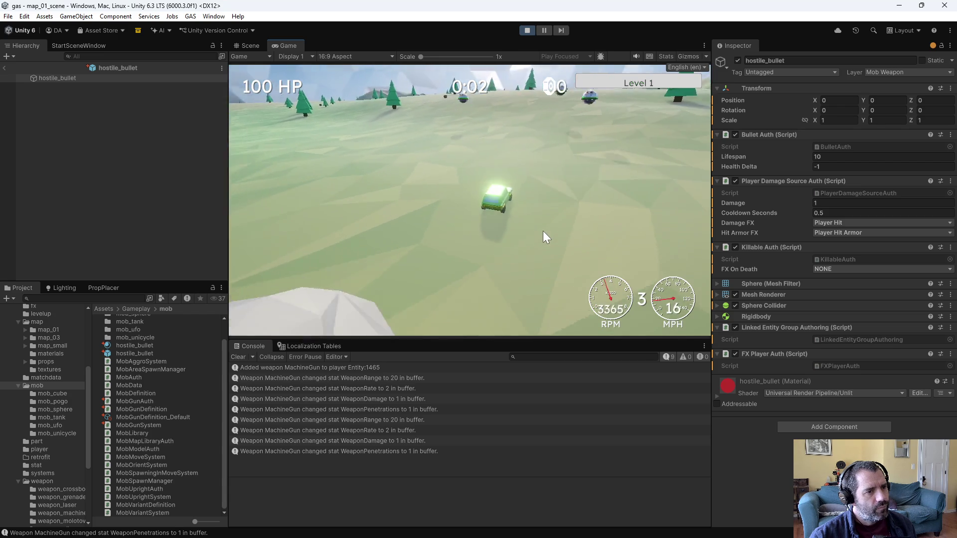
{"action": "key", "text": "s"}
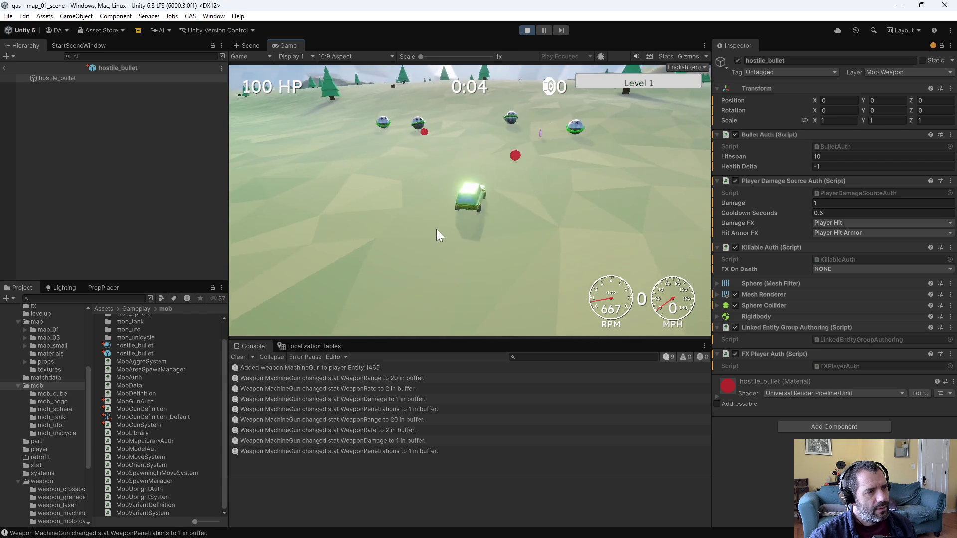
{"action": "key", "text": "s"}
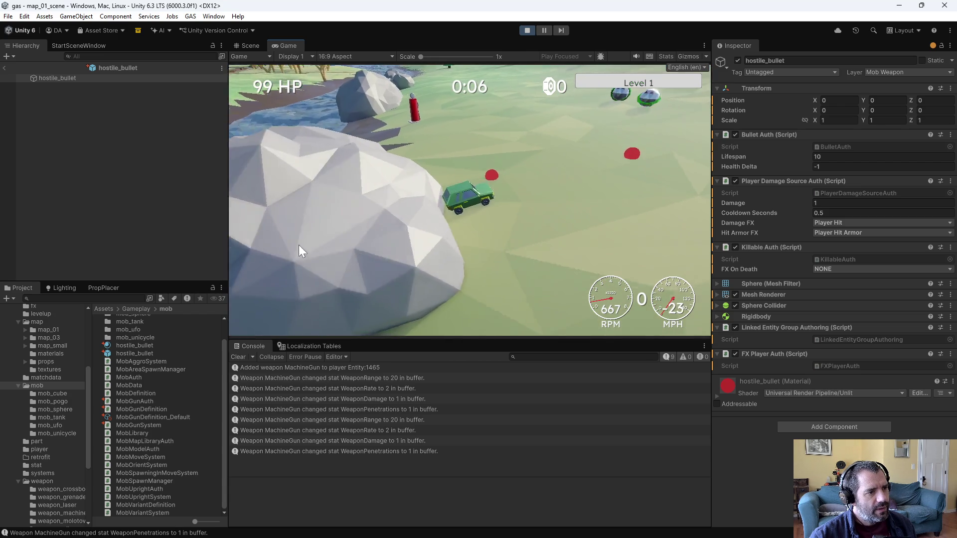
{"action": "key", "text": "w"}
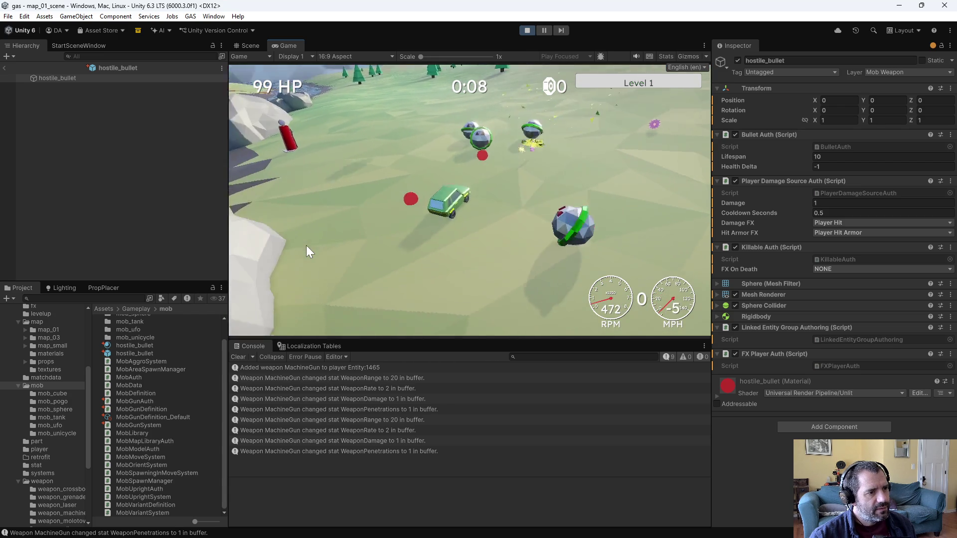
{"action": "key", "text": "w"}
{"action": "key", "text": "s"}
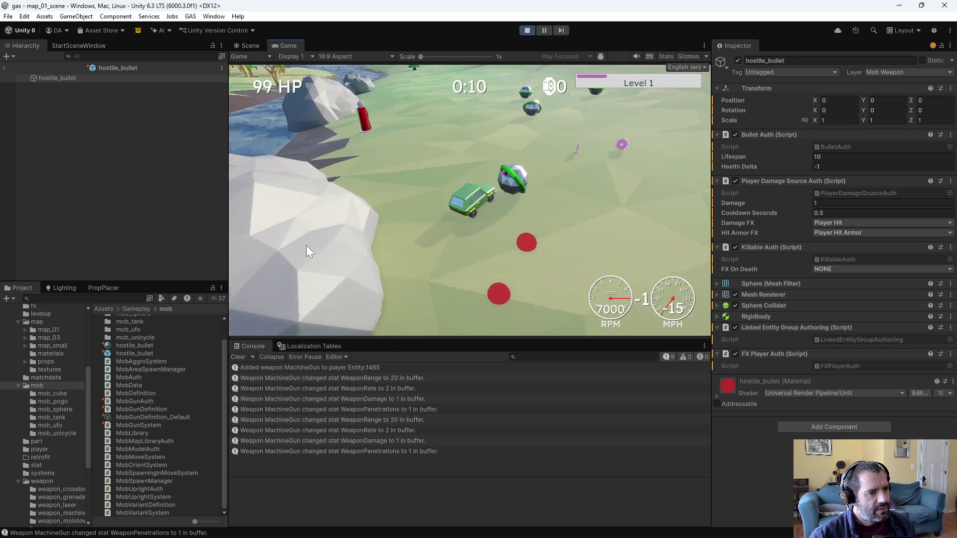
{"action": "key", "text": "w"}
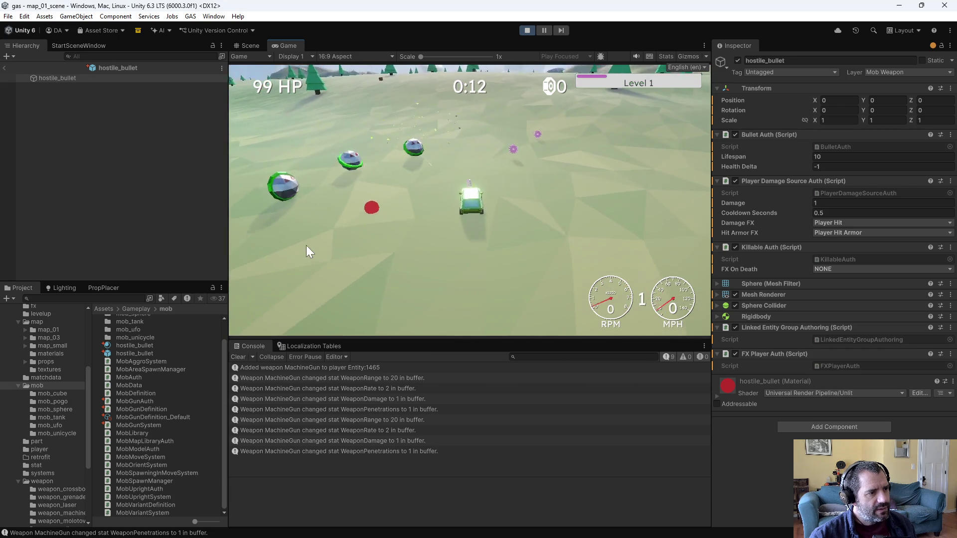
{"action": "key", "text": "w"}
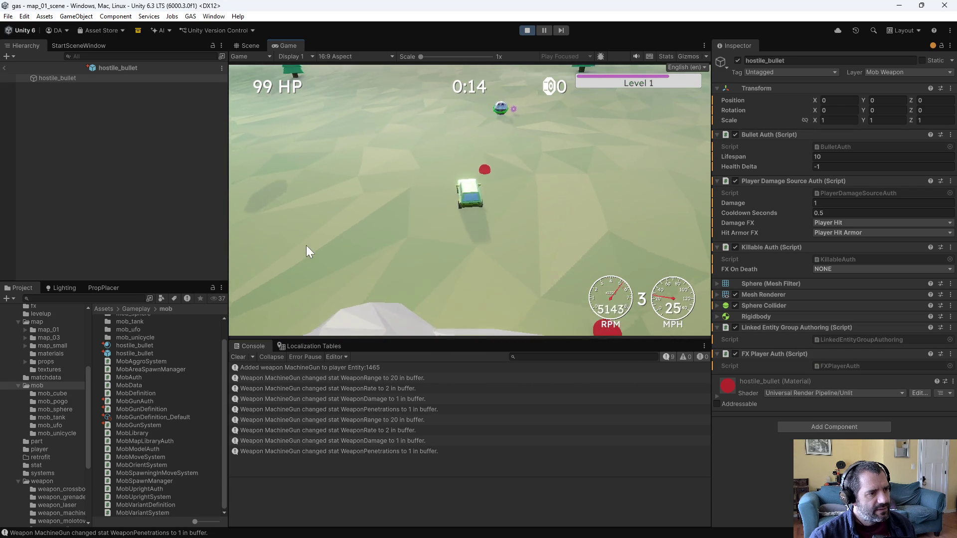
{"action": "key", "text": "d"}
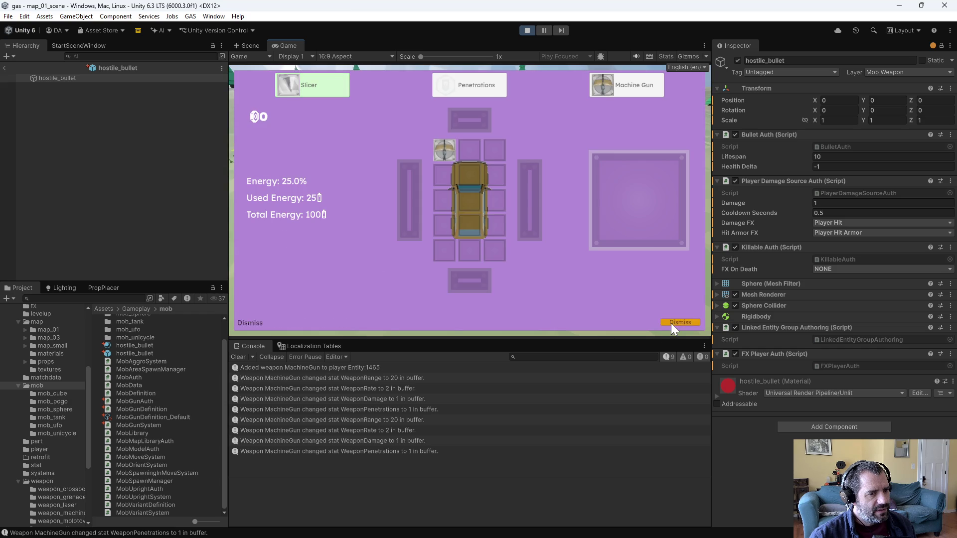
{"action": "left_click", "coordinate": [673, 323]}
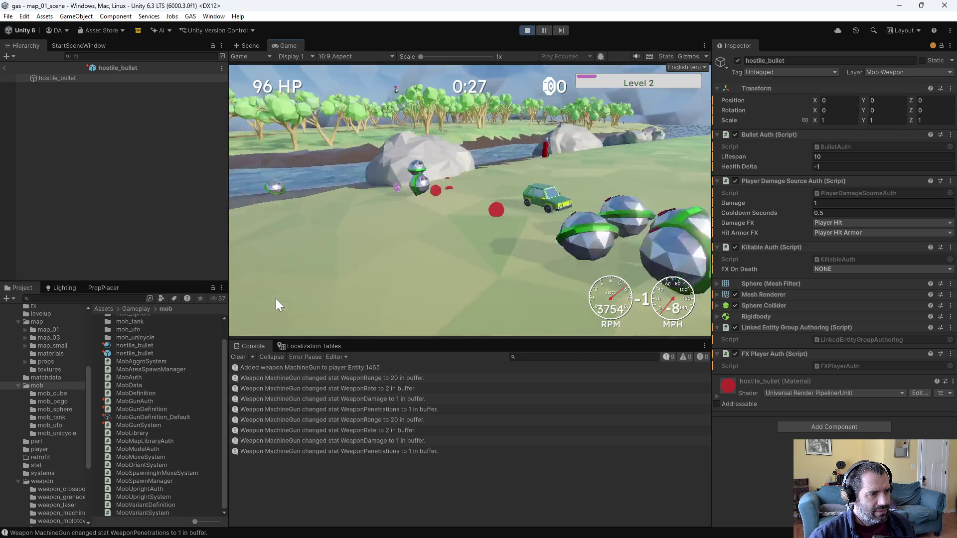
Save game_data.txt from the DEBUG panel and stop the game.
{"action": "key", "text": "grave"}
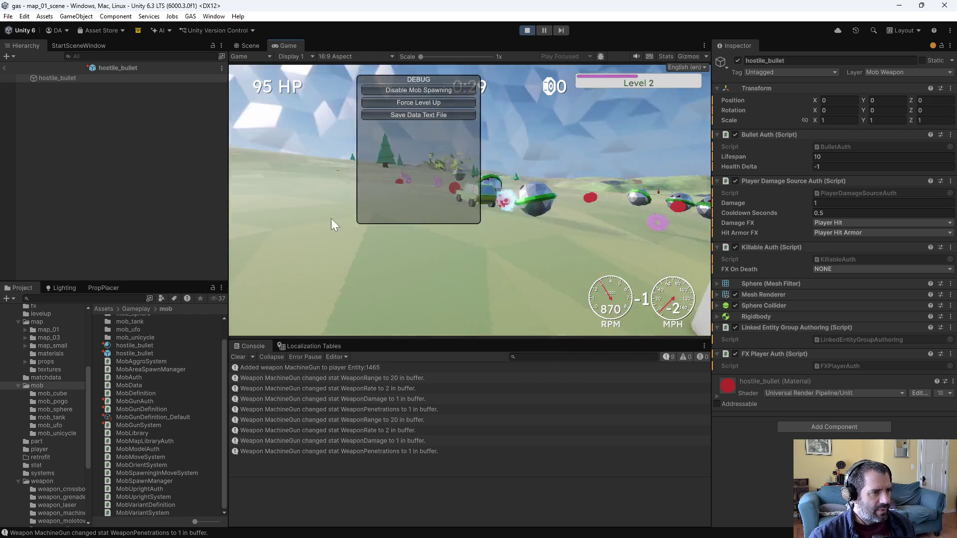
{"action": "left_click", "coordinate": [408, 116]}
{"action": "left_click", "coordinate": [535, 31]}
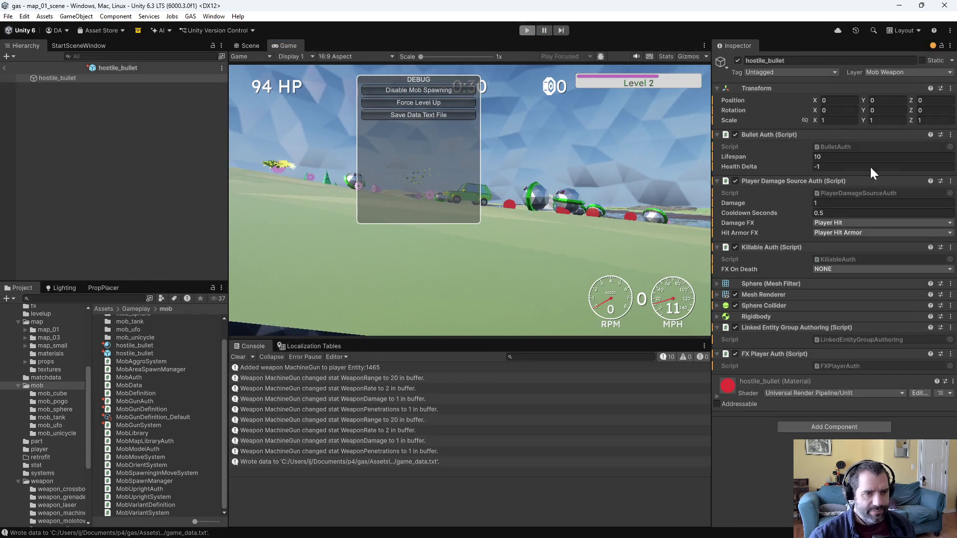
{"action": "key", "text": "alt+Tab"}
{"action": "key", "text": "ctrl+x"}
{"action": "key", "text": "ctrl+f"}
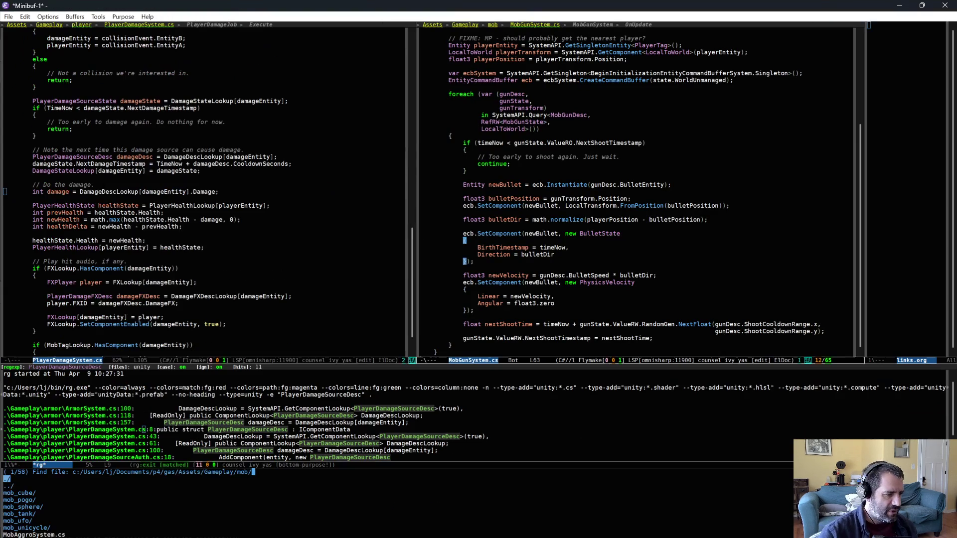
{"action": "key", "text": "BackSpace"}
{"action": "key", "text": "BackSpace"}
{"action": "type", "text": "da"}
{"action": "key", "text": "Return"}
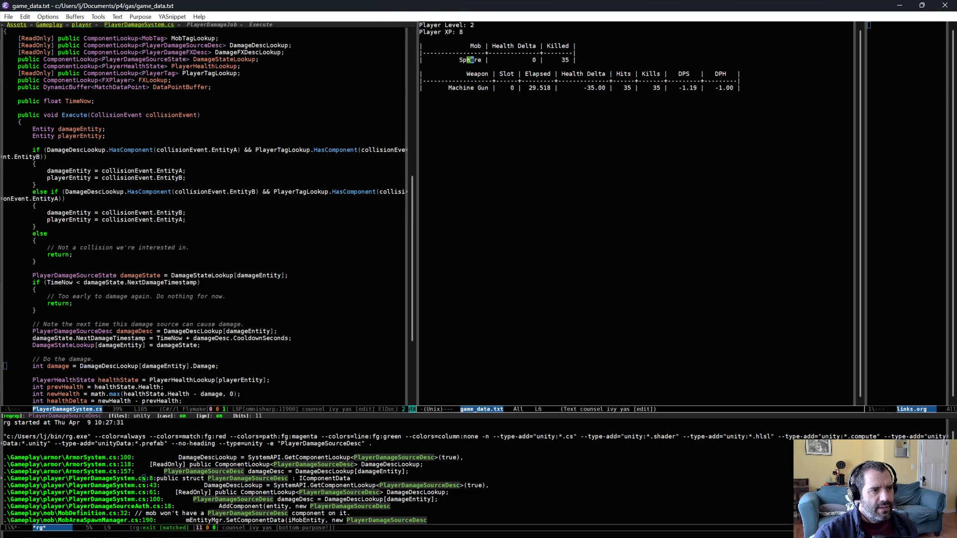
{"action": "left_click", "coordinate": [626, 61]}
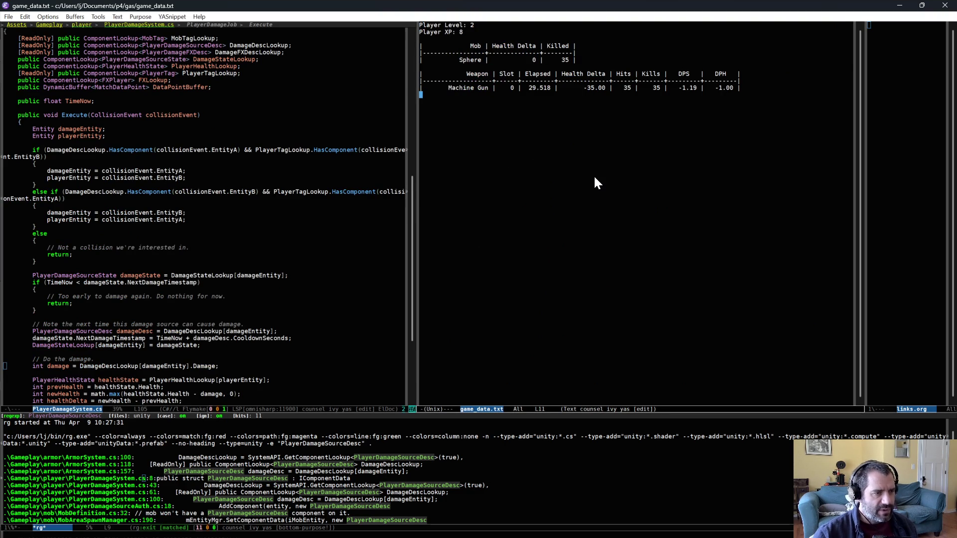
{"action": "key", "text": "ctrl+x"}
{"action": "key", "text": "b"}
{"action": "key", "text": "Return"}
{"action": "left_click", "coordinate": [202, 336]}
{"action": "scroll", "coordinate": [203, 337], "scroll_direction": "down", "scroll_amount": 6}
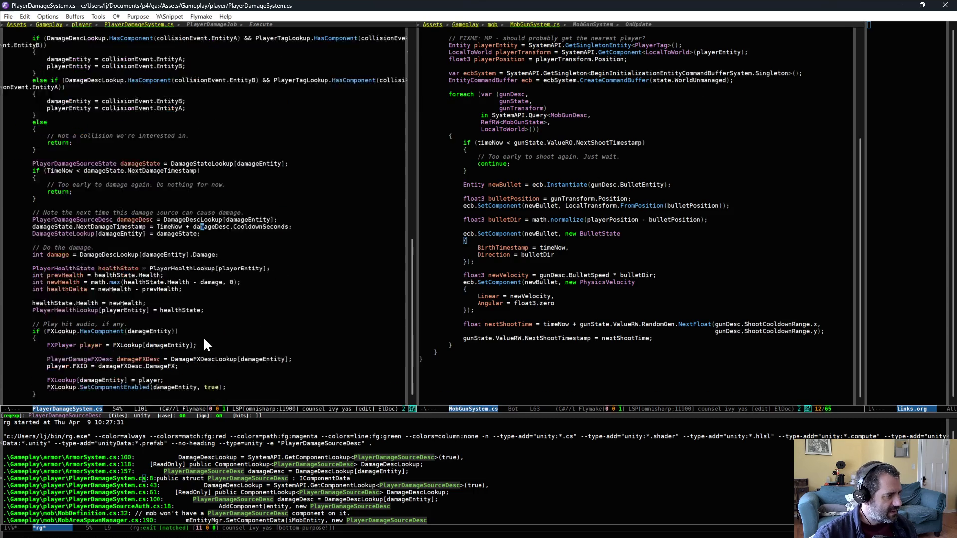
{"action": "left_click_drag", "start_coordinate": [193, 310], "coordinate": [231, 369]}
Clear the stray selection and move to the damageEntity declaration in the collision job.
{"action": "key", "text": "alt+w"}
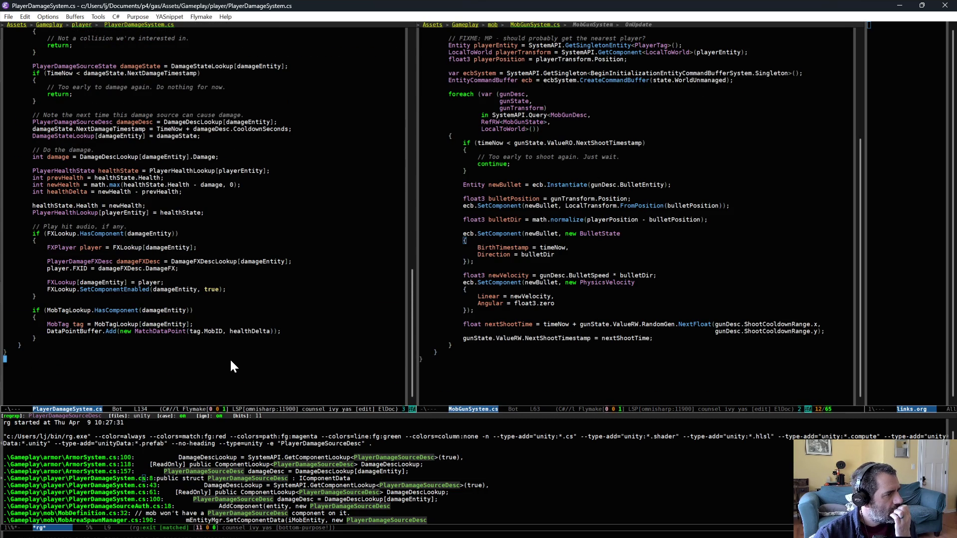
{"action": "left_click", "coordinate": [38, 314]}
{"action": "scroll", "coordinate": [38, 314], "scroll_direction": "up", "scroll_amount": 6}
{"action": "scroll", "coordinate": [167, 310], "scroll_direction": "up", "scroll_amount": 9}
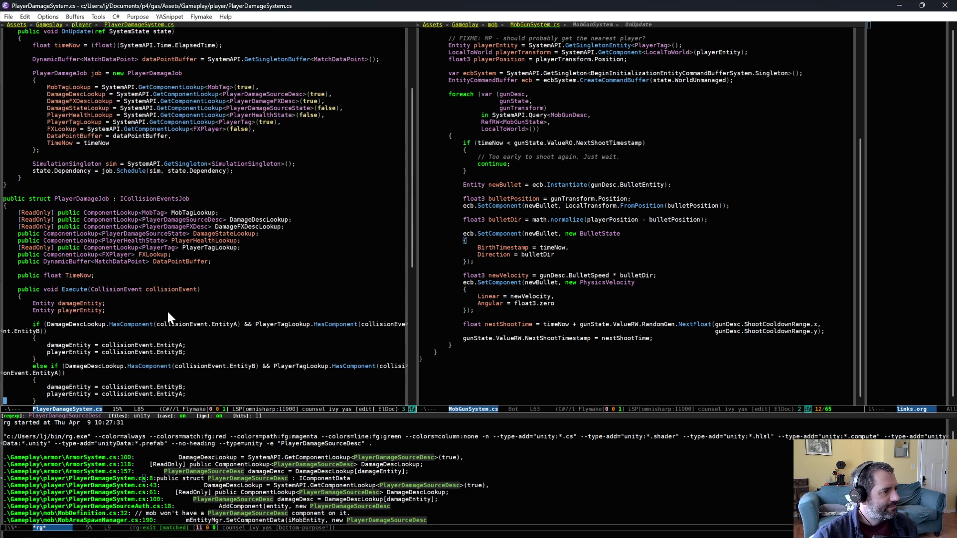
{"action": "left_click", "coordinate": [88, 303]}
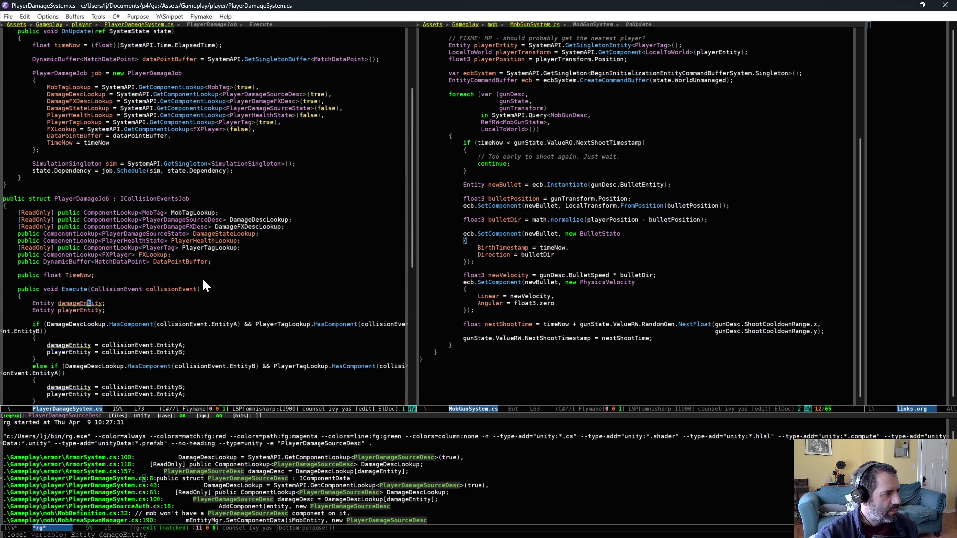
Rename every damageEntity to damagingEntity at once by inserting 'ing' in all occurrences.
{"action": "key", "text": "Left"}
{"action": "key", "text": "Left"}
{"action": "key", "text": "BackSpace"}
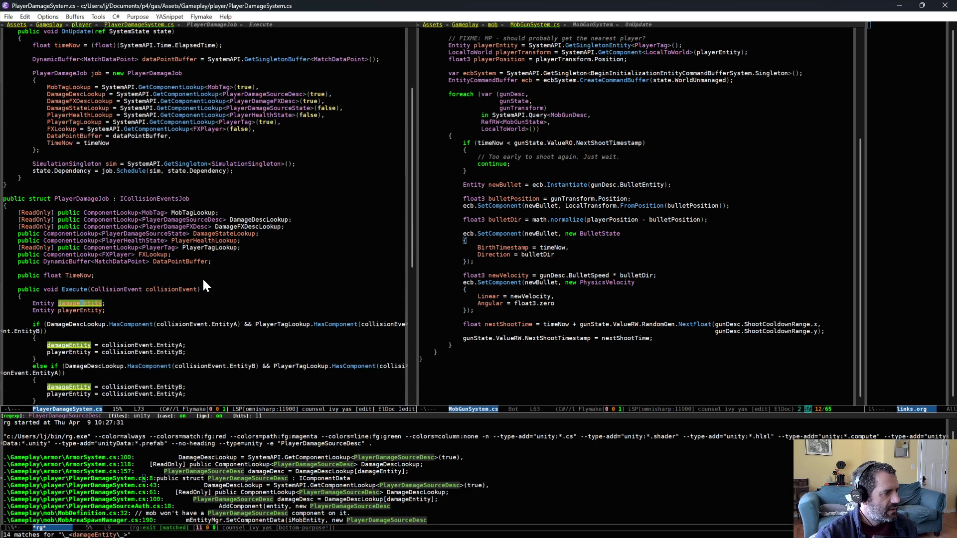
{"action": "type", "text": "ing"}
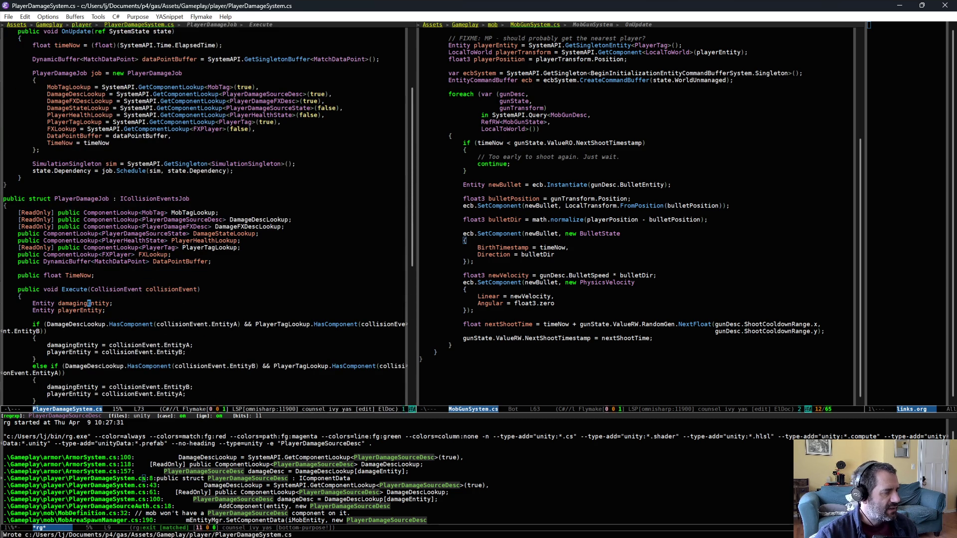
{"action": "key", "text": "Tab"}
{"action": "key", "text": "Tab"}
{"action": "key", "text": "Tab"}
{"action": "key", "text": "Tab"}
{"action": "key", "text": "Tab"}
{"action": "key", "text": "Tab"}
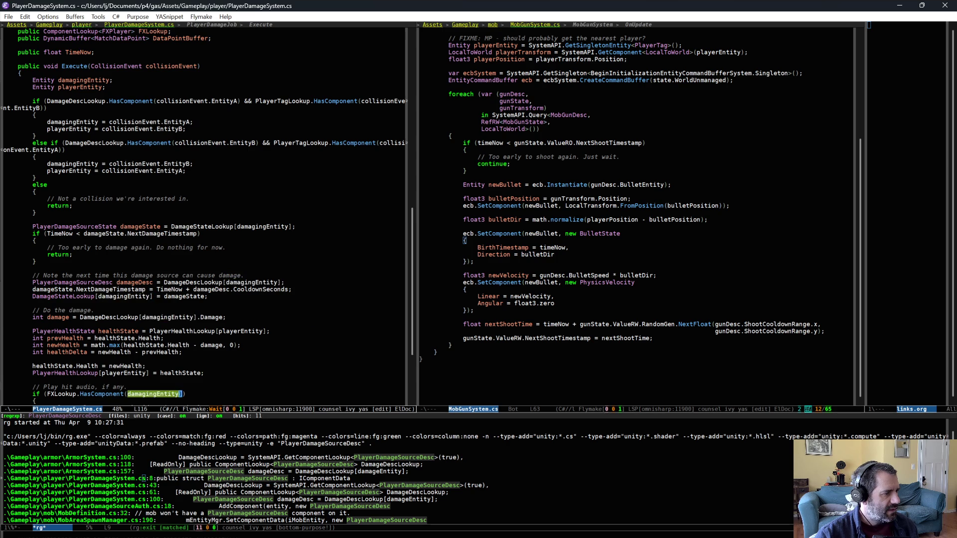
{"action": "key", "text": "Tab"}
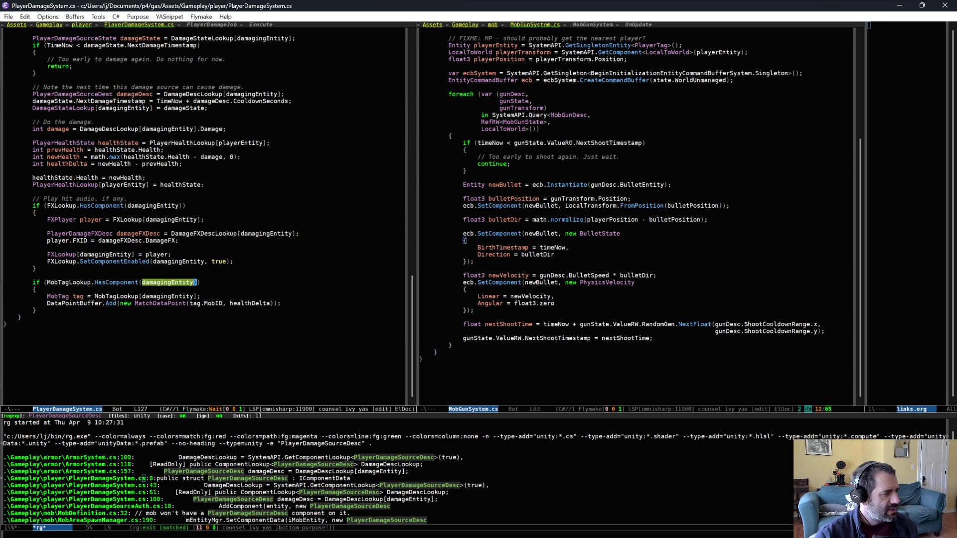
{"action": "key", "text": "Escape"}
{"action": "key", "text": "ctrl+a"}
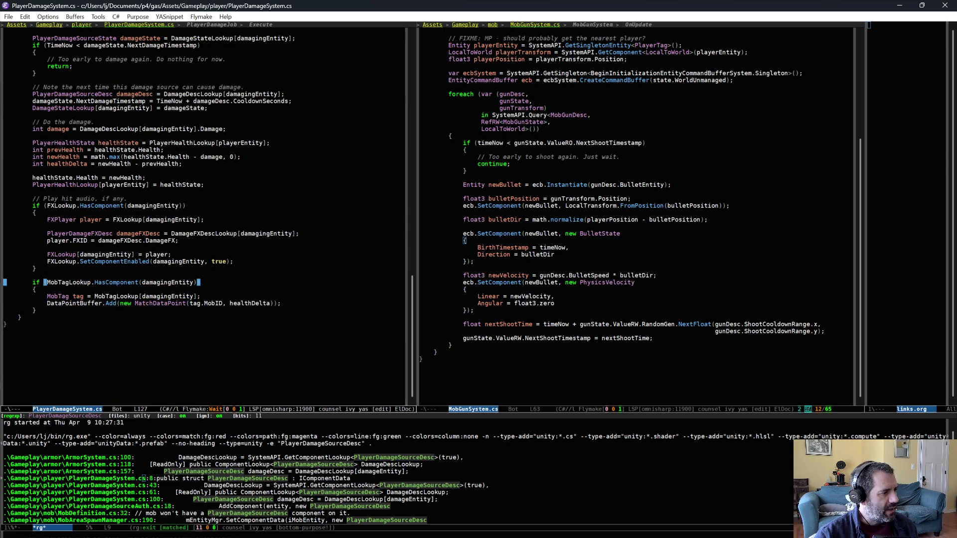
{"action": "key", "text": "Down"}
{"action": "key", "text": "Down"}
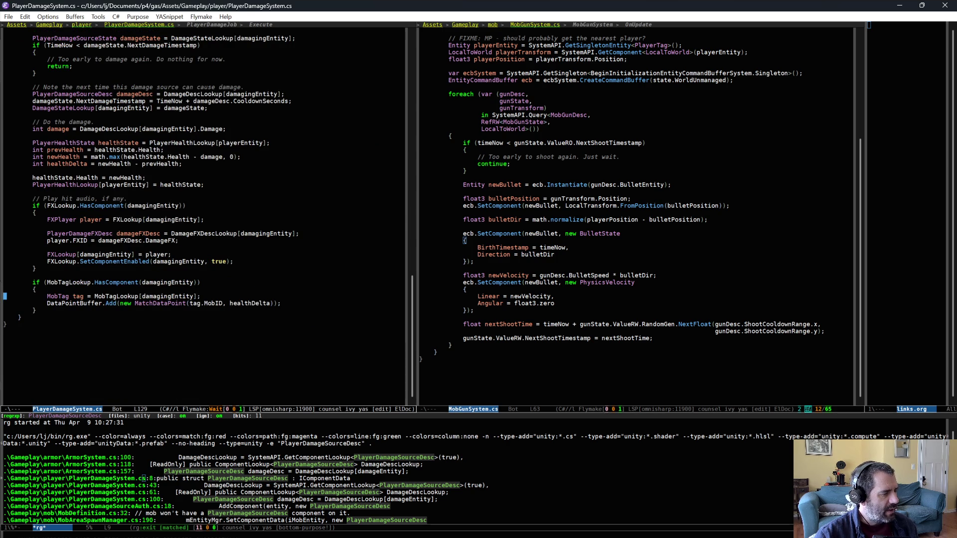
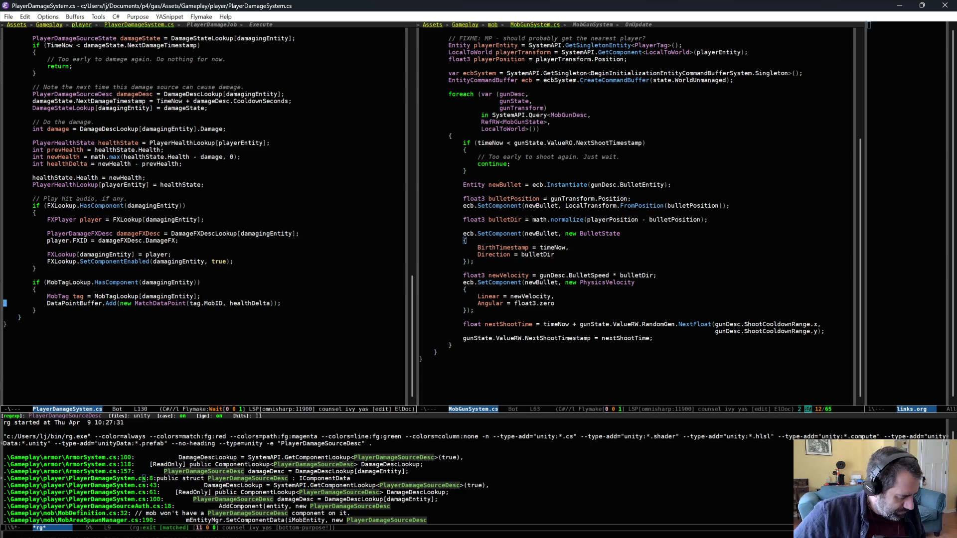
Remove the empty PlayerDamage struct that was just added.
{"action": "type", "text": "PlayerDamag"}
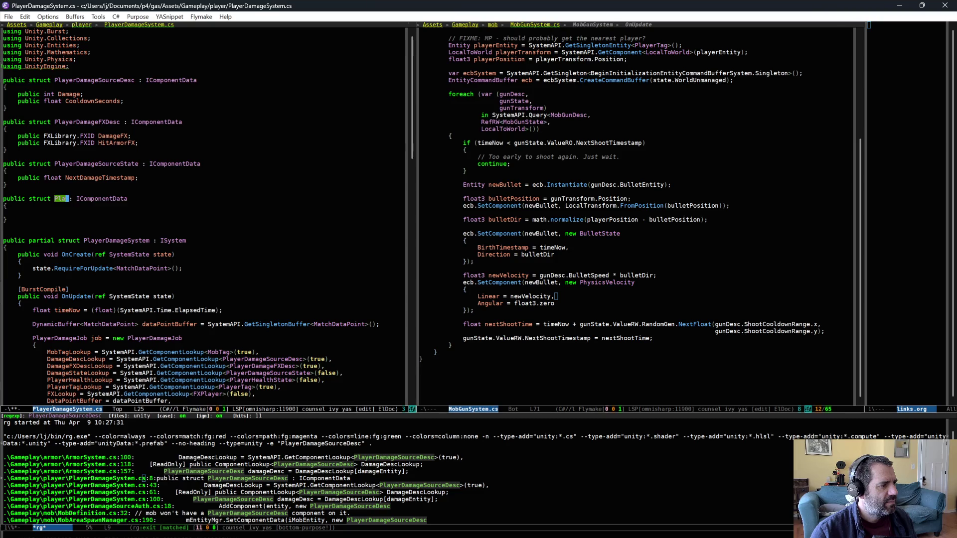
{"action": "type", "text": "e"}
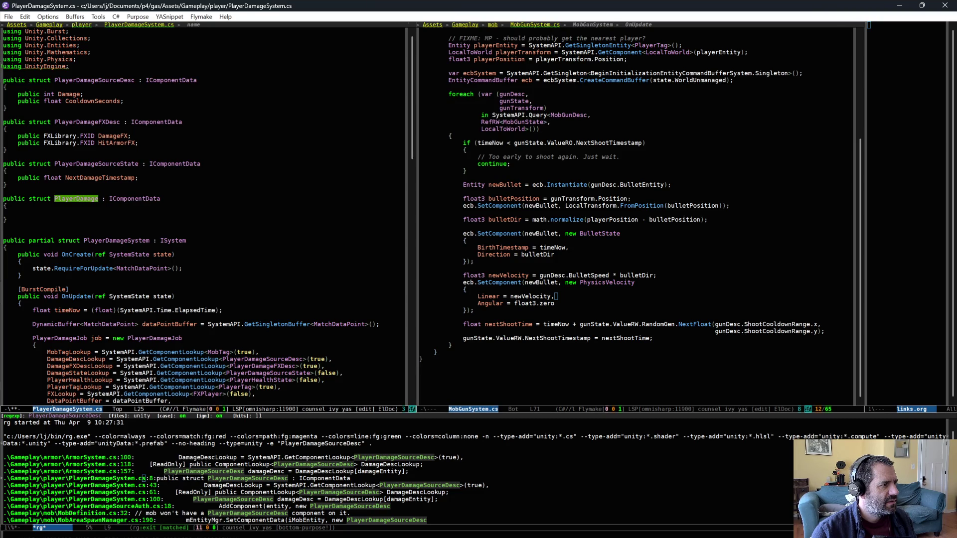
{"action": "key", "text": "Up"}
{"action": "key", "text": "ctrl+space"}
{"action": "key", "text": "Down"}
{"action": "key", "text": "Down"}
{"action": "key", "text": "Down"}
{"action": "key", "text": "ctrl+w"}
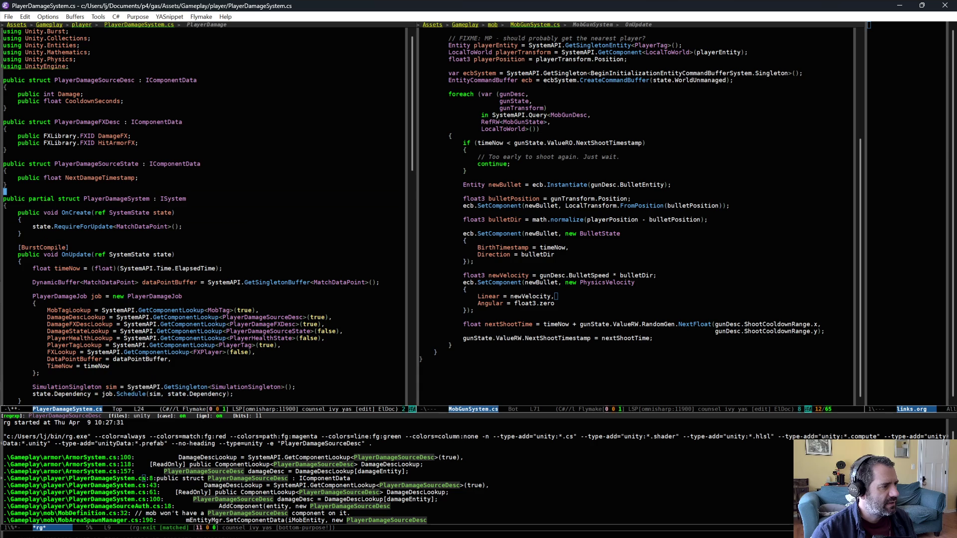
Add 'public Entity DamageSourceEntity;' after CooldownSeconds, commented 'This is the mob which can cause this damage.'.
{"action": "key", "text": "ctrl+Up"}
{"action": "key", "text": "ctrl+Up"}
{"action": "key", "text": "ctrl+Up"}
{"action": "key", "text": "Down"}
{"action": "key", "text": "Down"}
{"action": "key", "text": "Down"}
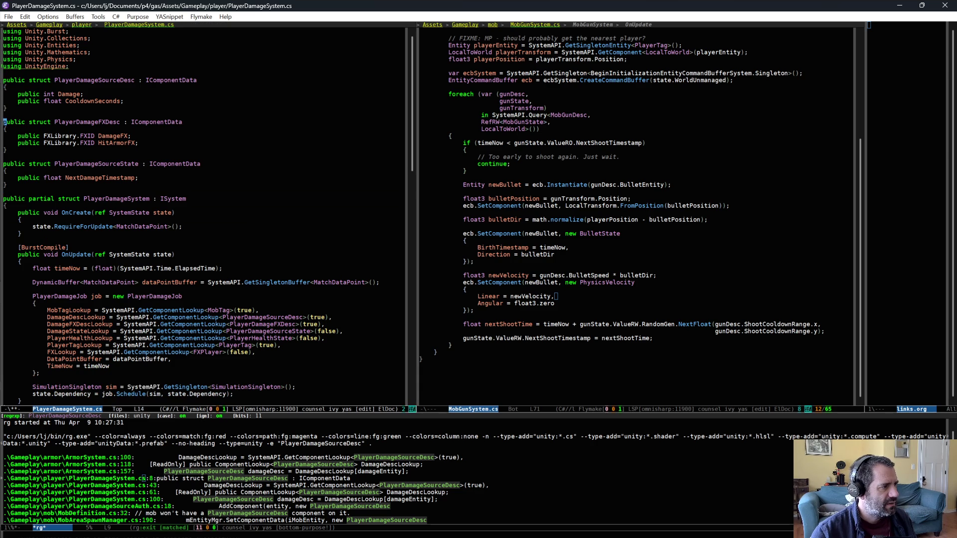
{"action": "key", "text": "Up"}
{"action": "key", "text": "Up"}
{"action": "key", "text": "Up"}
{"action": "key", "text": "End"}
{"action": "key", "text": "Return"}
{"action": "type", "text": "public E"}
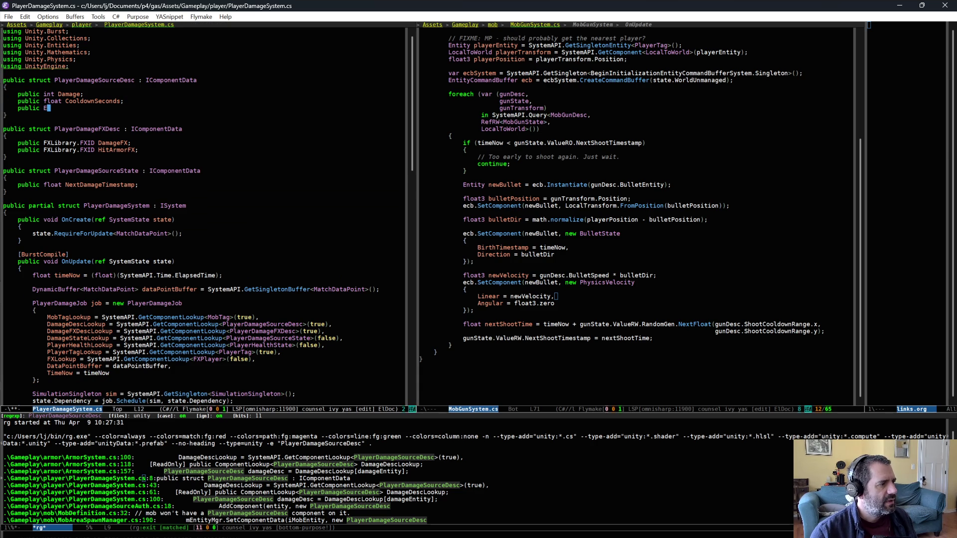
{"action": "type", "text": "ntity"}
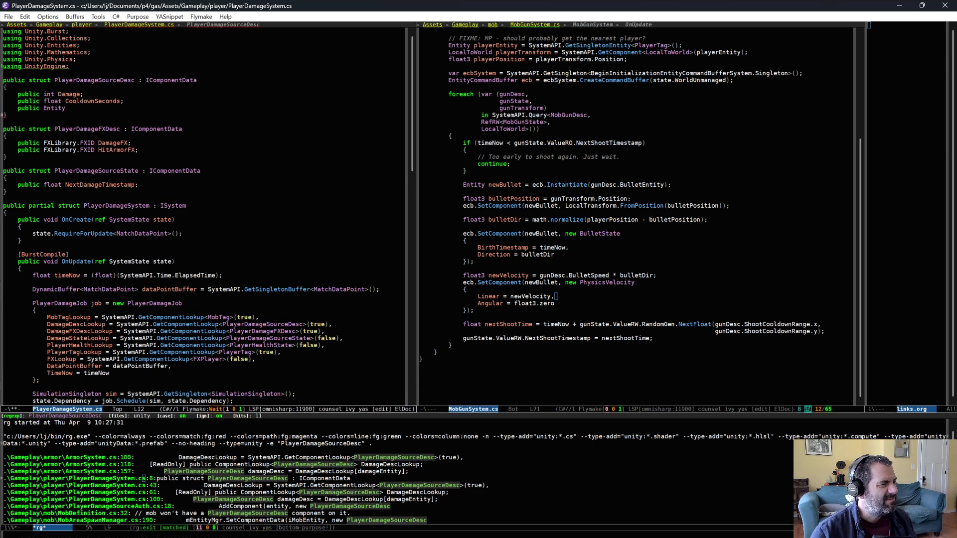
{"action": "type", "text": " D"}
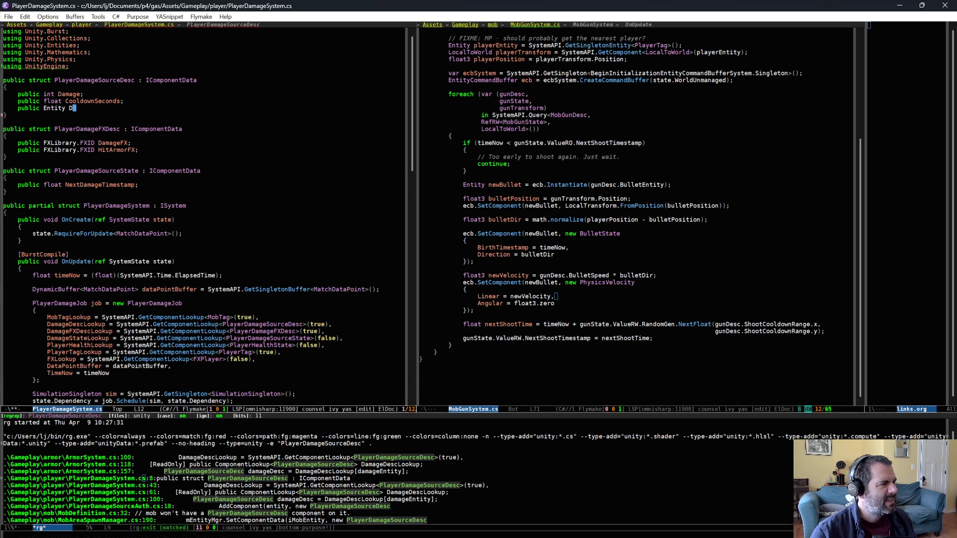
{"action": "type", "text": "amageSourceEntity;"}
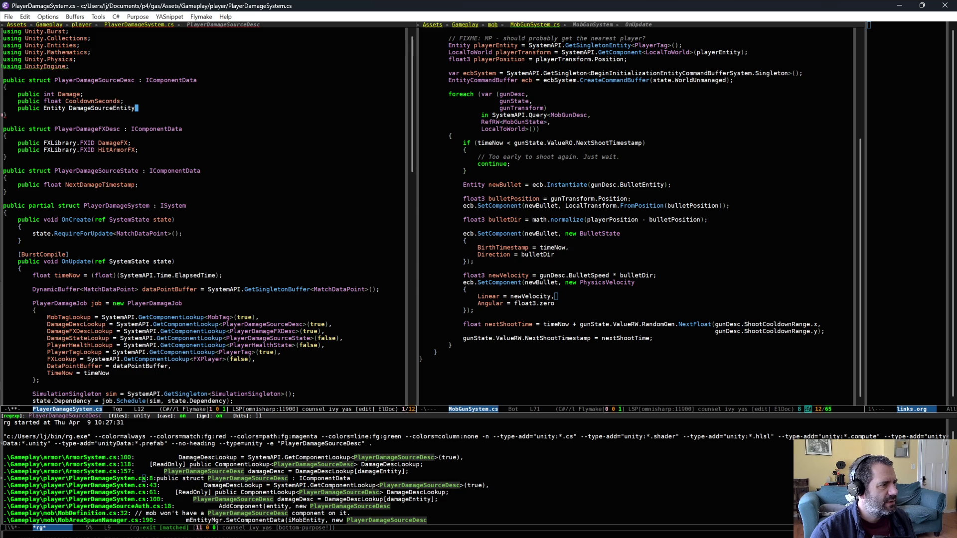
{"action": "key", "text": "ctrl+shift+Return"}
{"action": "type", "text": "// This is the entity"}
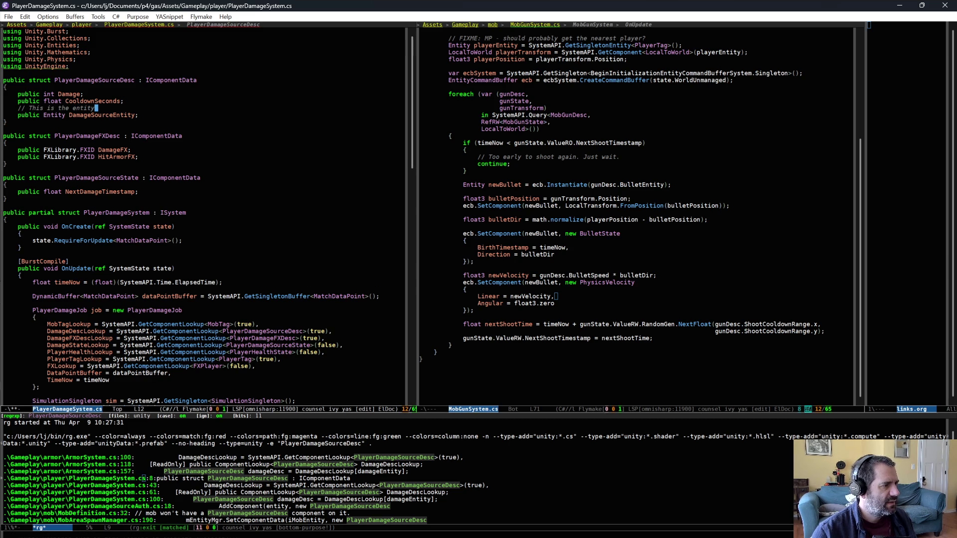
{"action": "key", "text": "ctrl+BackSpace"}
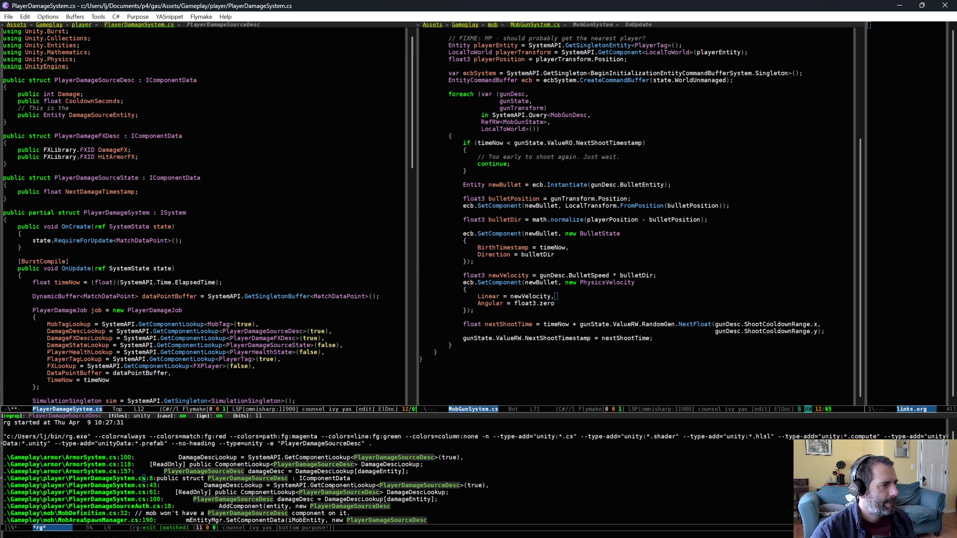
{"action": "type", "text": "mob "}
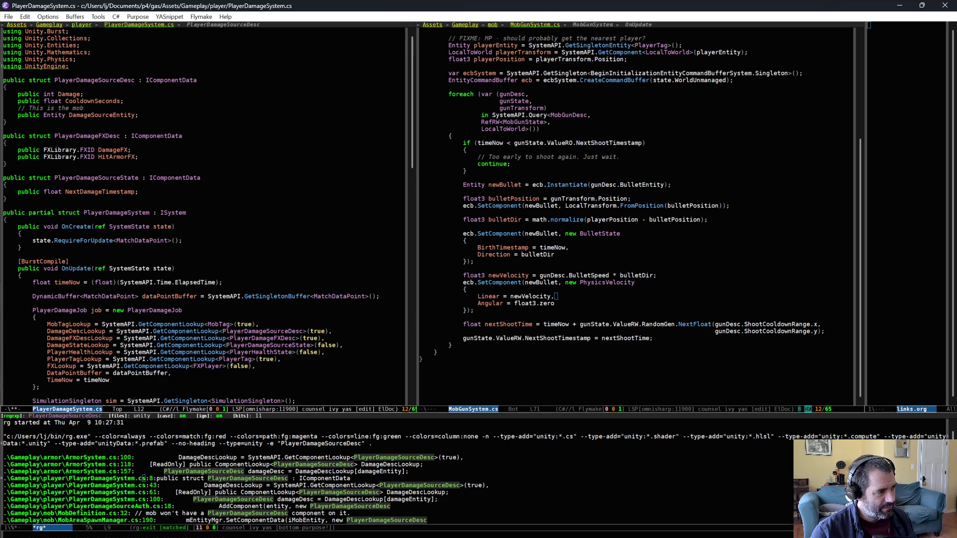
{"action": "type", "text": "which caus"}
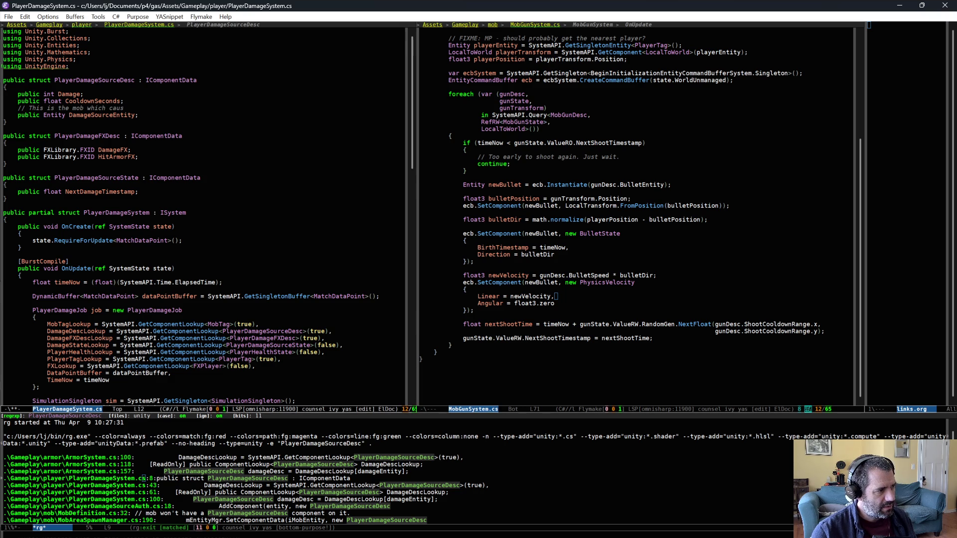
{"action": "key", "text": "BackSpace"}
{"action": "key", "text": "BackSpace"}
{"action": "type", "text": "n "}
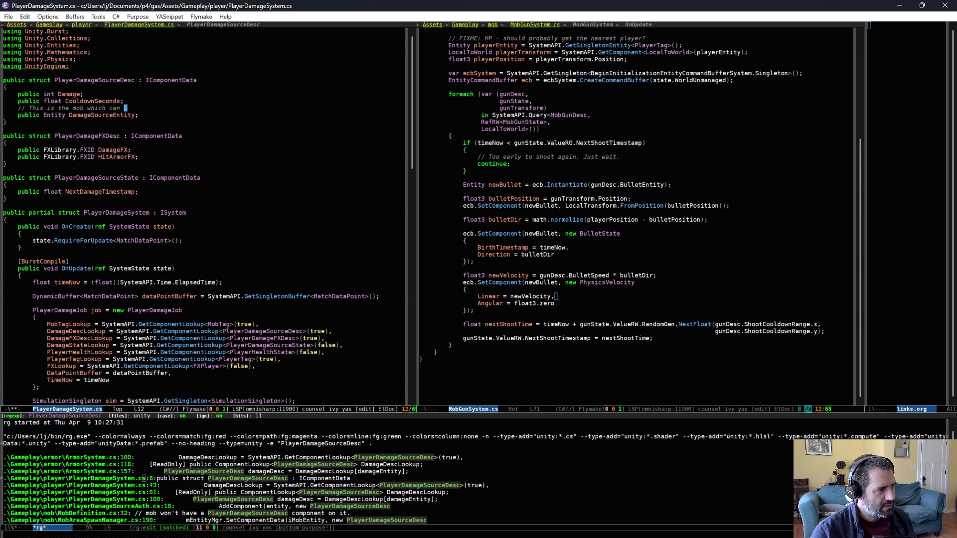
{"action": "type", "text": "cause this damag"}
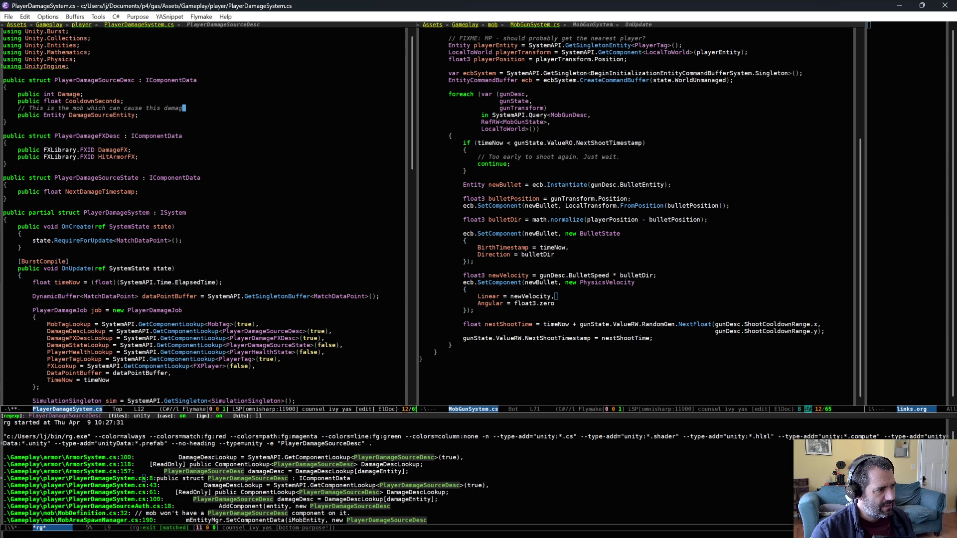
{"action": "type", "text": "e."}
Rename the field to DamageSourceMobEntity and save PlayerDamageSystem.cs.
{"action": "key", "text": "Down"}
{"action": "key", "text": "alt+b"}
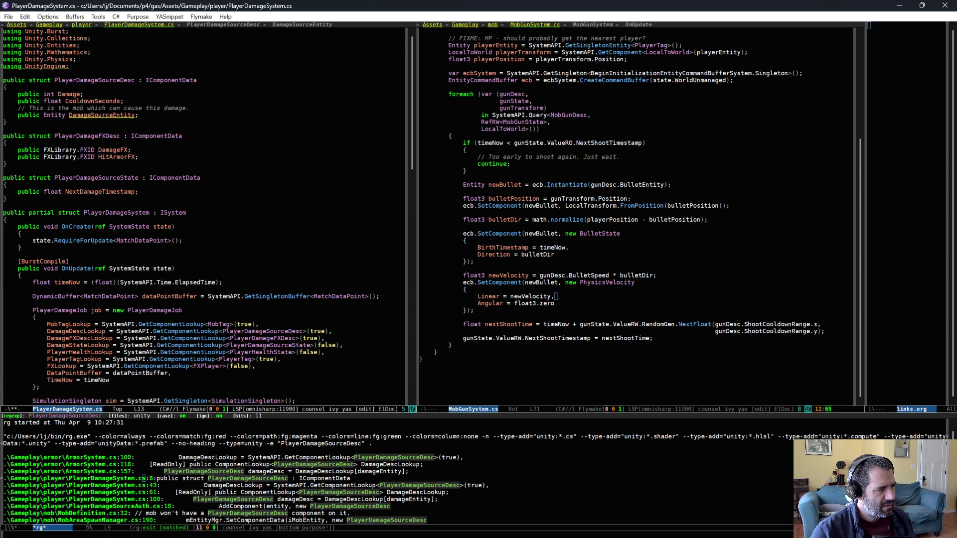
{"action": "type", "text": "Mob"}
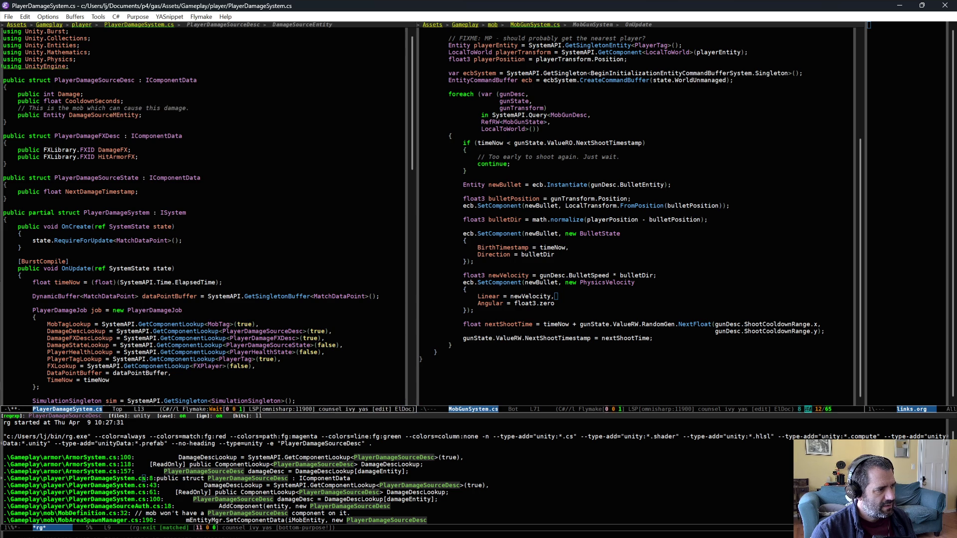
{"action": "key", "text": "ctrl+x"}
{"action": "key", "text": "ctrl+s"}
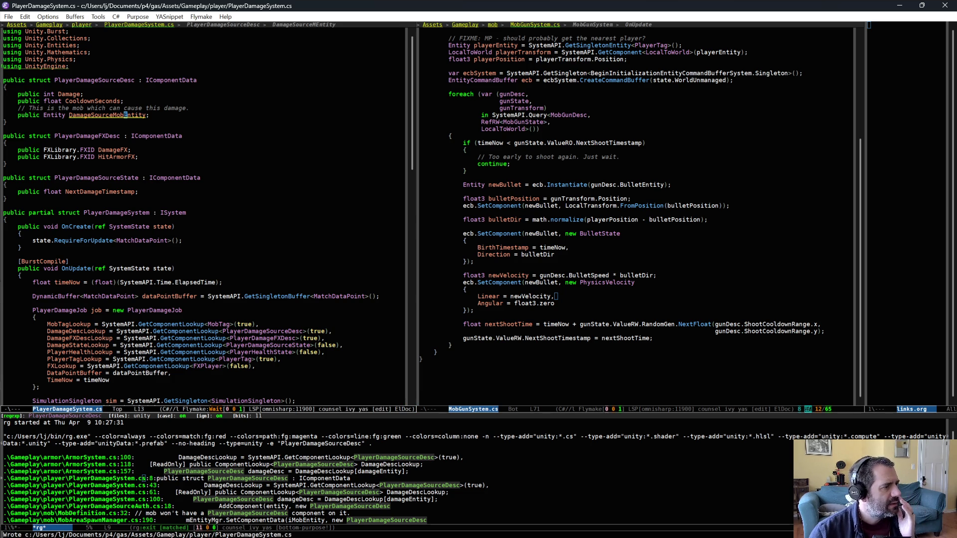
{"action": "left_click", "coordinate": [124, 80]}
{"action": "key", "text": "ctrl+c"}
{"action": "key", "text": "s"}
{"action": "key", "text": "d"}
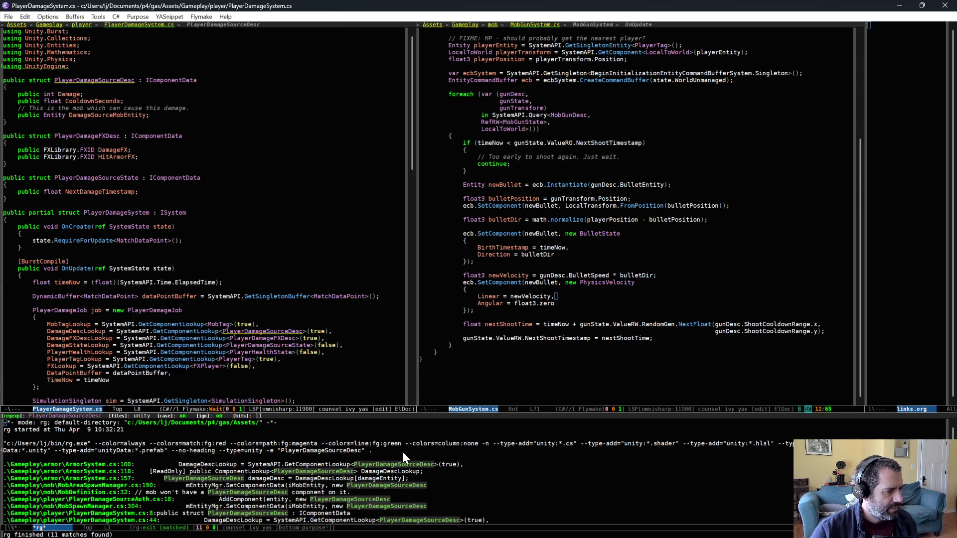
{"action": "left_click", "coordinate": [530, 377]}
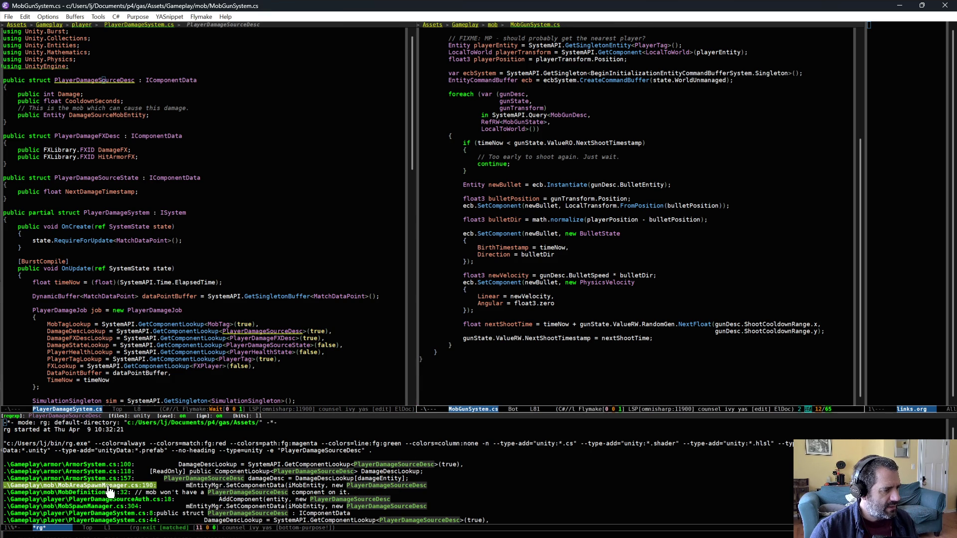
{"action": "scroll", "coordinate": [157, 511], "scroll_direction": "down", "scroll_amount": 1}
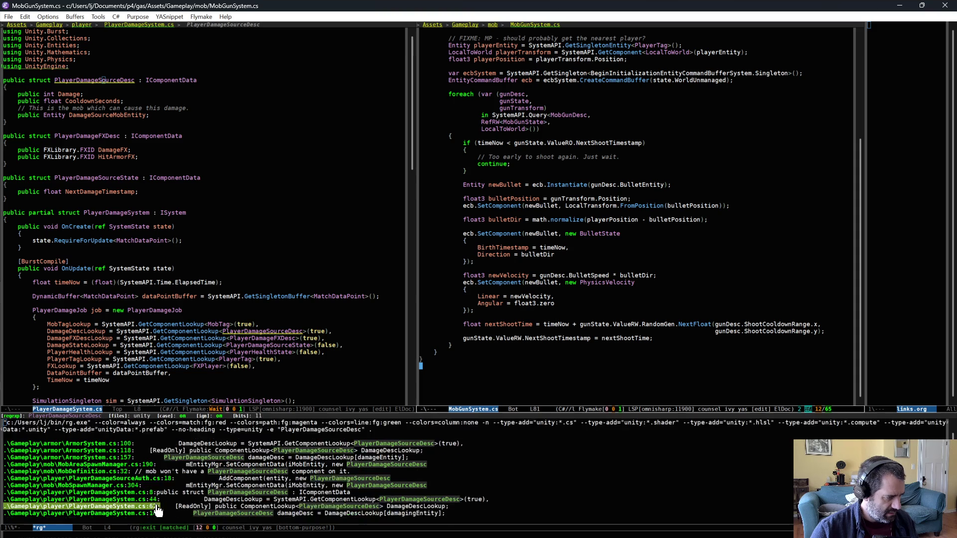
{"action": "scroll", "coordinate": [158, 511], "scroll_direction": "down", "scroll_amount": 1}
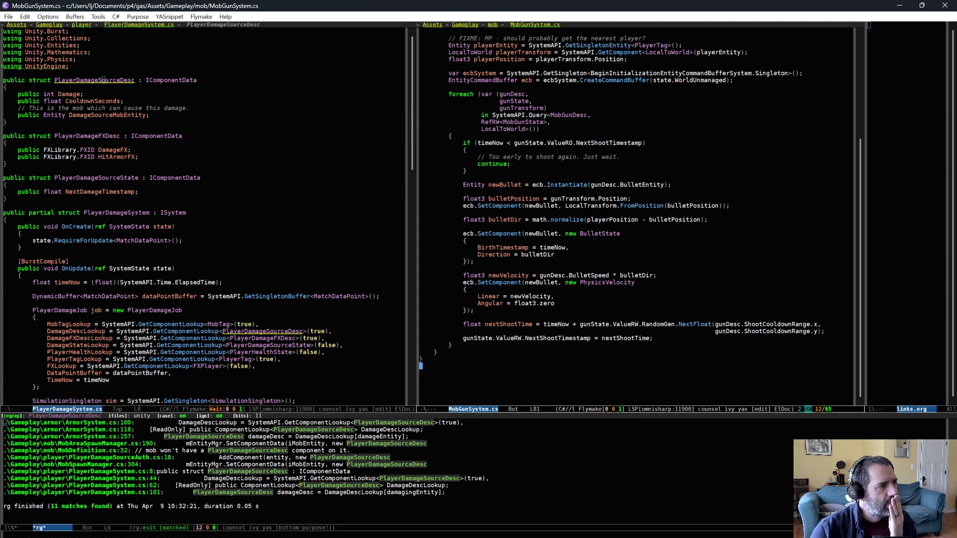
{"action": "key", "text": "ctrl+x"}
{"action": "key", "text": "o"}
{"action": "key", "text": "ctrl+c"}
{"action": "key", "text": "s"}
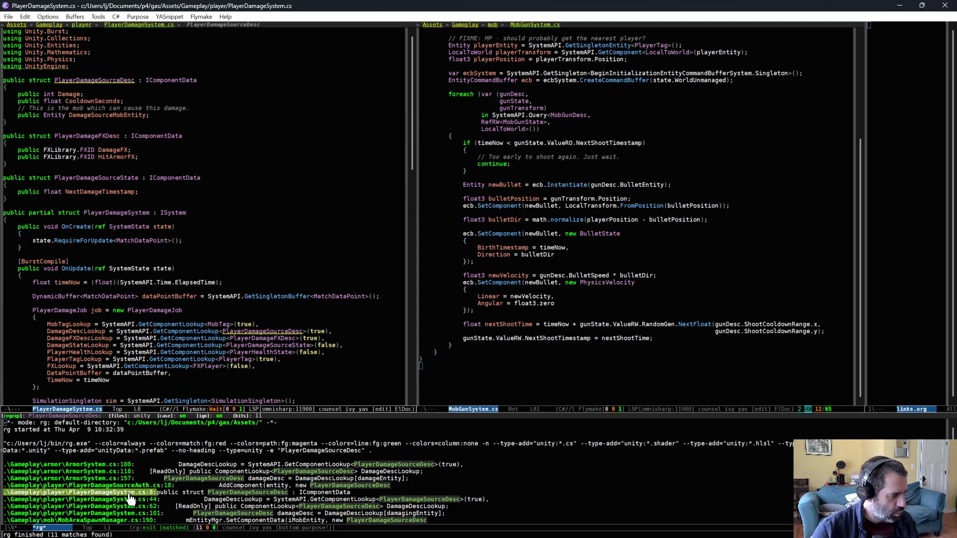
{"action": "left_click", "coordinate": [148, 486]}
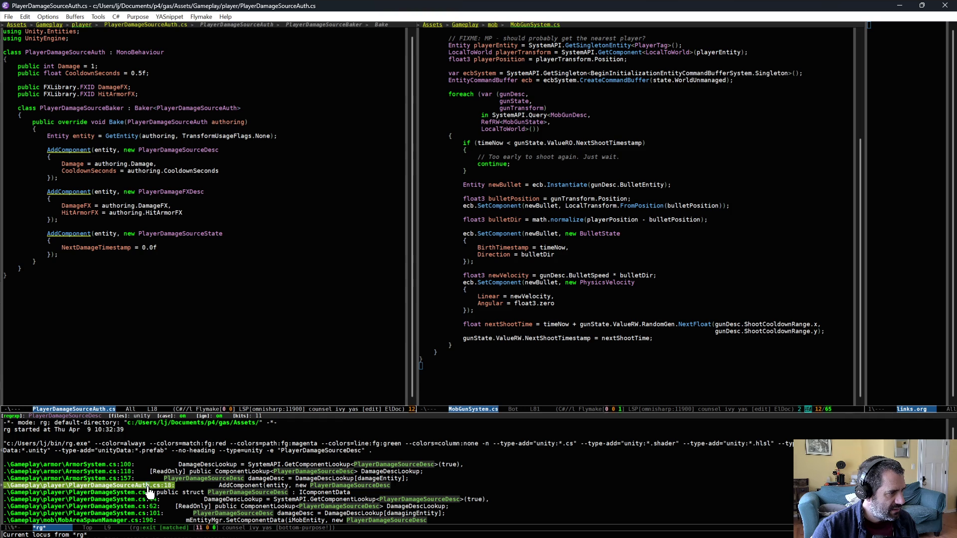
{"action": "key", "text": "ctrl+x"}
{"action": "key", "text": "o"}
{"action": "left_click", "coordinate": [310, 163]}
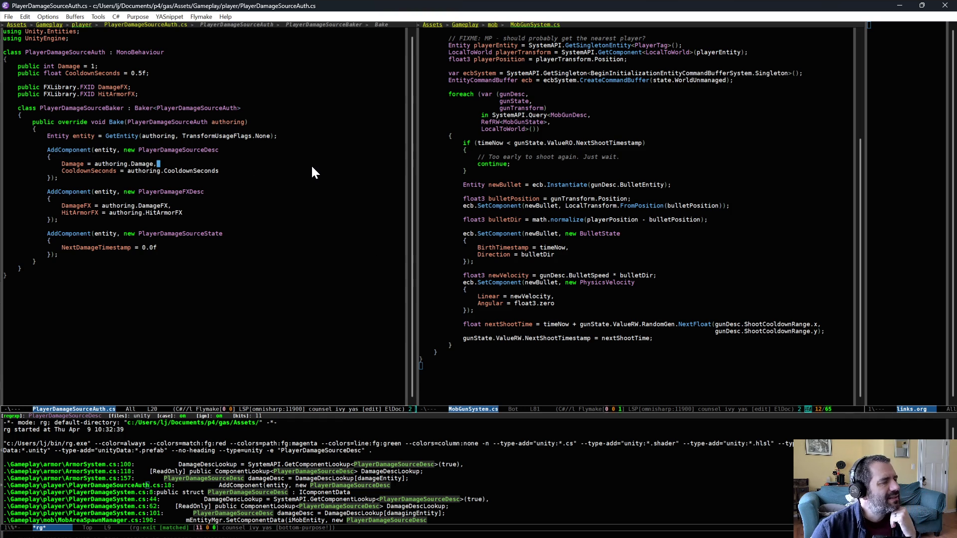
{"action": "left_click", "coordinate": [313, 167]}
{"action": "type", "text": ","}
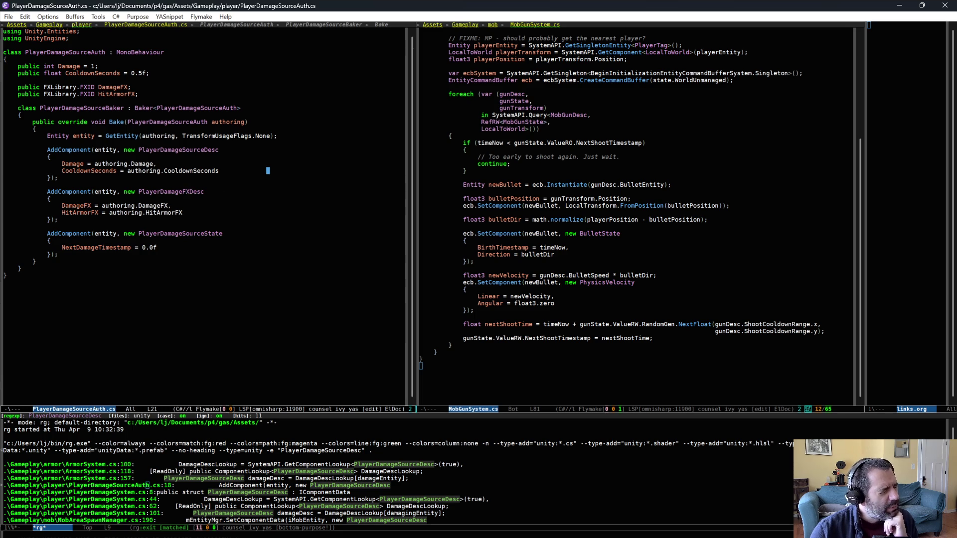
{"action": "left_click", "coordinate": [204, 286]}
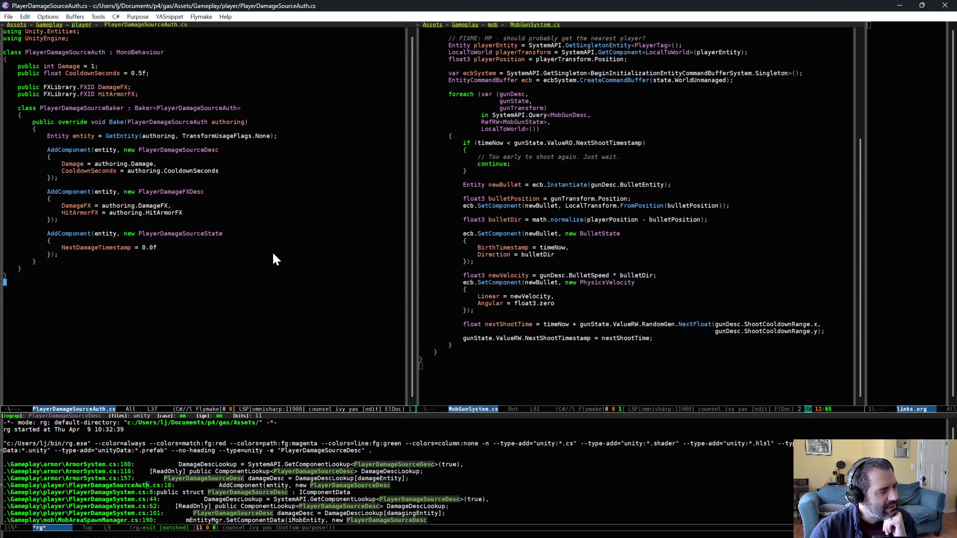
{"action": "left_click", "coordinate": [229, 163]}
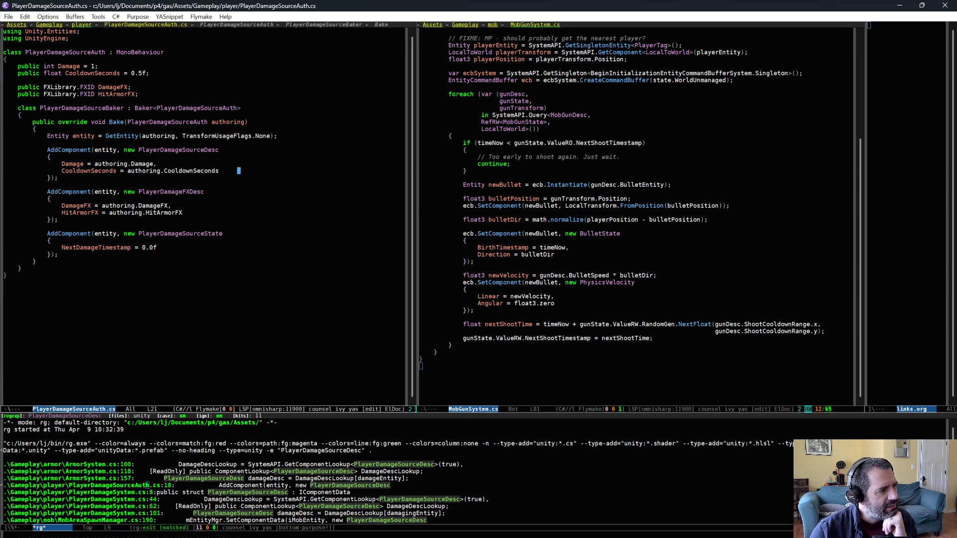
{"action": "left_click", "coordinate": [165, 178]}
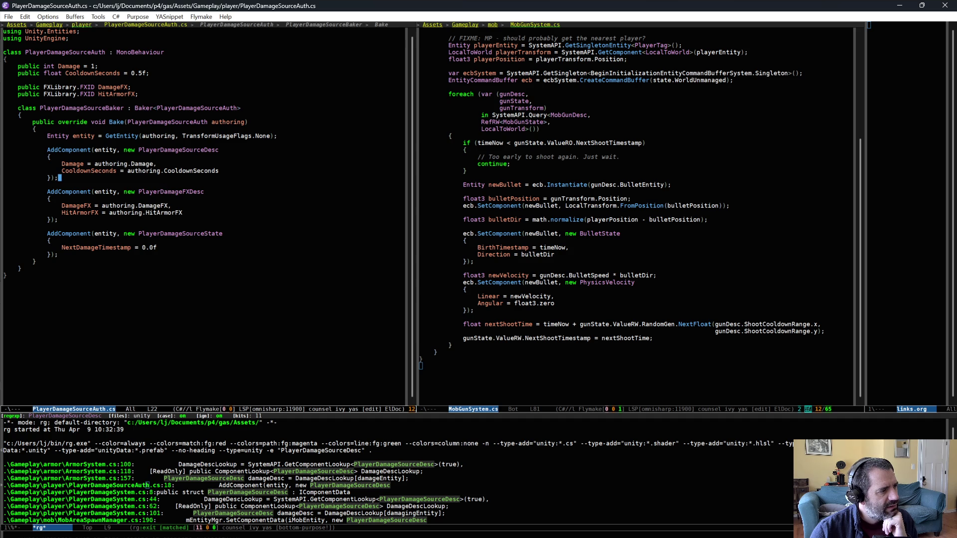
{"action": "key", "text": "alt+period"}
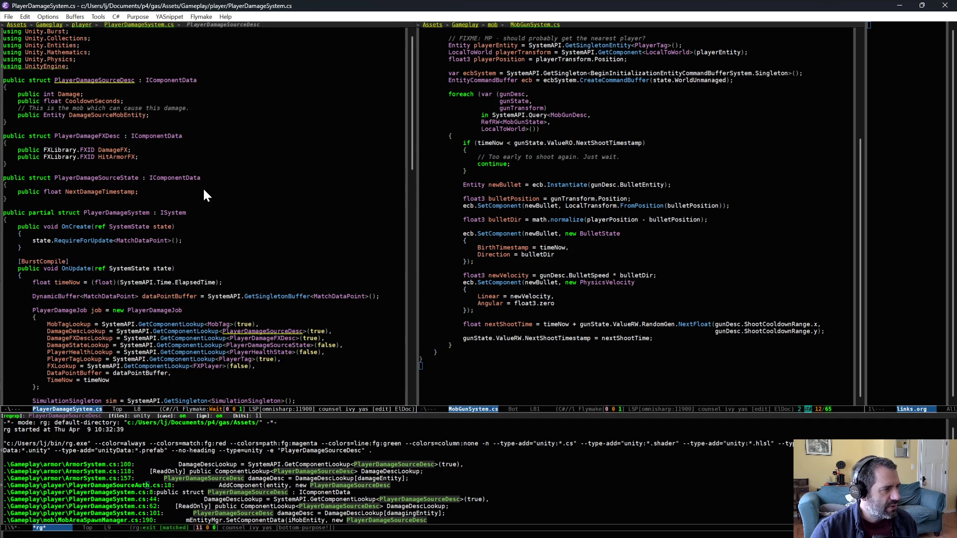
Go back to PlayerDamageSystem.cs and scroll through its damage code.
{"action": "key", "text": "alt+comma"}
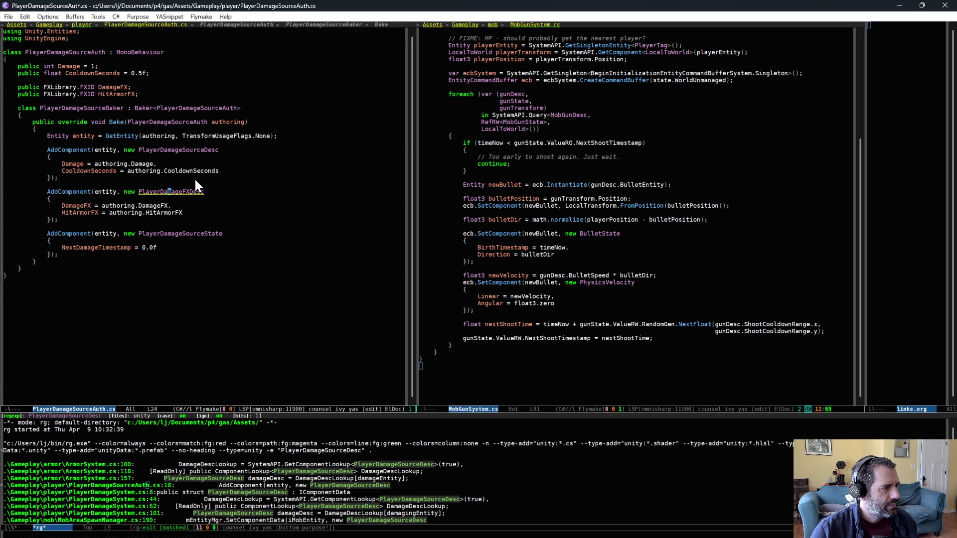
{"action": "key", "text": "alt+period"}
{"action": "scroll", "coordinate": [218, 318], "scroll_direction": "down", "scroll_amount": 10}
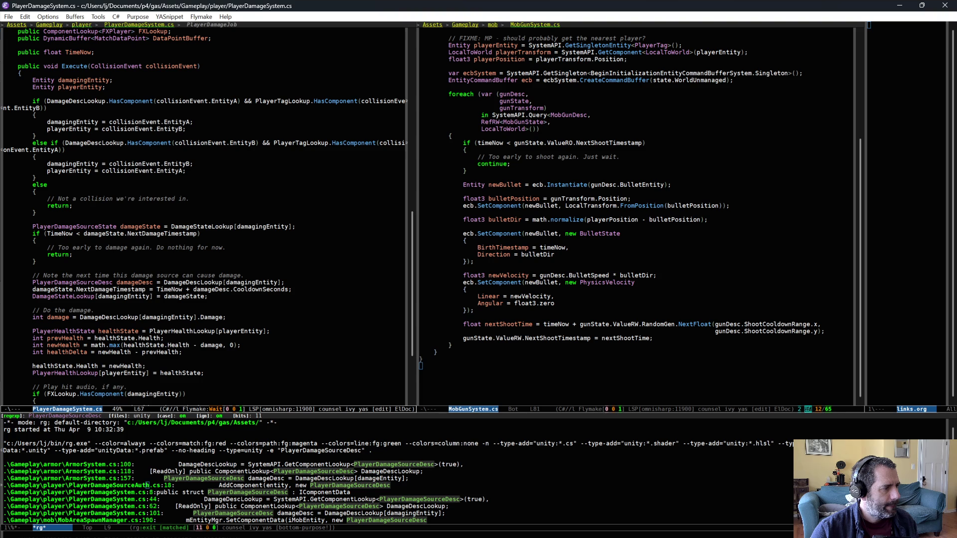
{"action": "scroll", "coordinate": [79, 219], "scroll_direction": "up", "scroll_amount": 15}
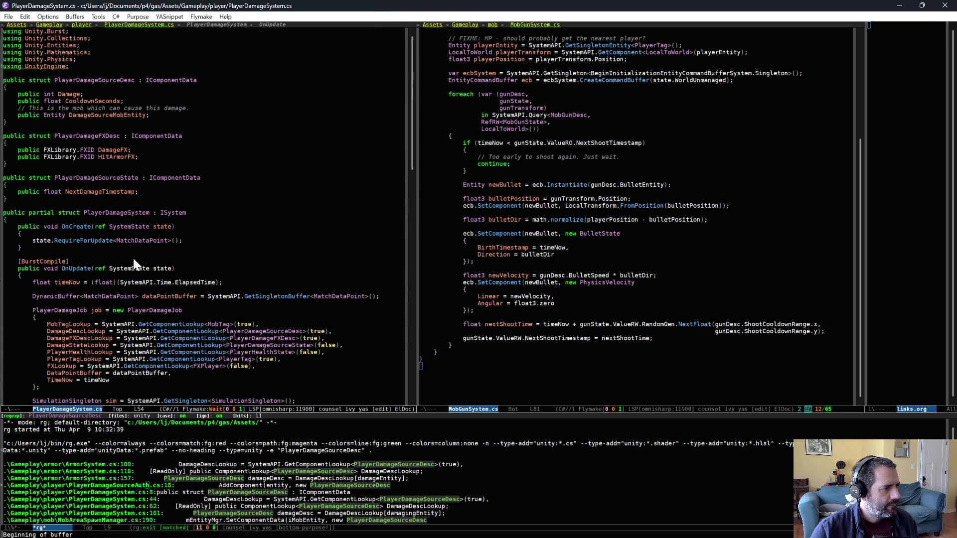
{"action": "scroll", "coordinate": [145, 303], "scroll_direction": "down", "scroll_amount": 15}
{"action": "scroll", "coordinate": [144, 303], "scroll_direction": "down", "scroll_amount": 7}
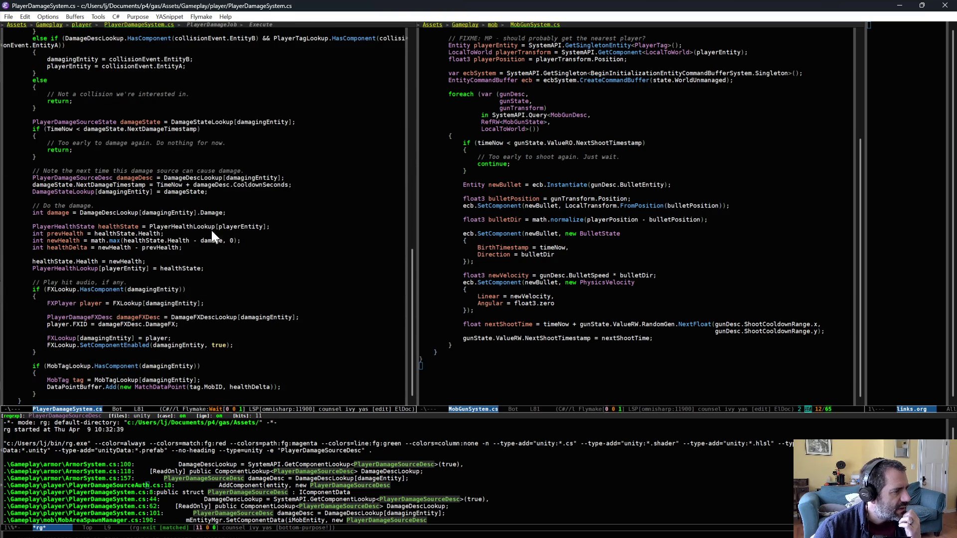
Jump from DamageDescLookup to the PlayerDamageSourceDesc definition and re-run the rg usage search.
{"action": "left_click", "coordinate": [111, 213]}
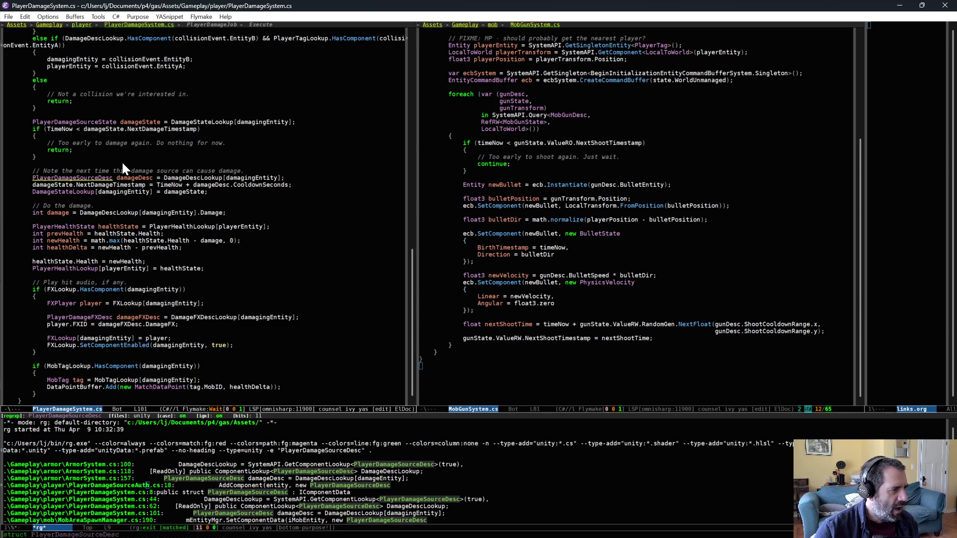
{"action": "key", "text": "alt+g"}
{"action": "key", "text": "p"}
{"action": "key", "text": "alt+period"}
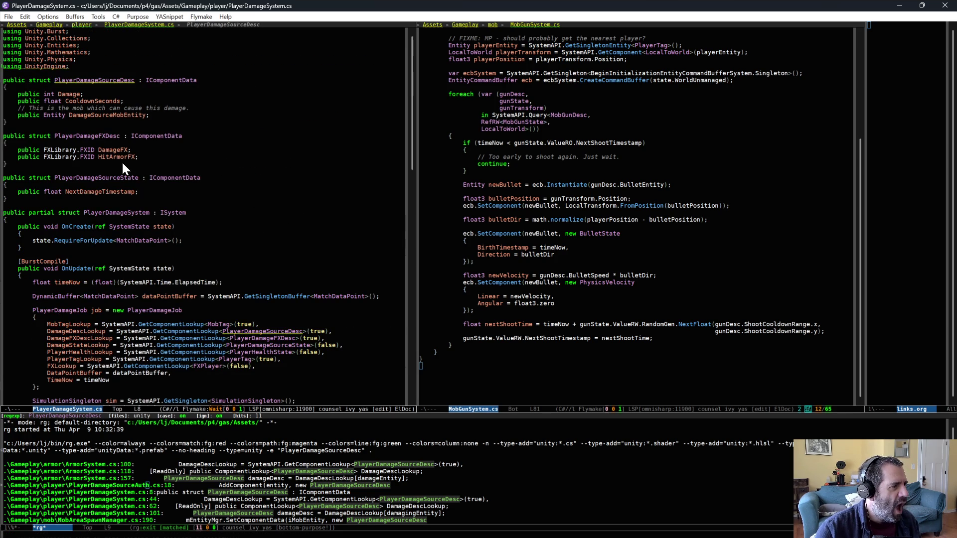
{"action": "key", "text": "alt+g"}
{"action": "key", "text": "n"}
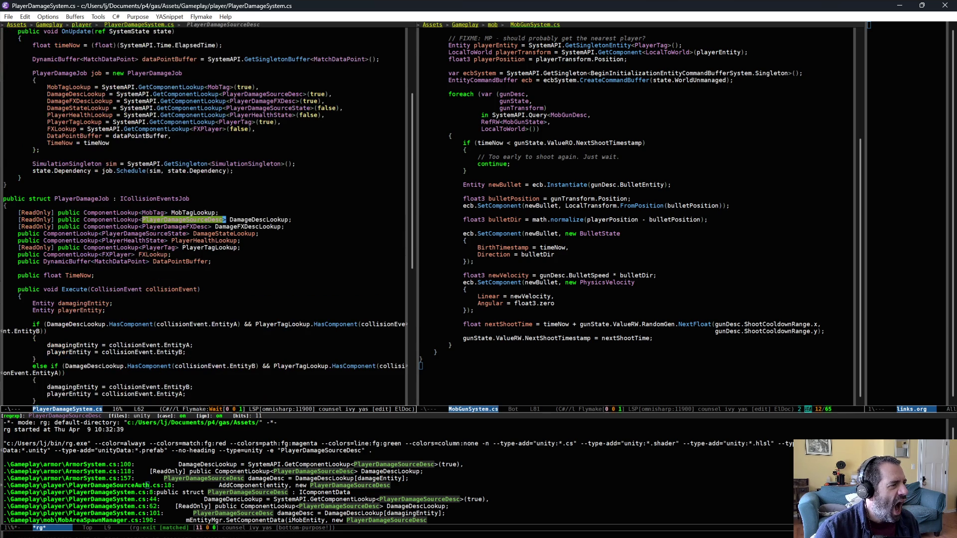
{"action": "key", "text": "alt+g"}
{"action": "key", "text": "p"}
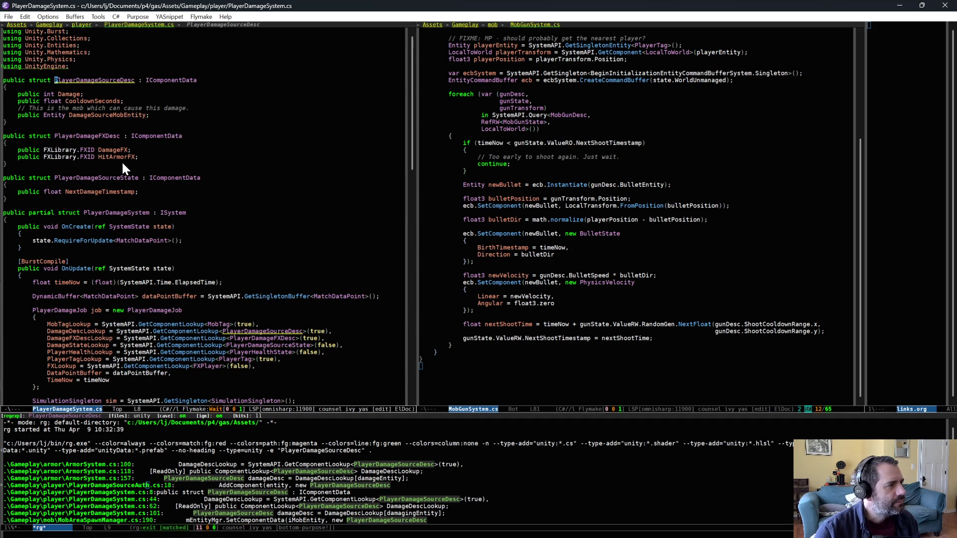
{"action": "key", "text": "g"}
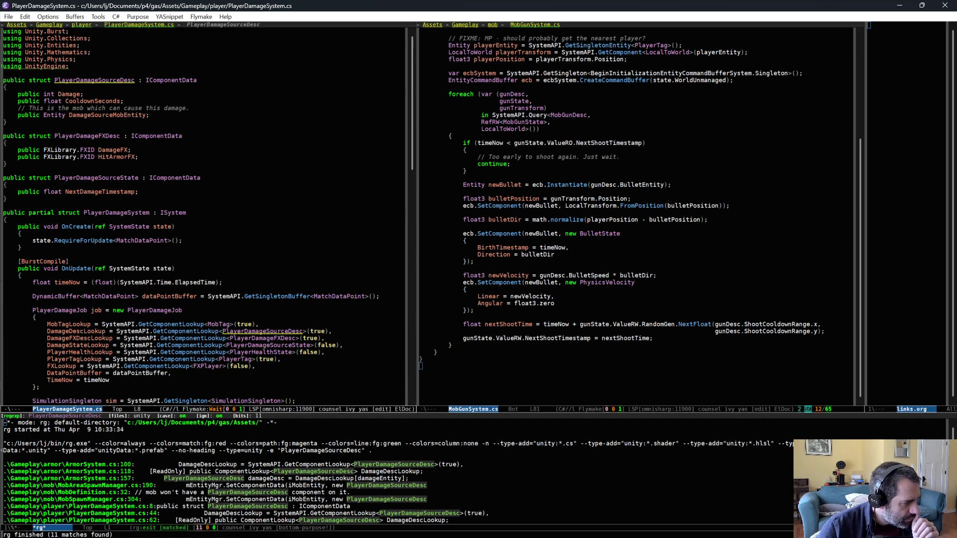
Add 'DamageSourceMobEntity = iMobEntity' to the initializer at MobSpawnManager.cs:304 and save.
{"action": "left_click", "coordinate": [106, 500]}
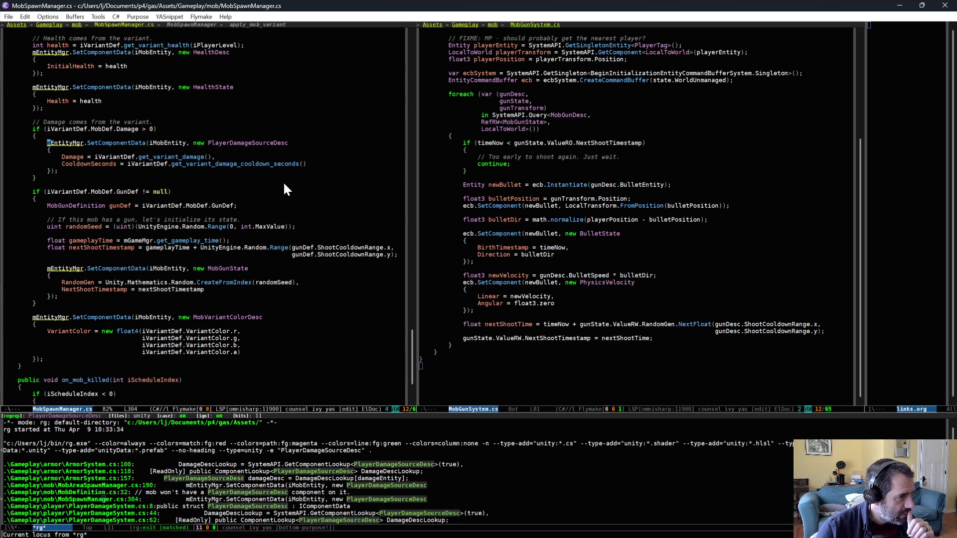
{"action": "left_click", "coordinate": [322, 165]}
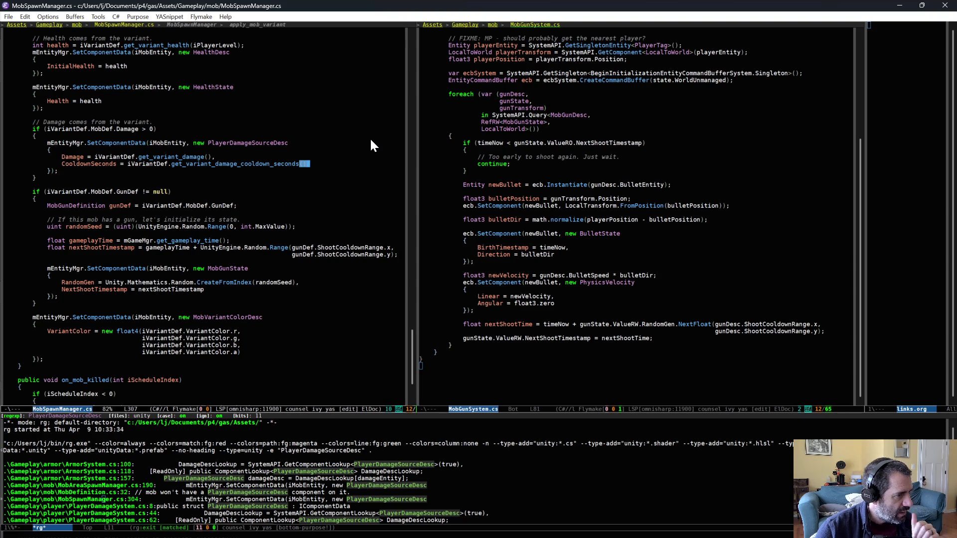
{"action": "type", "text": ","}
{"action": "key", "text": "Return"}
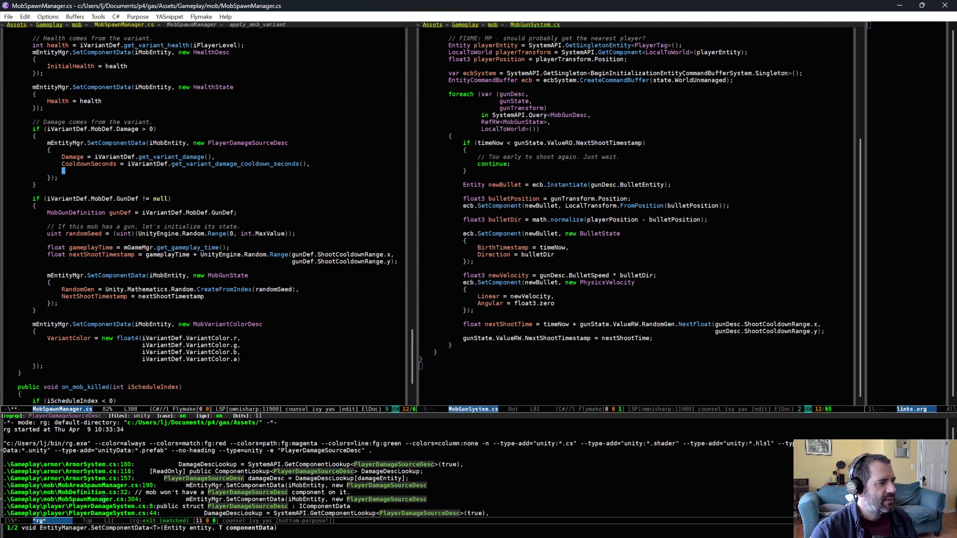
{"action": "type", "text": "DamageSourceMobEntity = iM"}
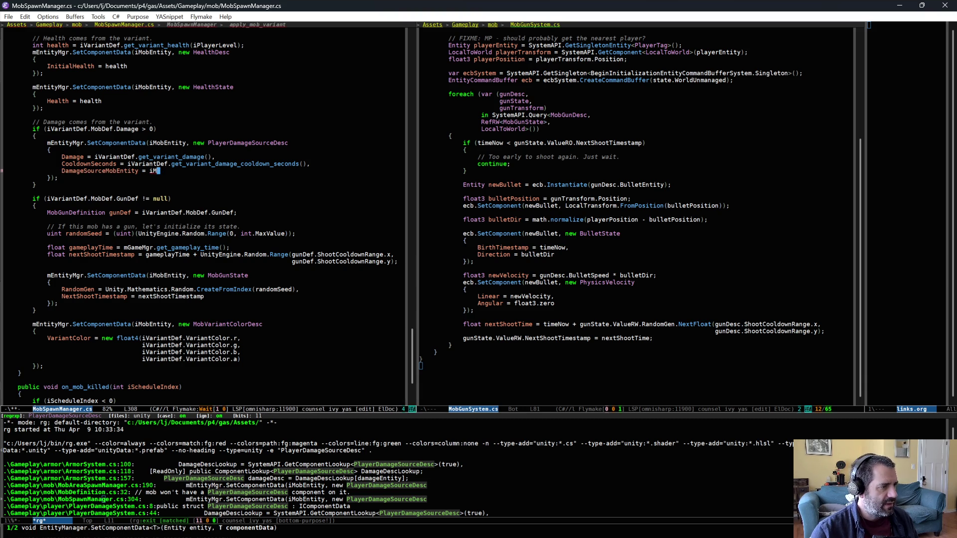
{"action": "type", "text": "obEntity"}
{"action": "key", "text": "ctrl+x"}
{"action": "key", "text": "ctrl+s"}
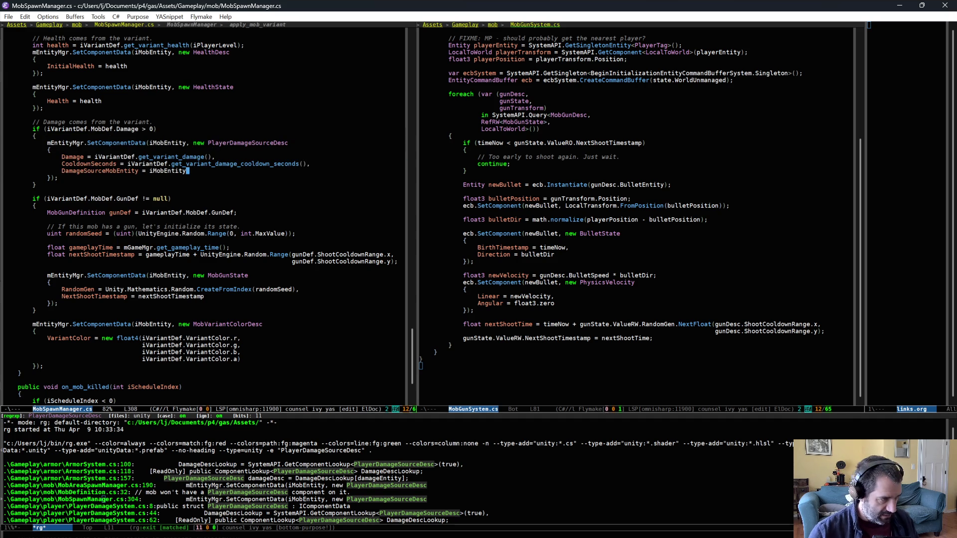
Save MobSpawnManager.cs again and switch to MobGunSystem.cs, marking the PlayerDamageSourceDesc setup for reference.
{"action": "triple_click", "coordinate": [187, 171]}
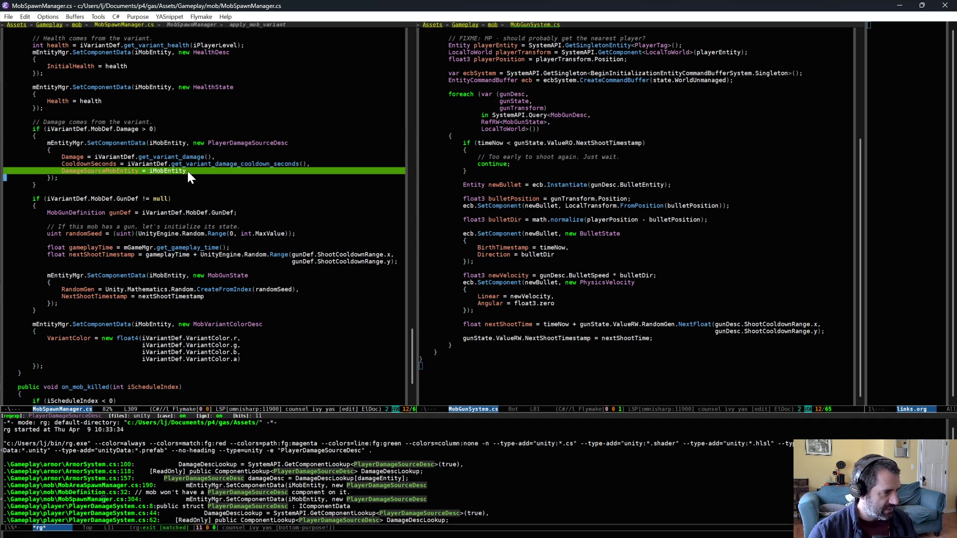
{"action": "left_click", "coordinate": [188, 171]}
{"action": "key", "text": "ctrl+x"}
{"action": "key", "text": "ctrl+s"}
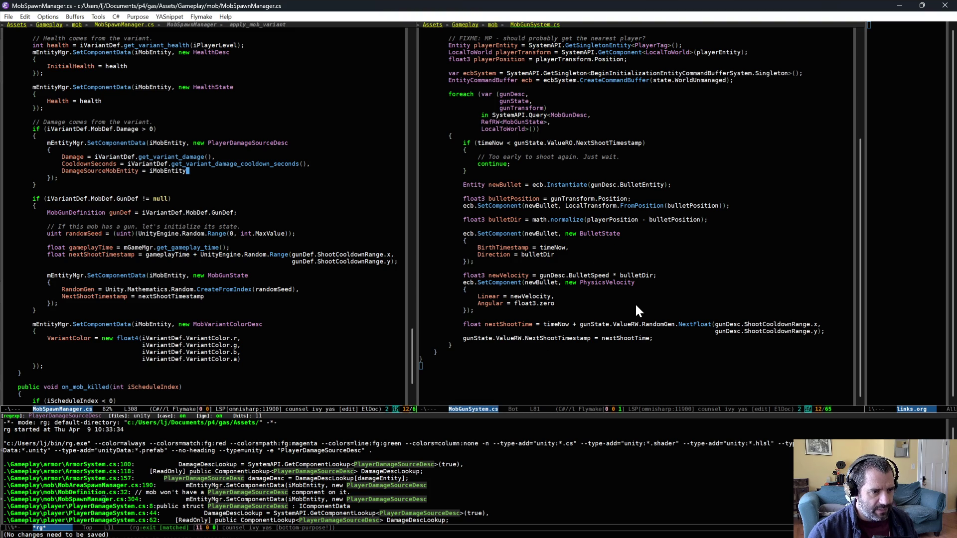
{"action": "left_click", "coordinate": [613, 309]}
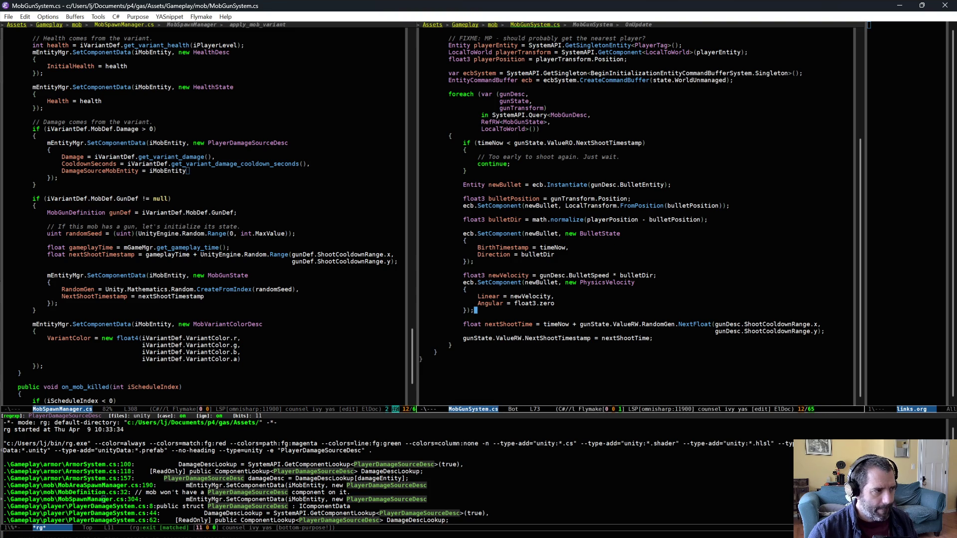
{"action": "mouse_move", "coordinate": [6, 143]}
{"action": "left_mouse_down"}
{"action": "mouse_move", "coordinate": [60, 152]}
{"action": "mouse_move", "coordinate": [119, 184]}
{"action": "left_mouse_up"}
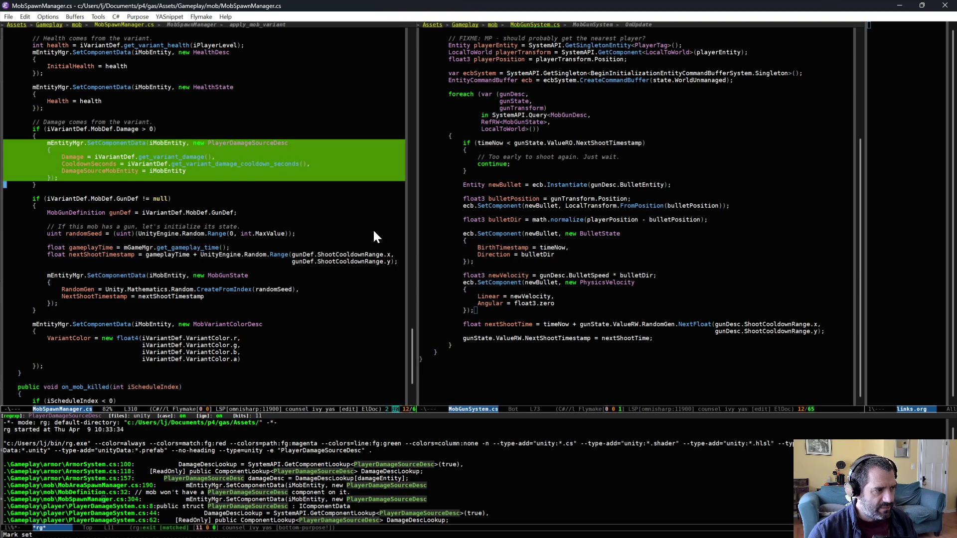
{"action": "left_click", "coordinate": [560, 308]}
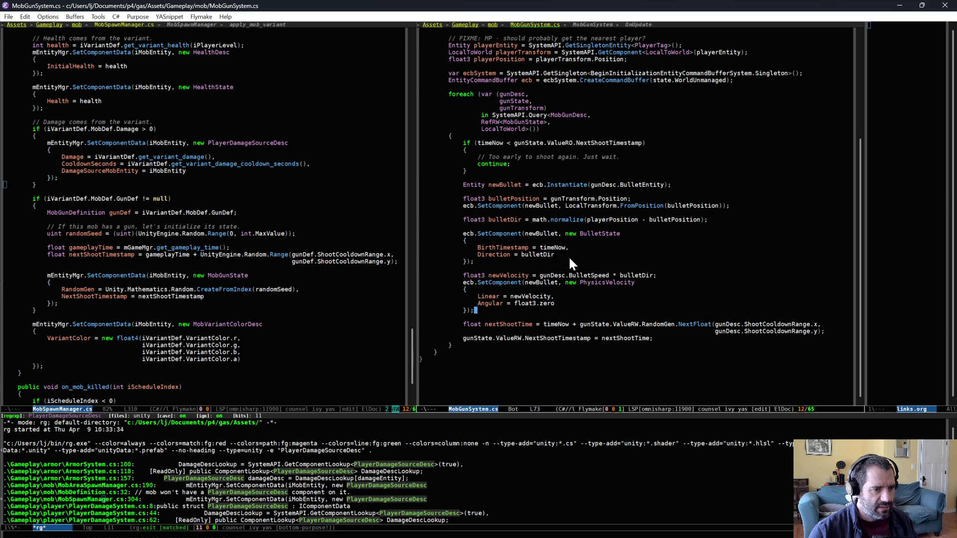
Below the BulletState block, start an ecb.SetComponent(newBullet, new PlayerDamageSourceDesc { ... }) call.
{"action": "left_click", "coordinate": [587, 267]}
{"action": "key", "text": "Return"}
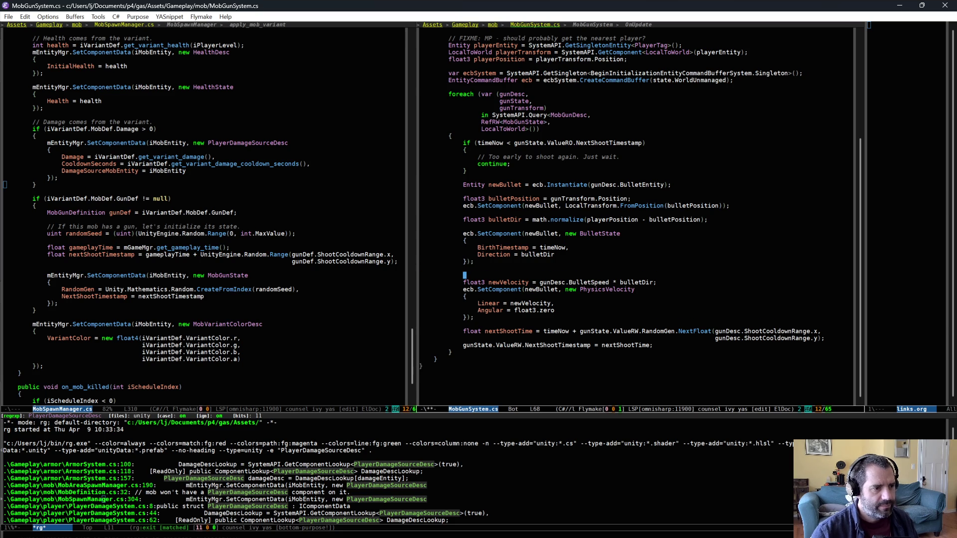
{"action": "key", "text": "ctrl+o"}
{"action": "type", "text": "ecb.S"}
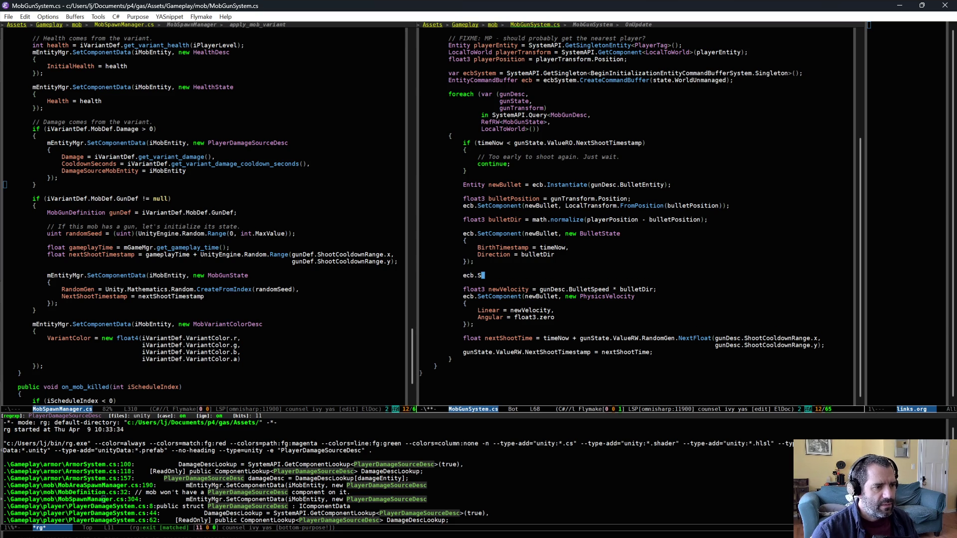
{"action": "type", "text": "etComponent(newBullet, n"}
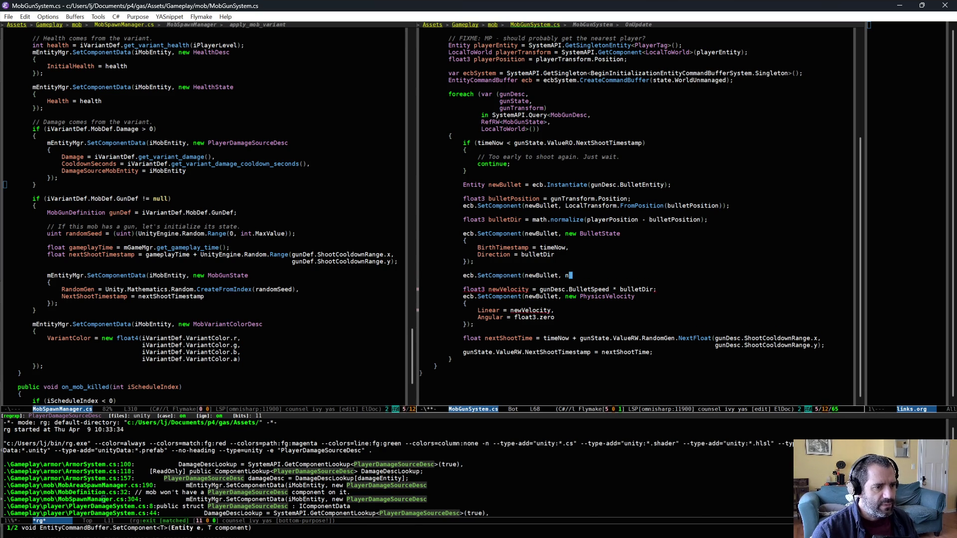
{"action": "type", "text": "ew PlayerDamageSourceDesc"}
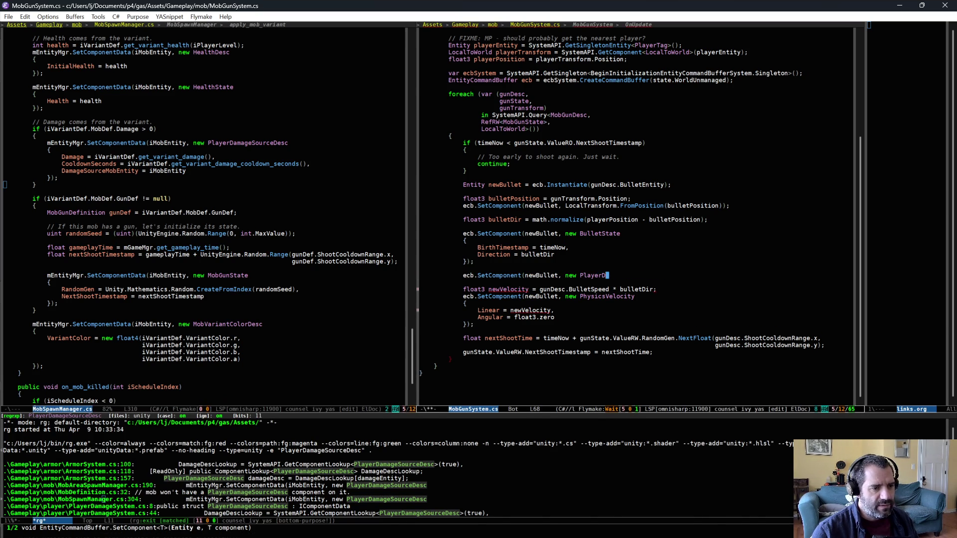
{"action": "key", "text": "Return"}
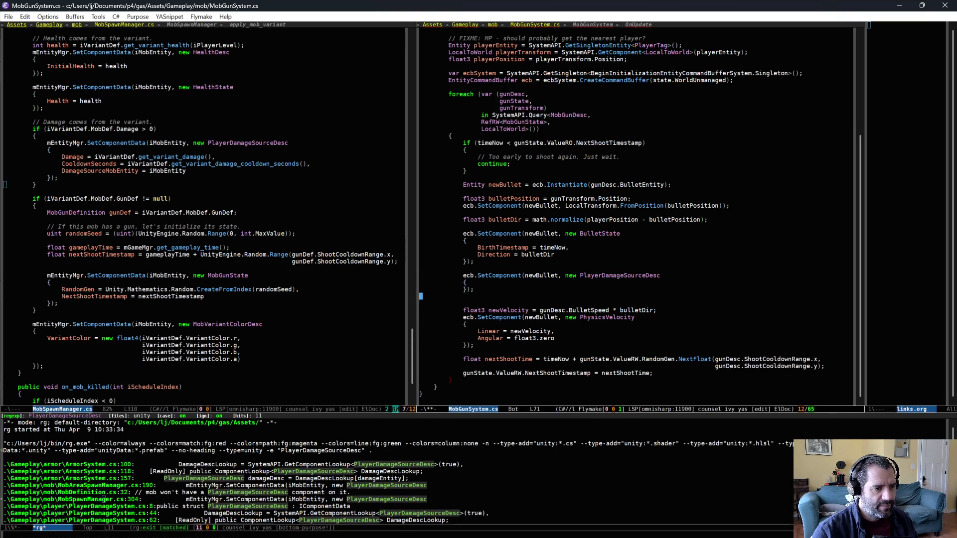
{"action": "type", "text": "{"}
{"action": "key", "text": "Return"}
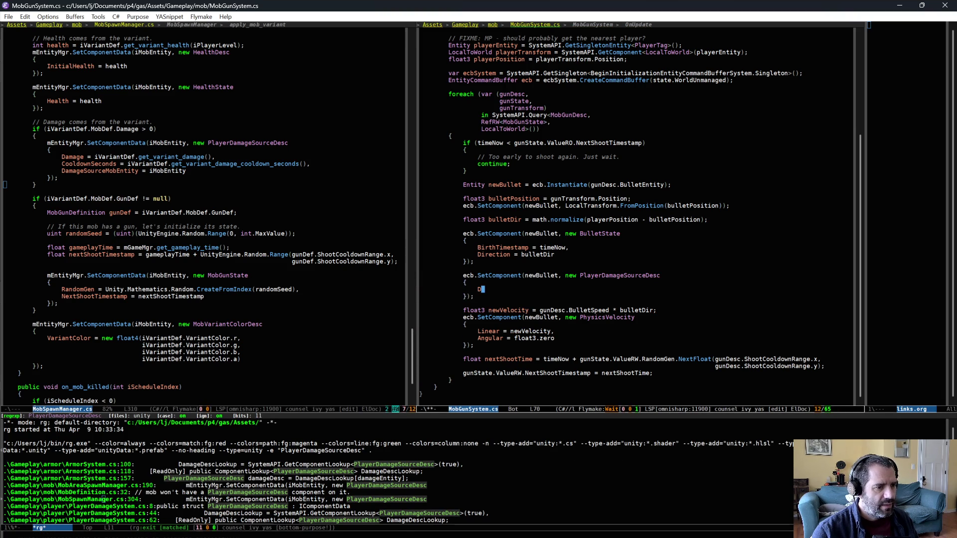
Fill the initializer with Damage = 1, CooldownSeconds = 0.0f and DamageSourceMobEntity = mobEntity.
{"action": "key", "text": "alt+slash"}
{"action": "key", "text": "alt+slash"}
{"action": "key", "text": "alt+slash"}
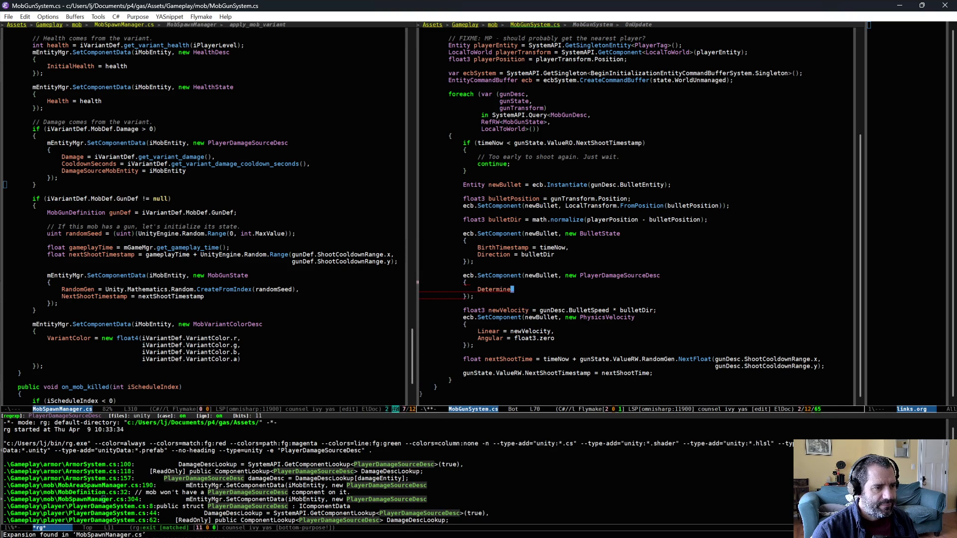
{"action": "key", "text": "alt+slash"}
{"action": "type", "text": "="}
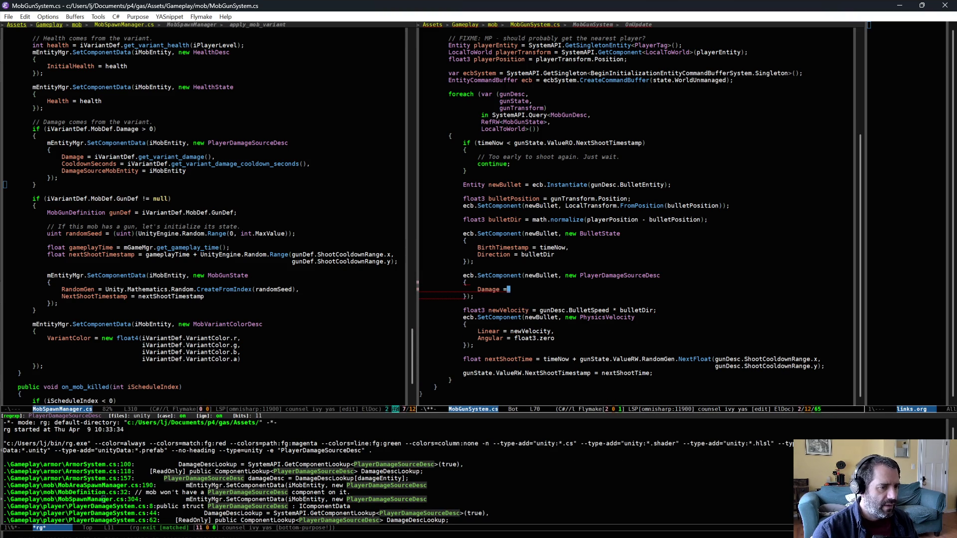
{"action": "type", "text": " 1,"}
{"action": "key", "text": "Return"}
{"action": "type", "text": "Coo"}
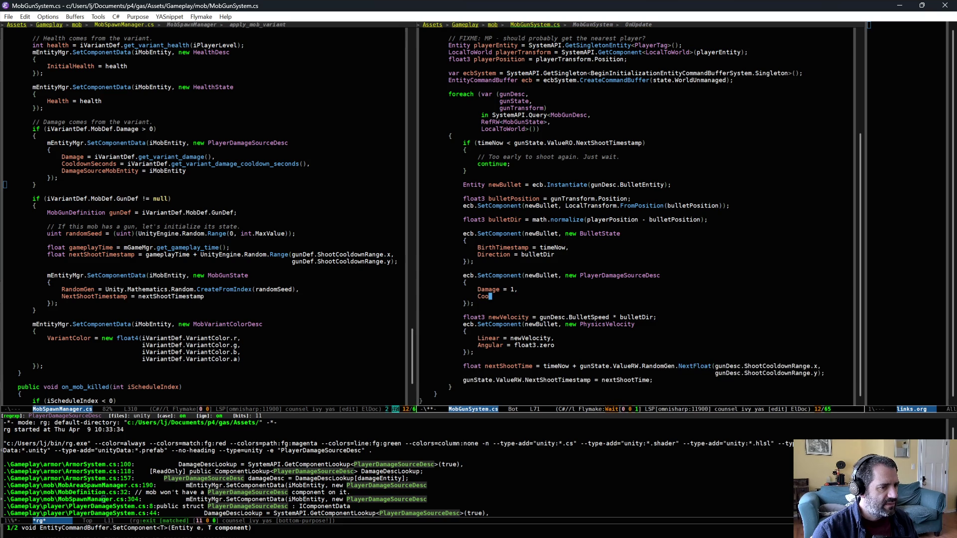
{"action": "key", "text": "alt+slash"}
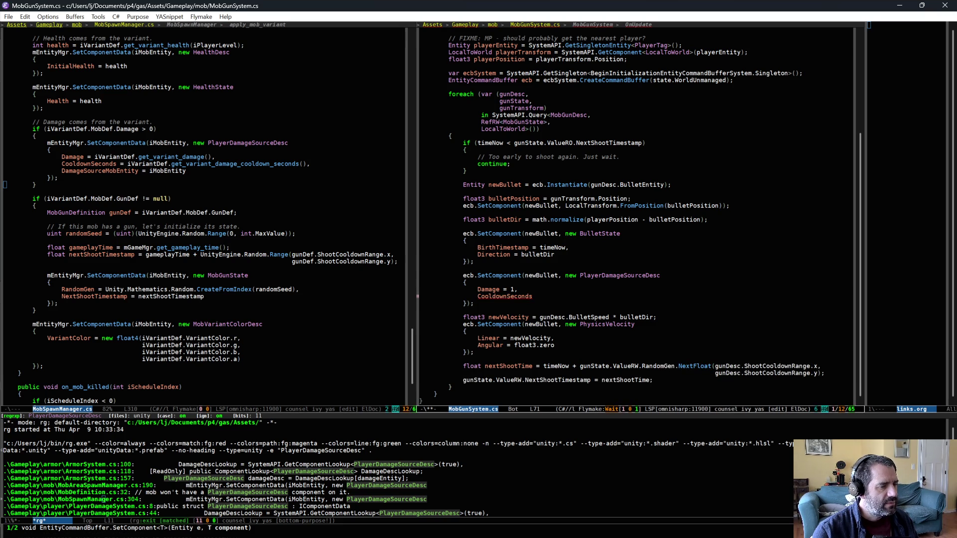
{"action": "type", "text": " = 0.0f,"}
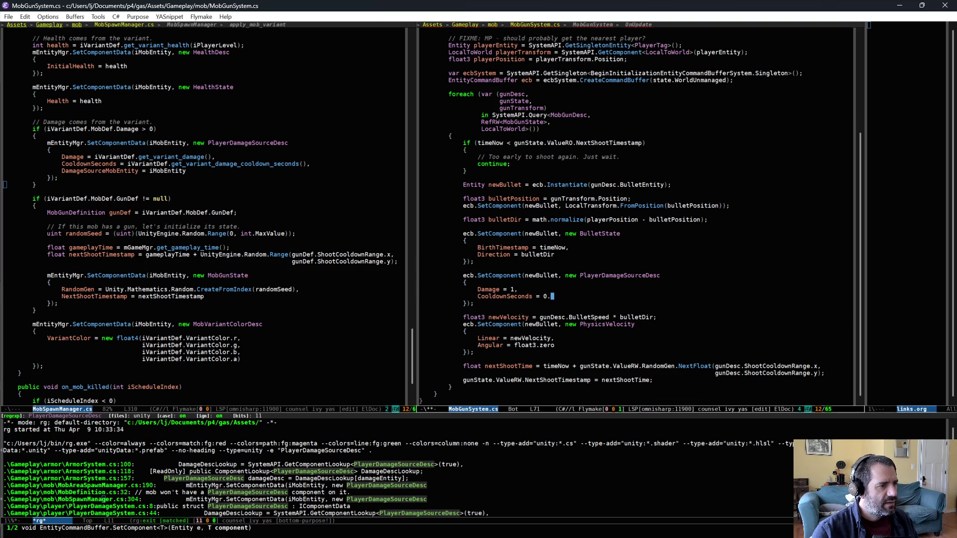
{"action": "key", "text": "Return"}
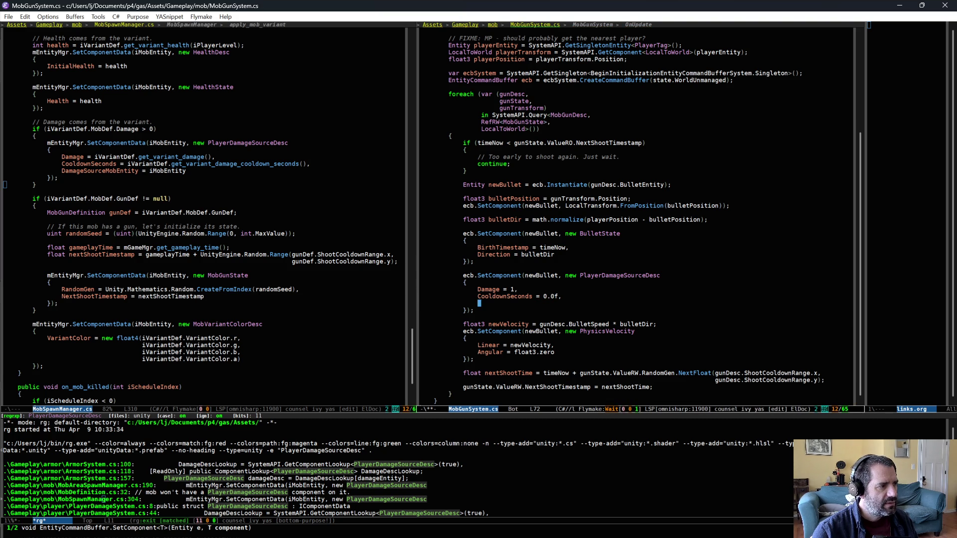
{"action": "type", "text": "Dam"}
{"action": "key", "text": "alt+slash"}
{"action": "key", "text": "alt+slash"}
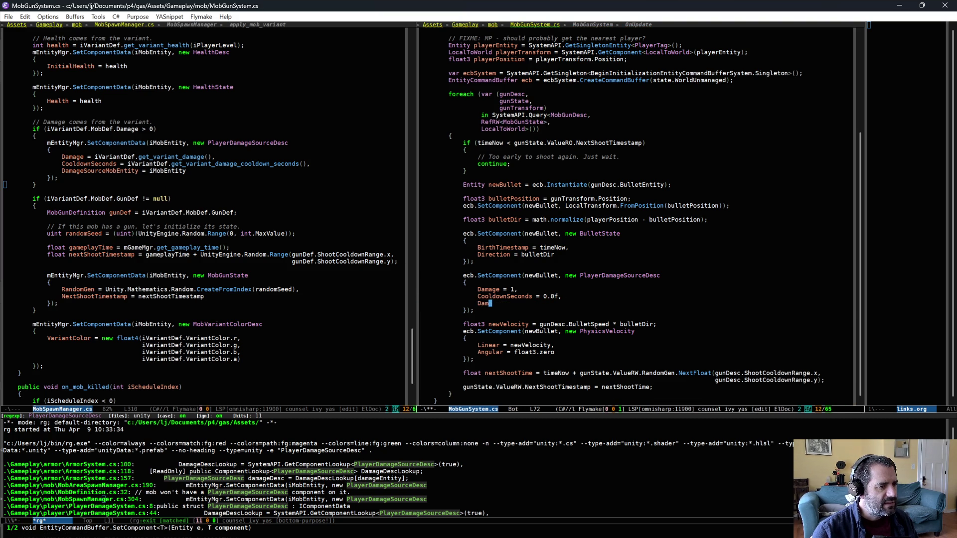
{"action": "type", "text": "="}
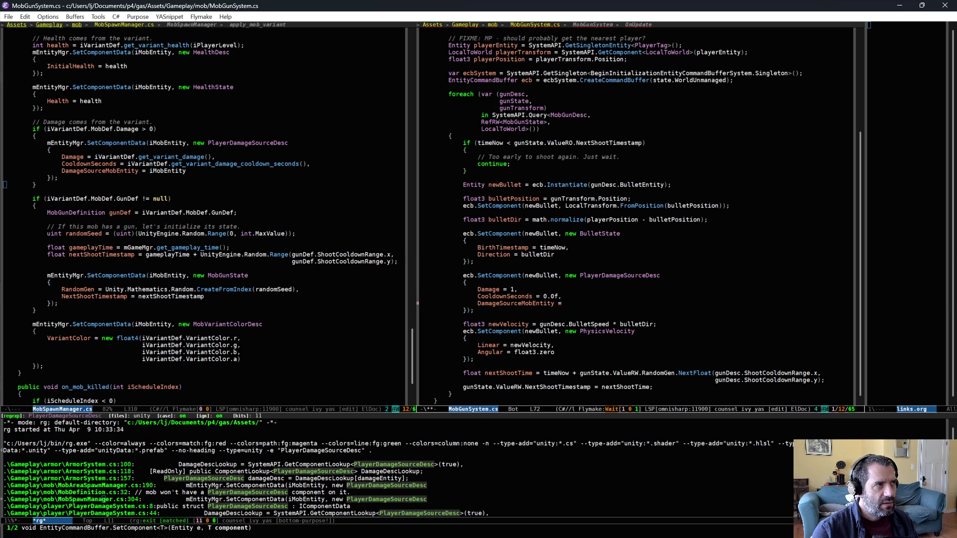
{"action": "type", "text": "mobEntity"}
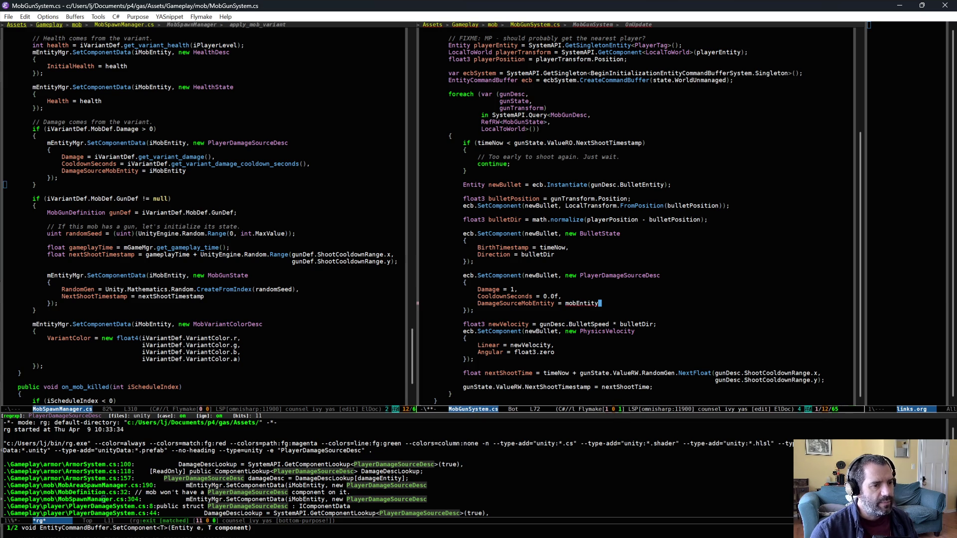
Add mobEntity to the foreach query tuple after gunTransform.
{"action": "left_click", "coordinate": [533, 108]}
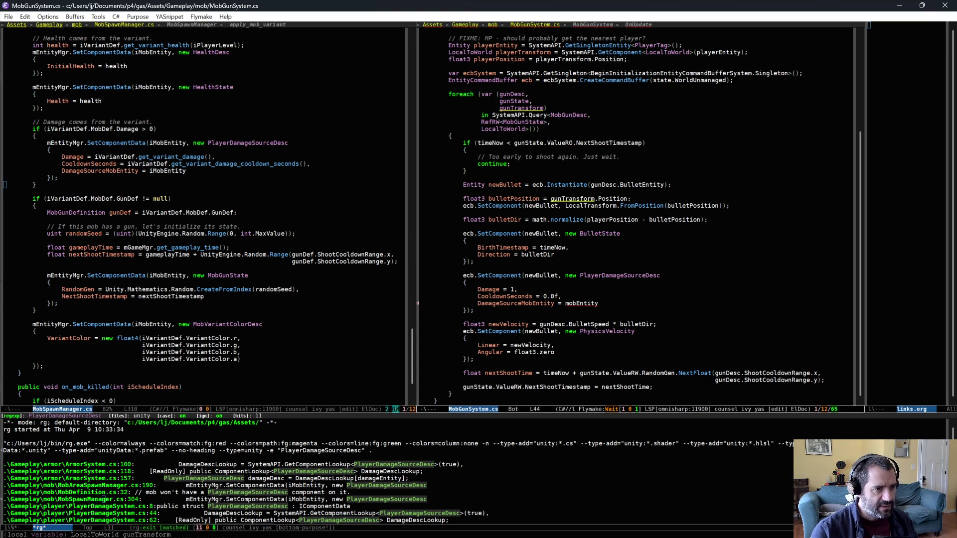
{"action": "type", "text": ","}
{"action": "key", "text": "Return"}
{"action": "type", "text": "obEntity"}
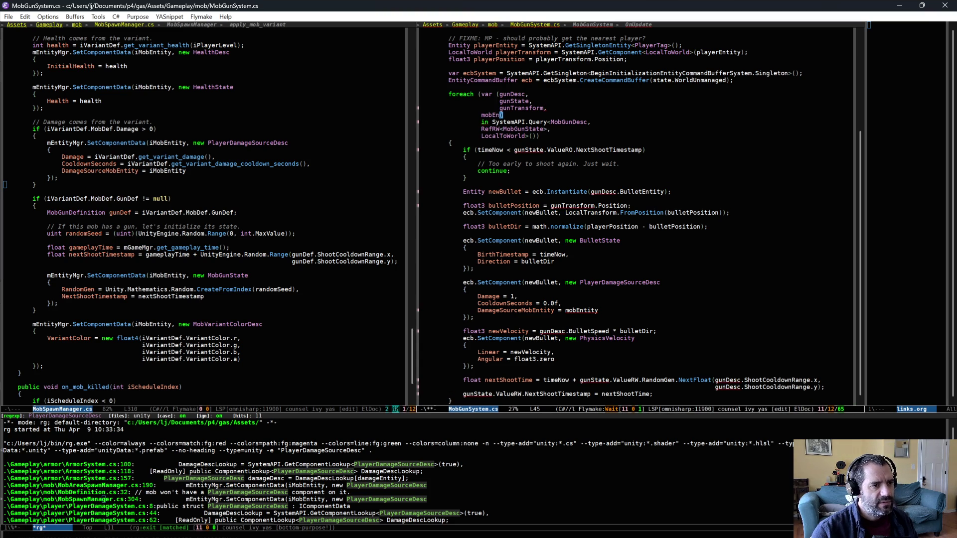
Chain .WithEntityAccess() after the LocalToWorld query, reindent, and save MobGunSystem.cs.
{"action": "key", "text": "Down"}
{"action": "key", "text": "Down"}
{"action": "key", "text": "Down"}
{"action": "key", "text": "ctrl+e"}
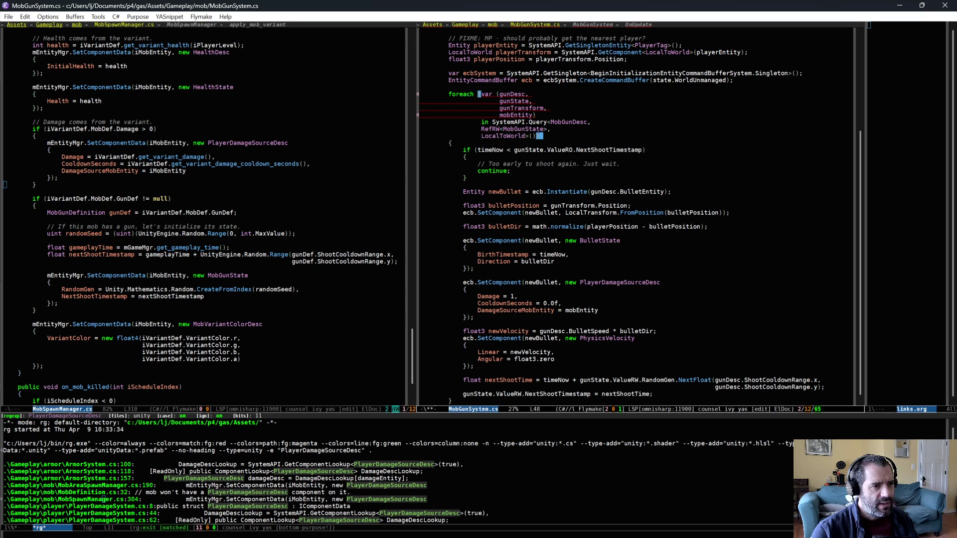
{"action": "key", "text": "Left"}
{"action": "key", "text": "Return"}
{"action": "type", "text": ".WithEntityAccess()"}
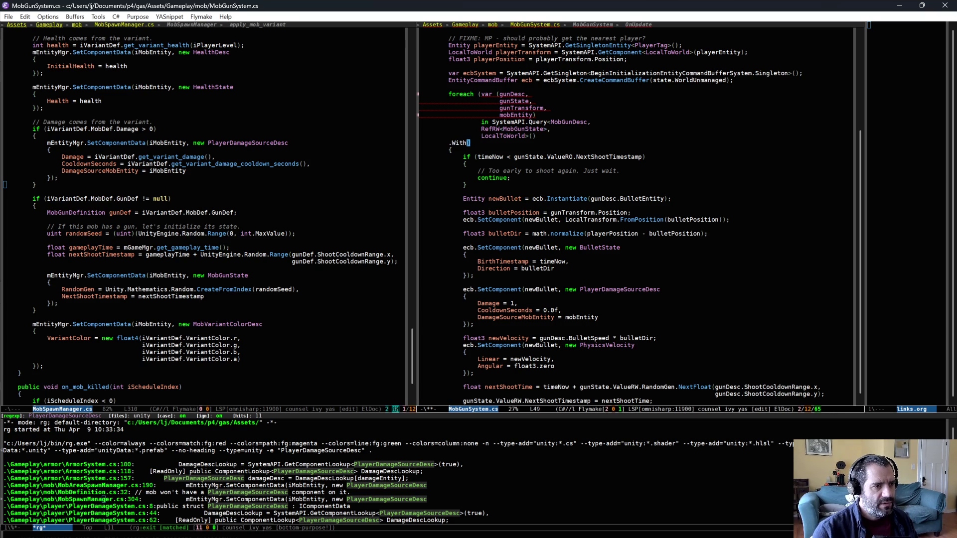
{"action": "key", "text": "Tab"}
{"action": "key", "text": "alt+m"}
{"action": "key", "text": "ctrl+x"}
{"action": "key", "text": "ctrl+s"}
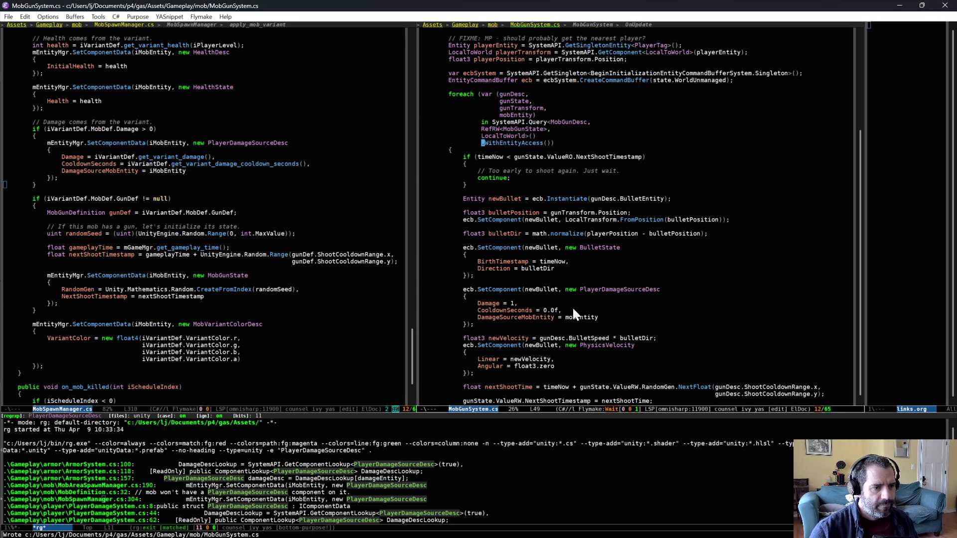
{"action": "scroll", "coordinate": [232, 160], "scroll_direction": "up", "scroll_amount": 10}
Add 'public bool DestroySelfOnDamage;' below CooldownSeconds in PlayerDamageSourceDesc.
{"action": "key", "text": "alt+g"}
{"action": "key", "text": "n"}
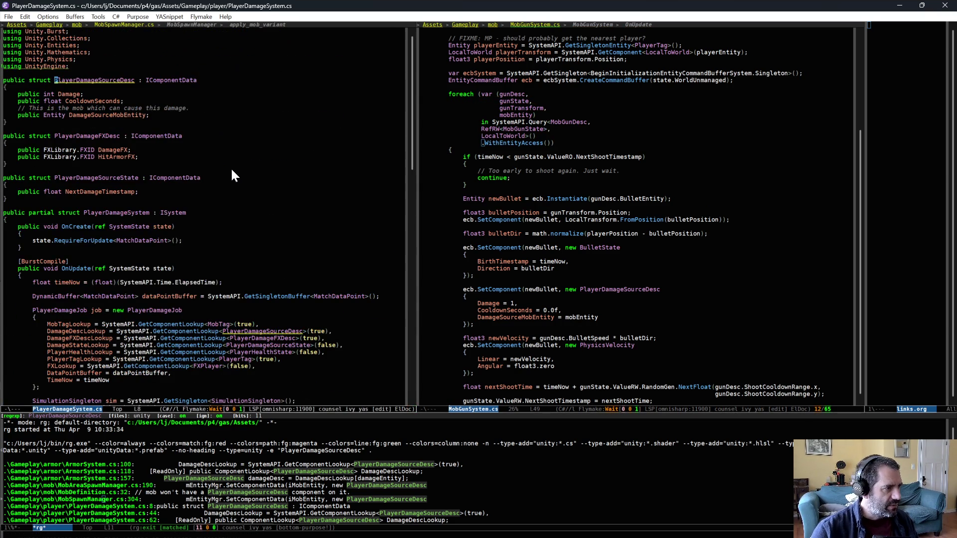
{"action": "left_click", "coordinate": [214, 100]}
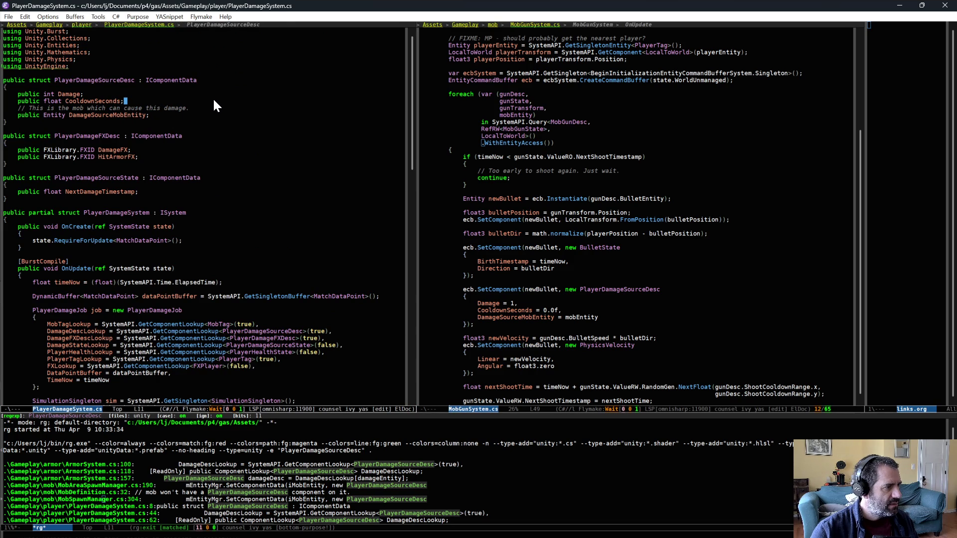
{"action": "key", "text": "Return"}
{"action": "type", "text": "p"}
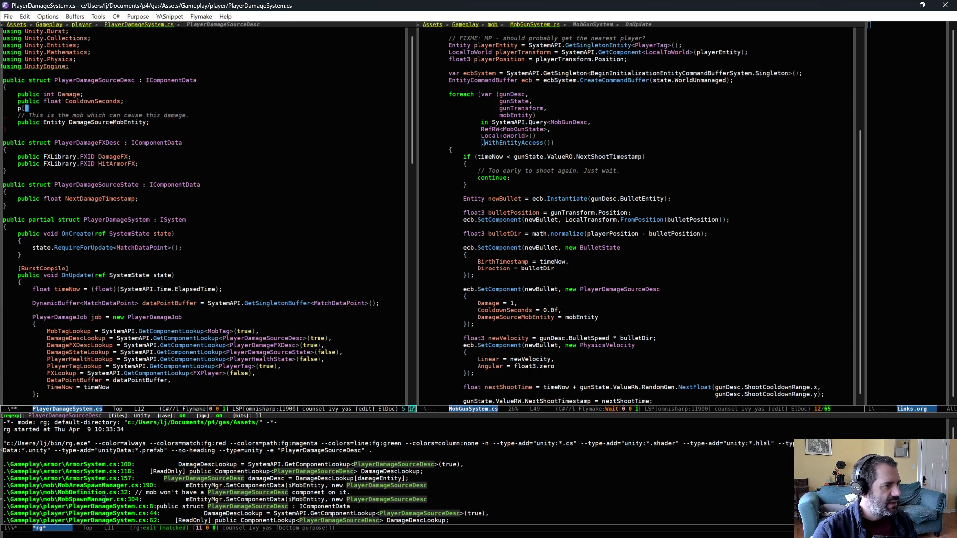
{"action": "type", "text": "ublic b"}
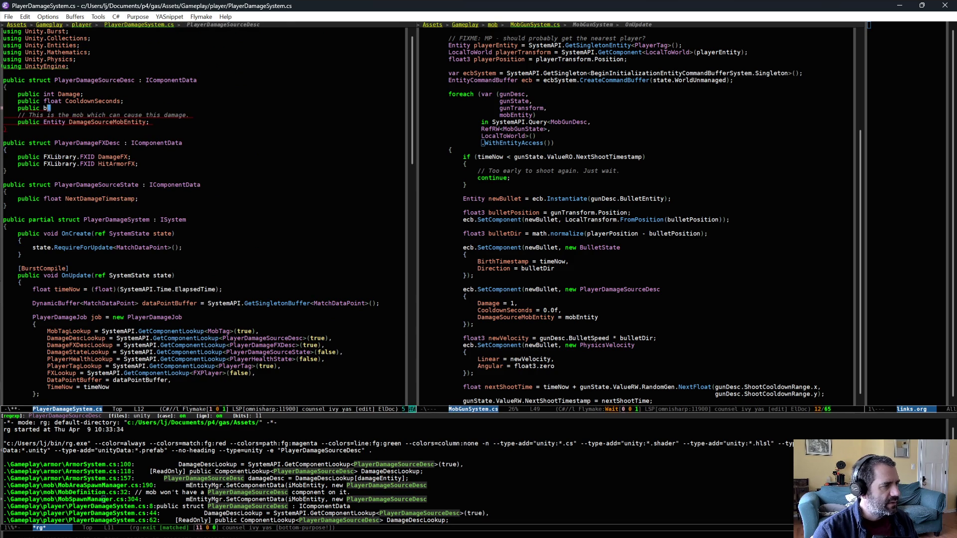
{"action": "type", "text": "ool "}
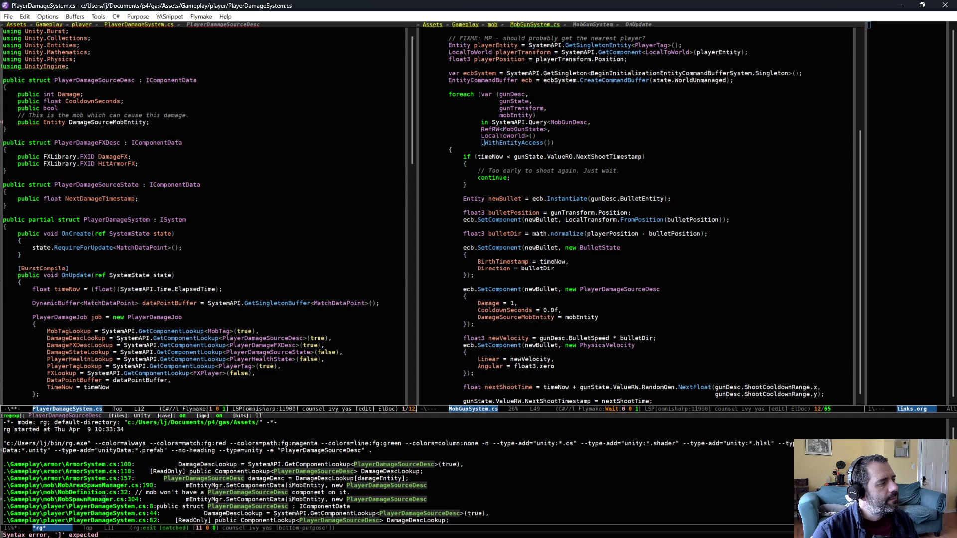
{"action": "type", "text": "DestroySelfo"}
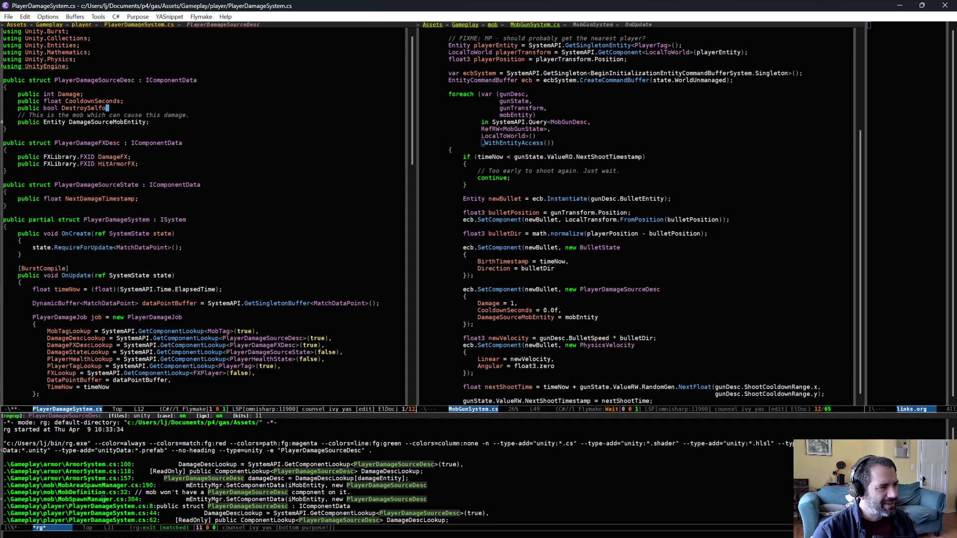
{"action": "key", "text": "BackSpace"}
{"action": "type", "text": "OnDam"}
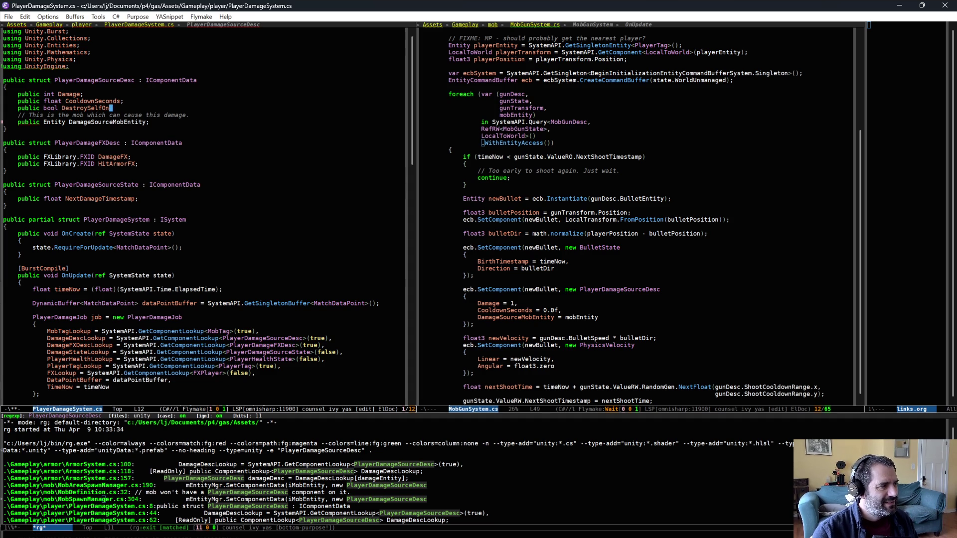
{"action": "type", "text": "age;"}
Comment it 'If true, we destroy our entity after we first cause damage. In that case, we ignore cooldownSeconds.' and save.
{"action": "key", "text": "ctrl+a"}
{"action": "key", "text": "ctrl+o"}
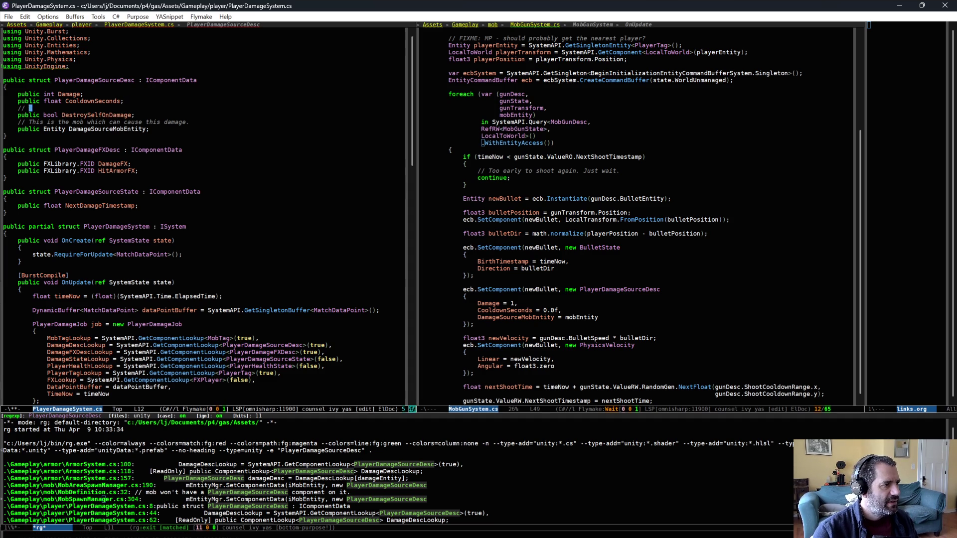
{"action": "key", "text": "alt+semicolon"}
{"action": "type", "text": "If true, we"}
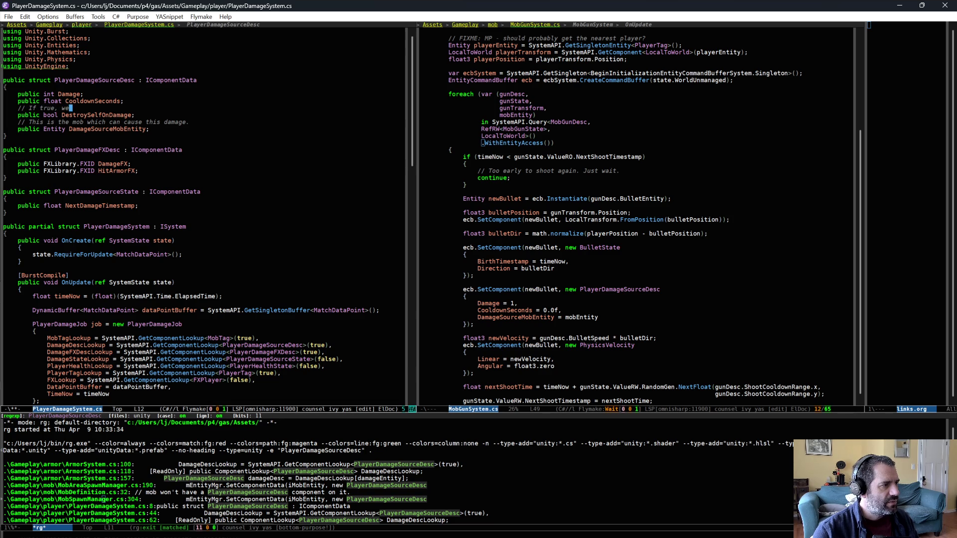
{"action": "type", "text": " destroy the ent"}
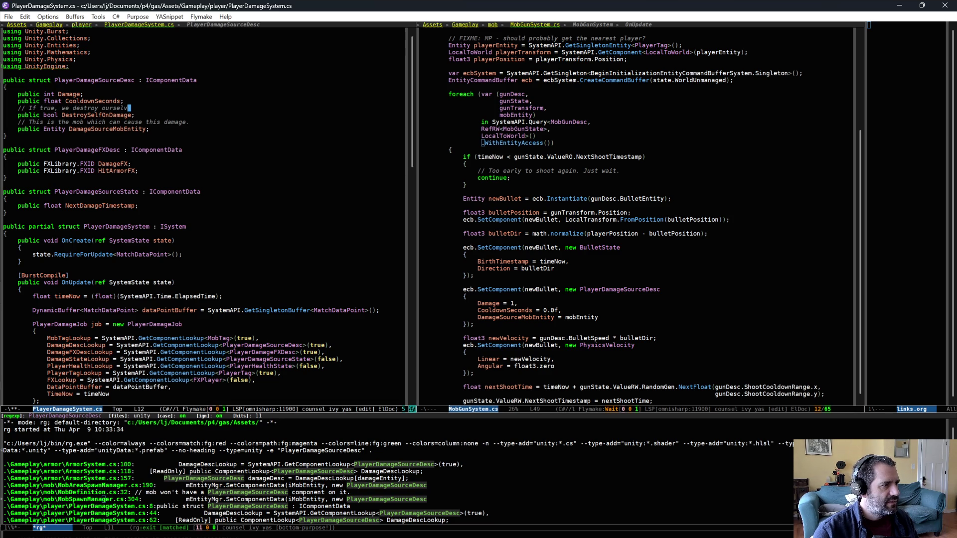
{"action": "key", "text": "alt+BackSpace"}
{"action": "key", "text": "alt+BackSpace"}
{"action": "type", "text": "e"}
{"action": "key", "text": "BackSpace"}
{"action": "type", "text": "our entity "}
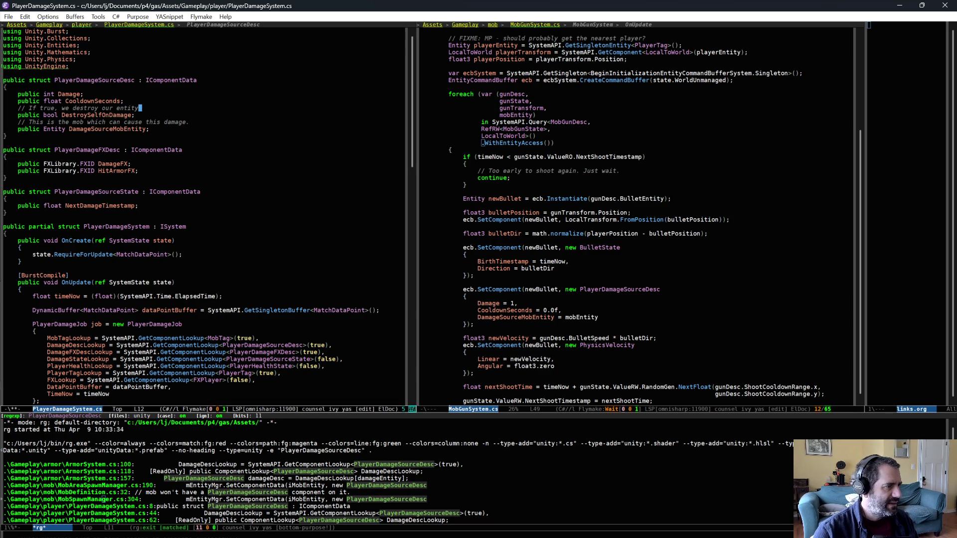
{"action": "type", "text": "after w"}
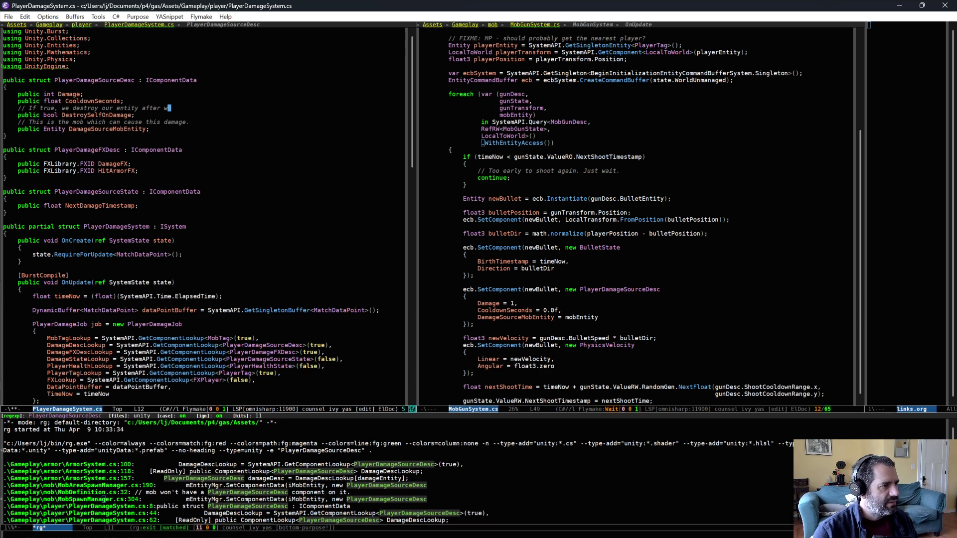
{"action": "type", "text": "e first cause da"}
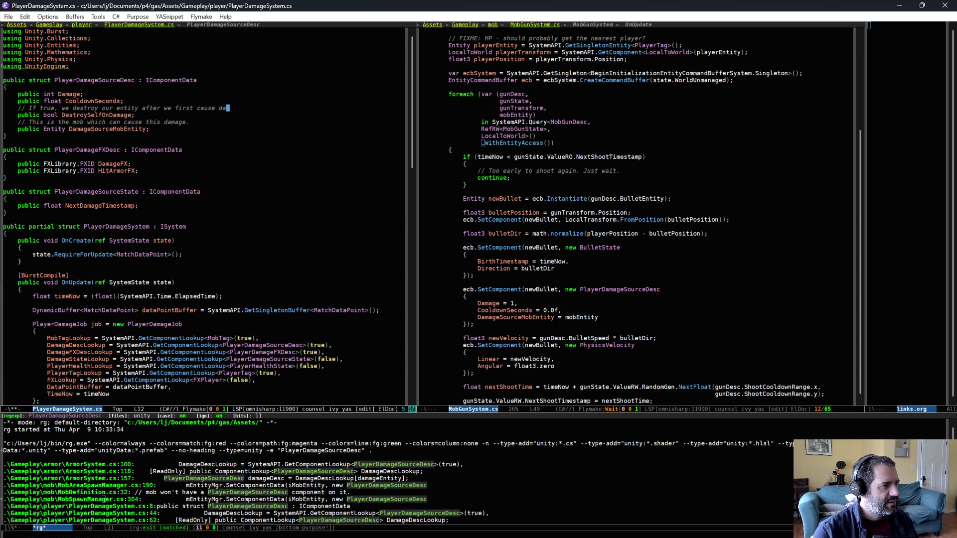
{"action": "type", "text": "mage. In thi"}
{"action": "key", "text": "BackSpace"}
{"action": "type", "text": "at cas"}
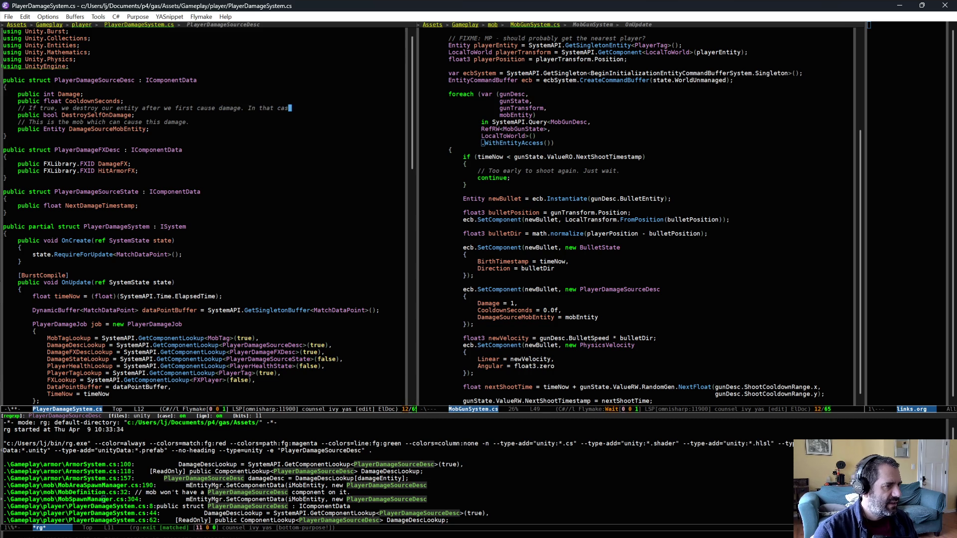
{"action": "type", "text": "e, we ignore coold"}
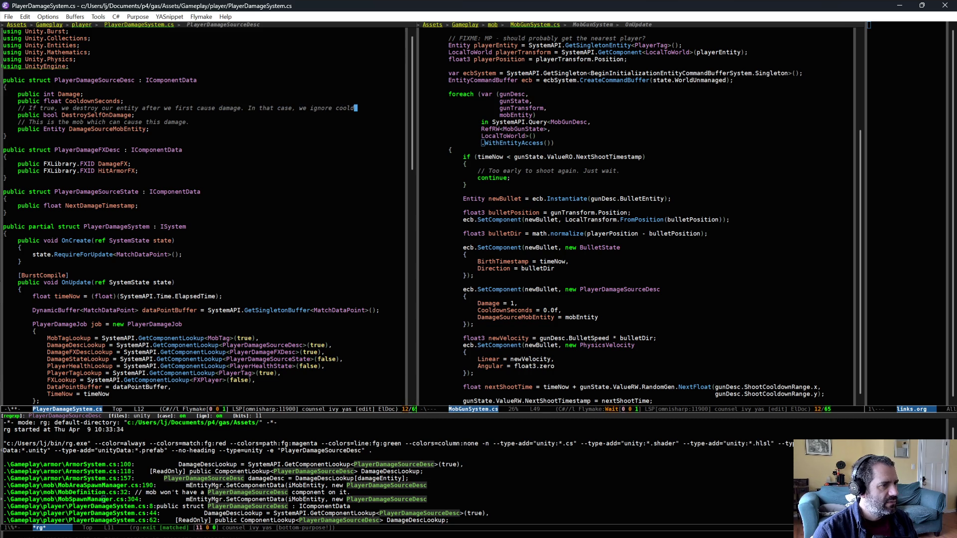
{"action": "type", "text": "ownSeconds."}
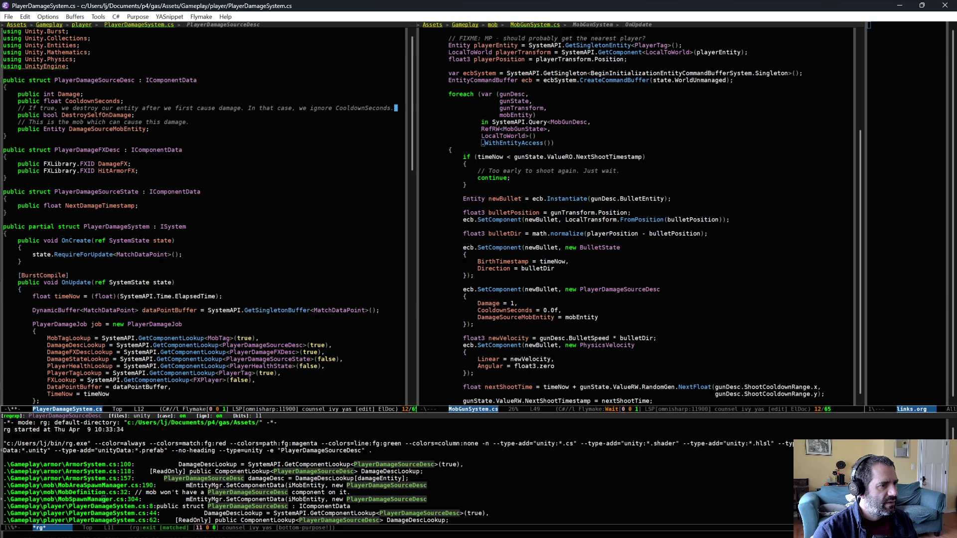
{"action": "key", "text": "alt+q"}
{"action": "key", "text": "ctrl+x"}
{"action": "key", "text": "ctrl+s"}
Extend the comment with 'Used for bullets. False for mobs that directly cause damage on contact.', rewrap and save.
{"action": "type", "text": "Used for bullets"}
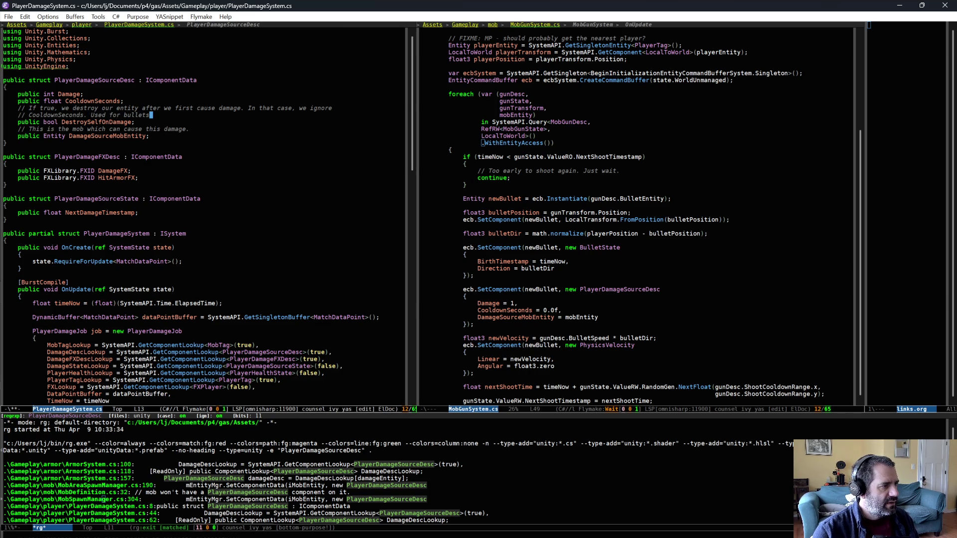
{"action": "type", "text": ". False for m"}
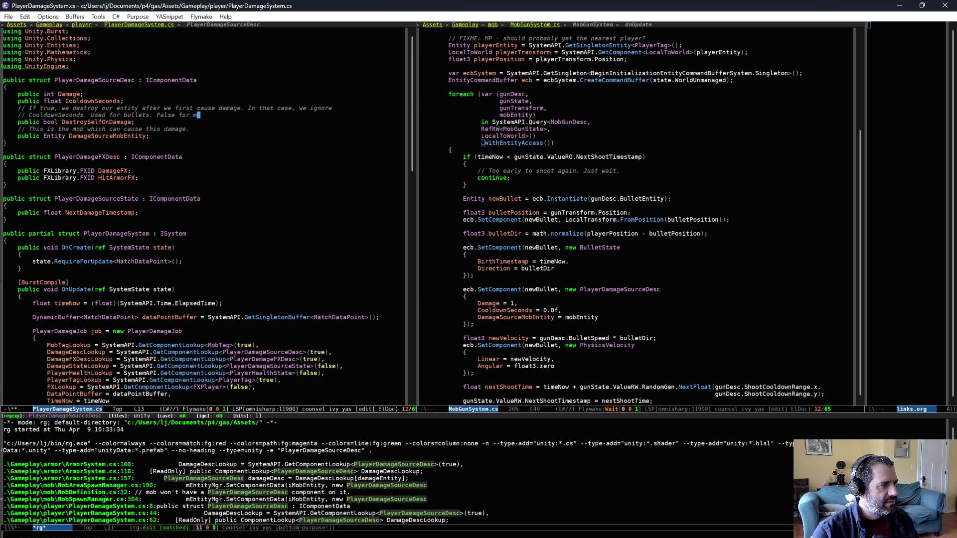
{"action": "type", "text": "obs that "}
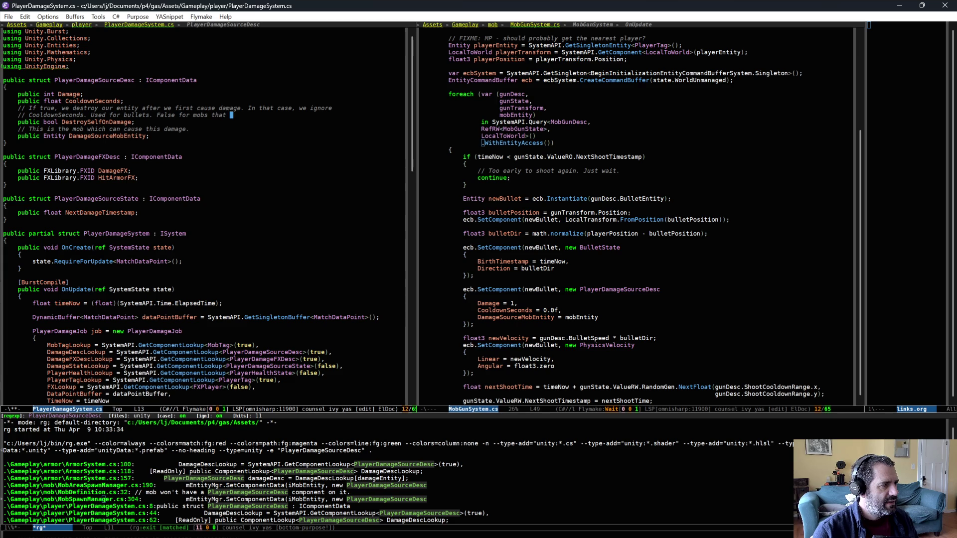
{"action": "type", "text": "directly cause"}
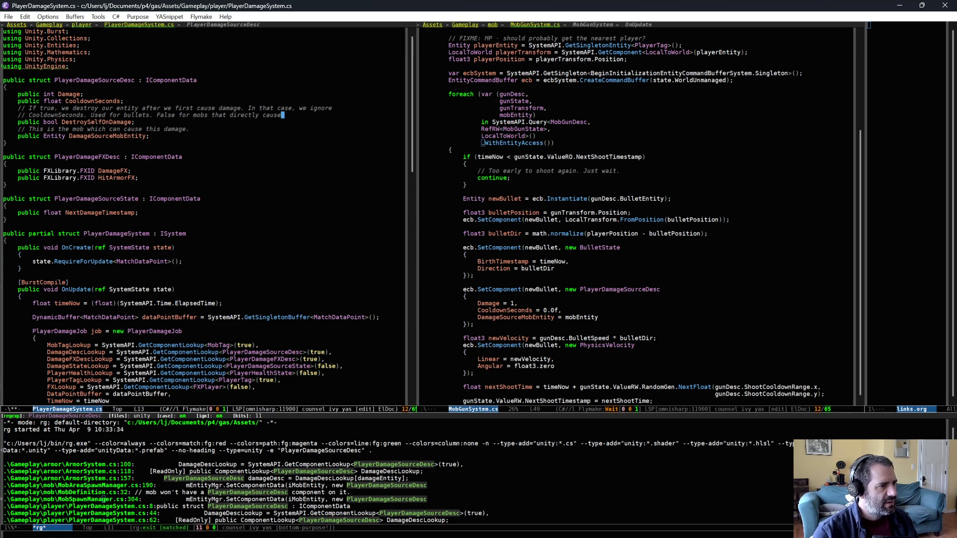
{"action": "type", "text": " damage on // contact."}
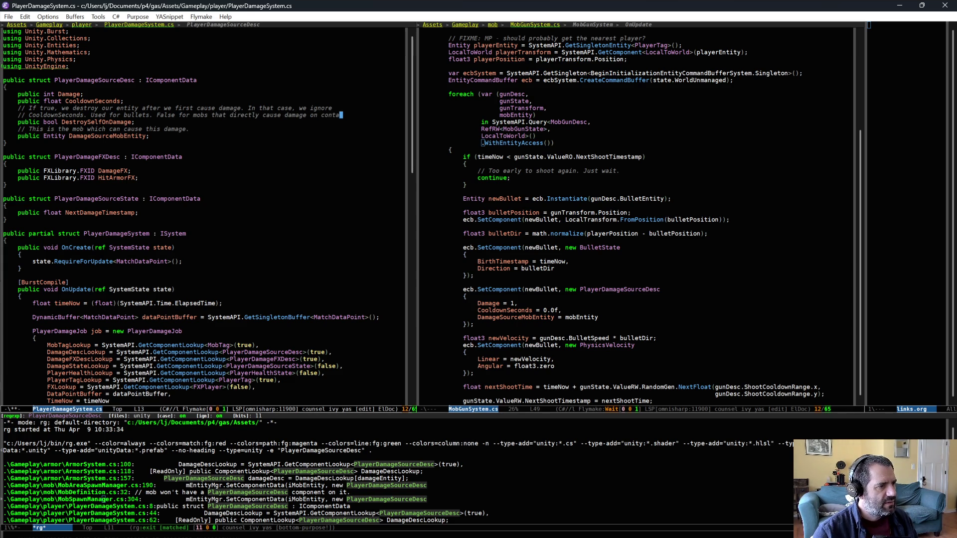
{"action": "key", "text": "alt+q"}
{"action": "key", "text": "ctrl+x"}
{"action": "key", "text": "ctrl+s"}
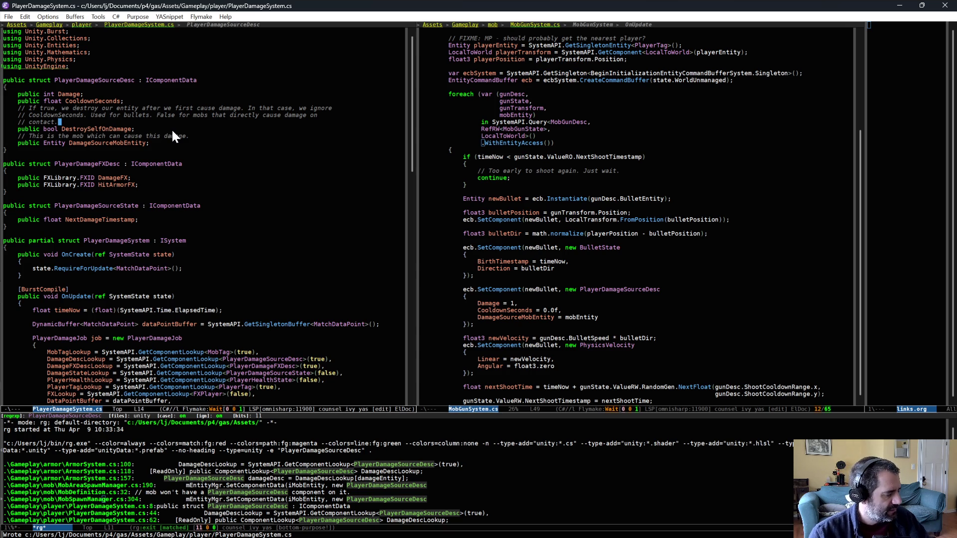
List every CooldownSeconds occurrence in PlayerDamageSystem.cs with occur (3 matches).
{"action": "scroll", "coordinate": [163, 152], "scroll_direction": "down", "scroll_amount": 10}
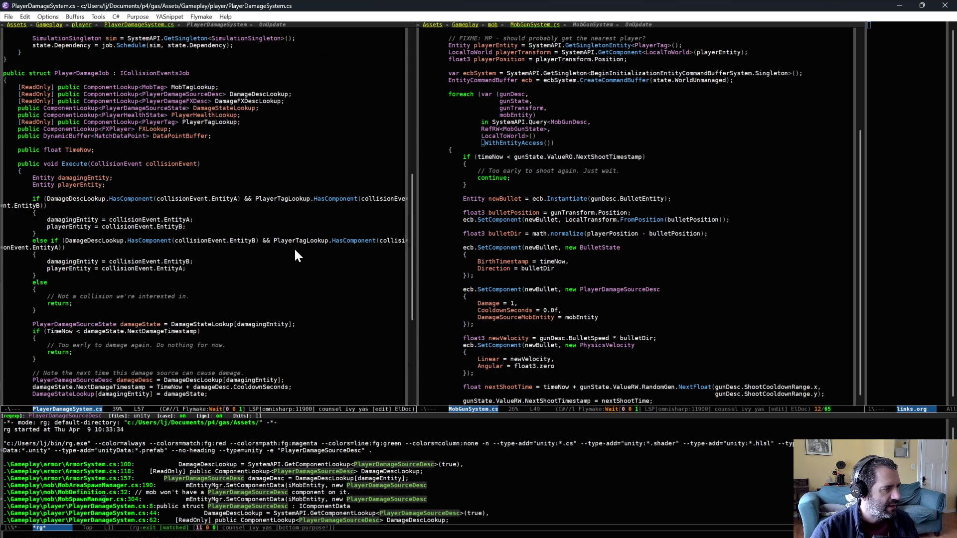
{"action": "scroll", "coordinate": [239, 268], "scroll_direction": "down", "scroll_amount": 2}
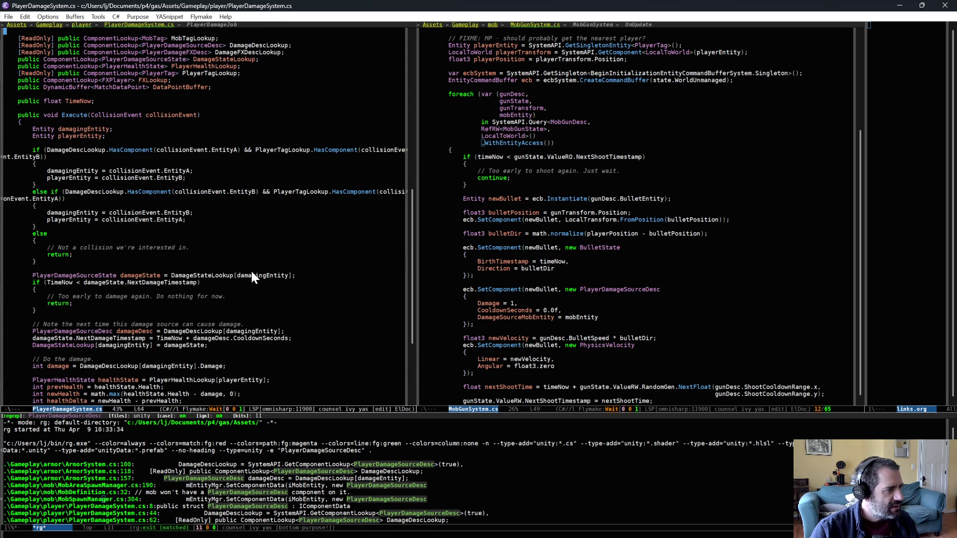
{"action": "scroll", "coordinate": [251, 271], "scroll_direction": "down", "scroll_amount": 5}
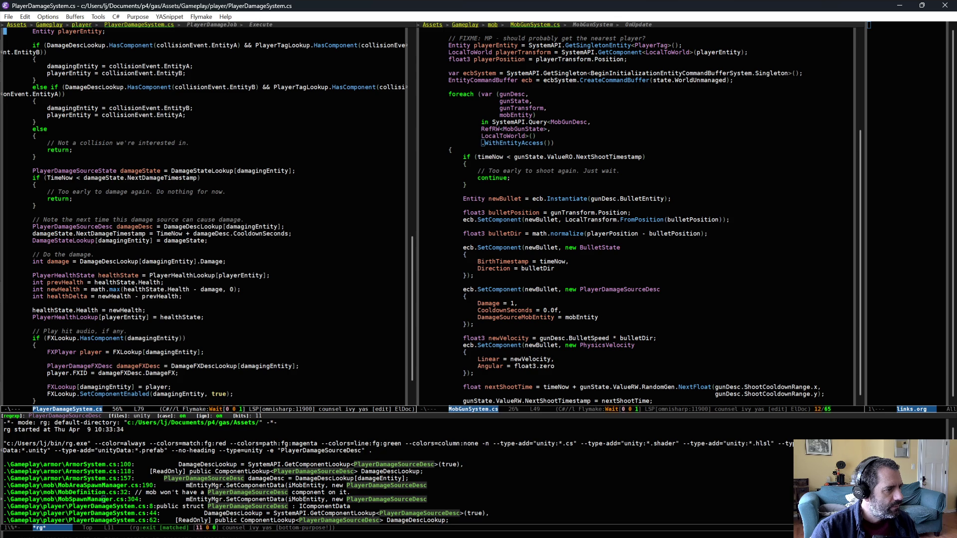
{"action": "left_click", "coordinate": [264, 234]}
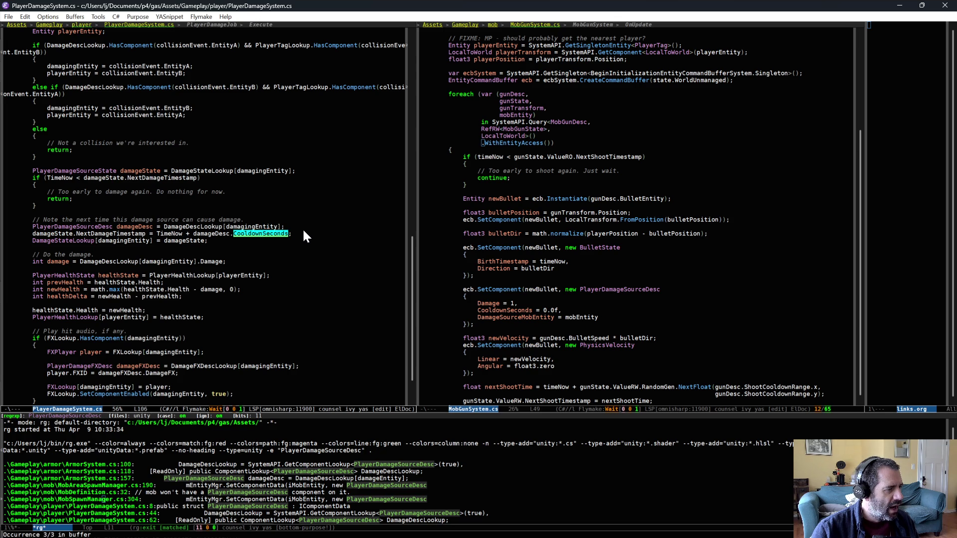
{"action": "key", "text": "alt+s"}
{"action": "key", "text": "o"}
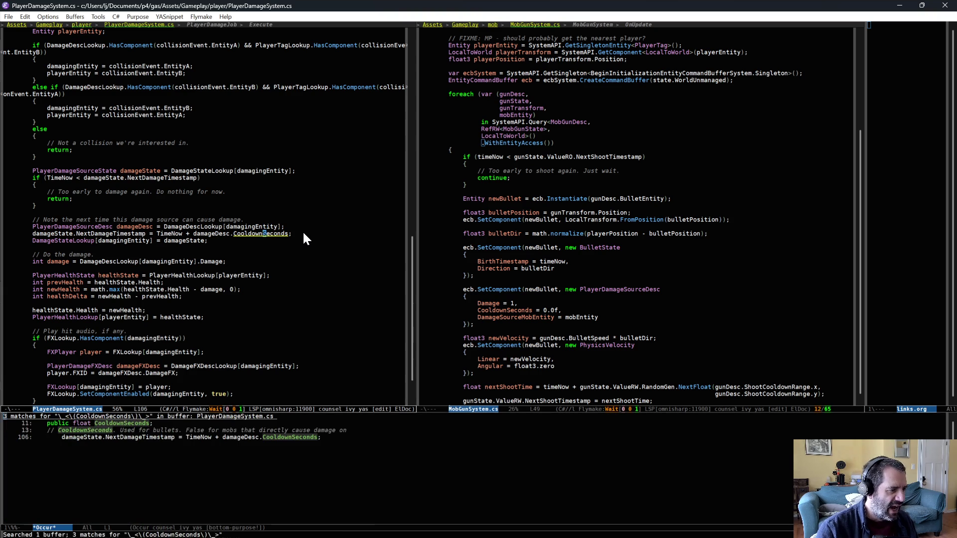
Return to the line 106 match and scroll up to where OnUpdate builds PlayerDamageJob.
{"action": "key", "text": "alt+g"}
{"action": "key", "text": "n"}
{"action": "key", "text": "alt+g"}
{"action": "key", "text": "n"}
{"action": "key", "text": "alt+g"}
{"action": "key", "text": "n"}
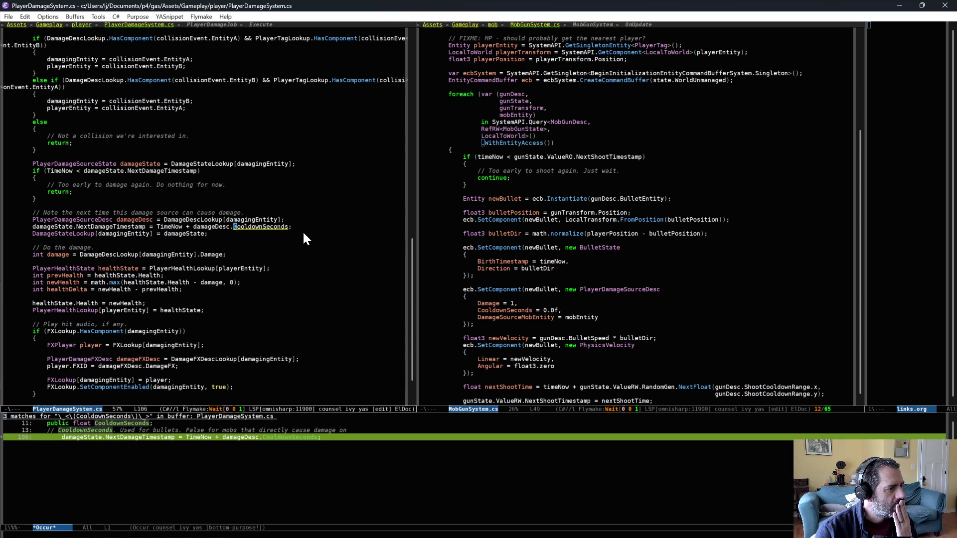
{"action": "scroll", "coordinate": [307, 230], "scroll_direction": "up", "scroll_amount": 5}
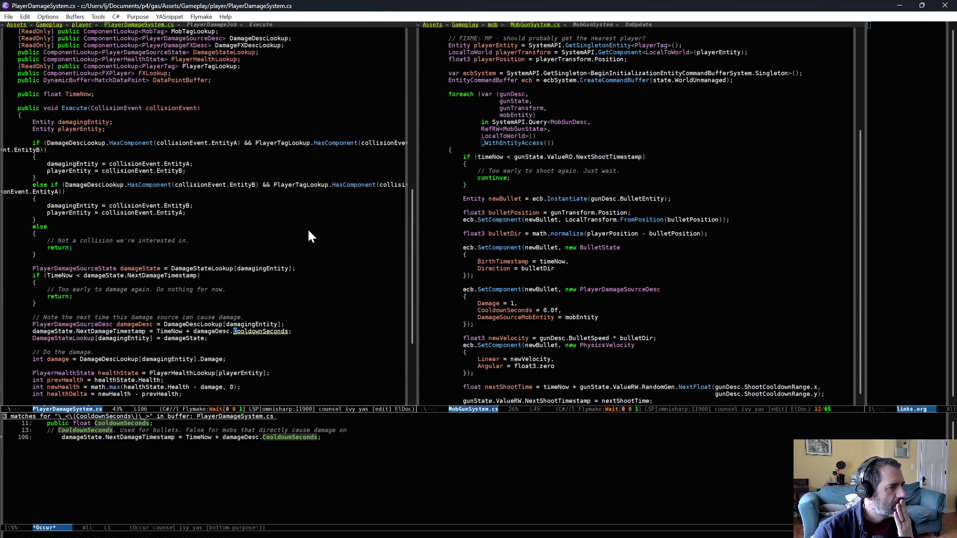
{"action": "scroll", "coordinate": [310, 251], "scroll_direction": "up", "scroll_amount": 4}
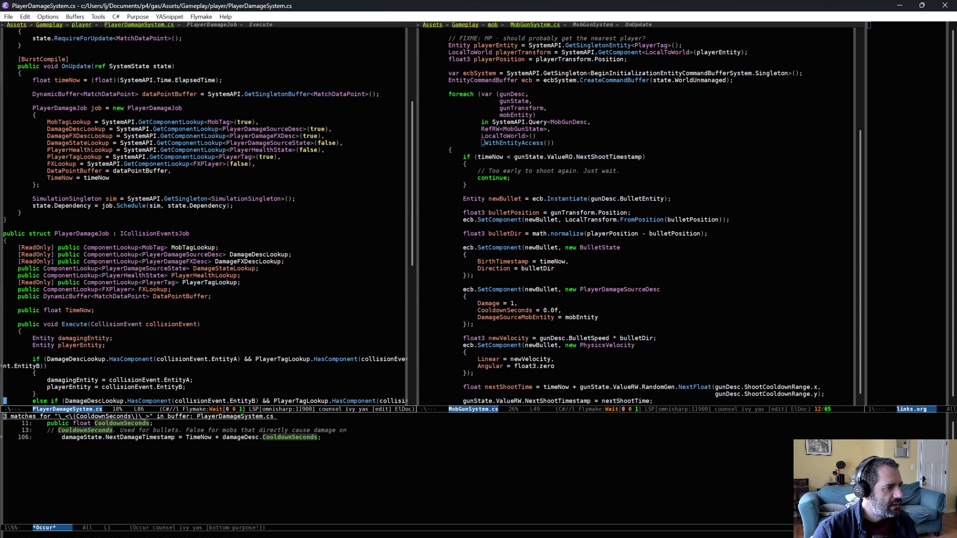
Duplicate the FXLookup assignment in OnUpdate as KillableLookup for KillableIsDeadFlag.
{"action": "left_click", "coordinate": [191, 164]}
{"action": "key", "text": "ctrl+c"}
{"action": "key", "text": "d"}
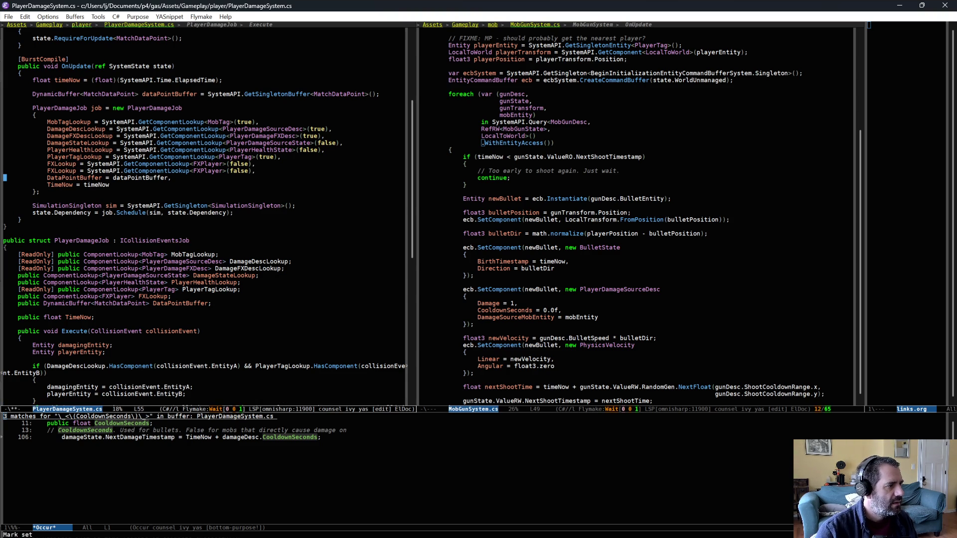
{"action": "key", "text": "BackSpace"}
{"action": "key", "text": "BackSpace"}
{"action": "type", "text": "Kilab"}
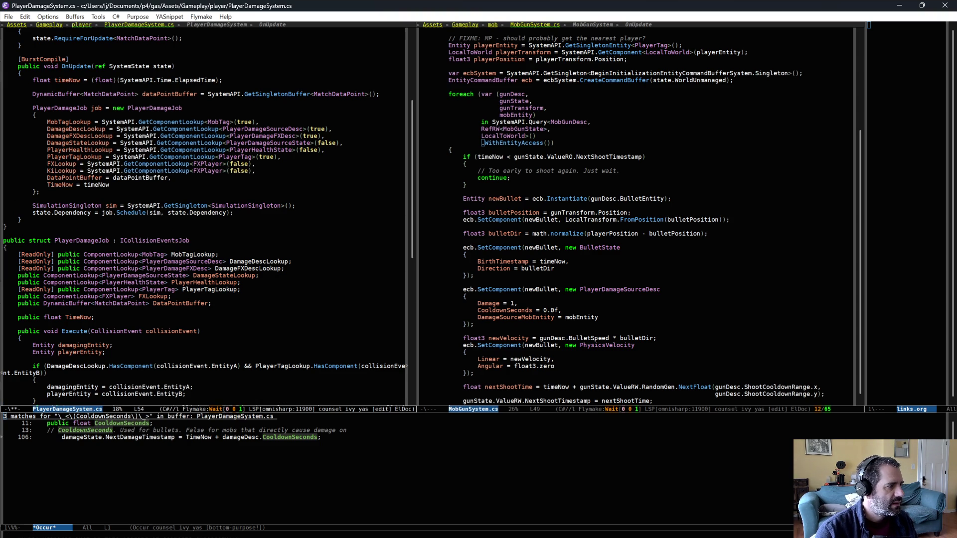
{"action": "key", "text": "BackSpace"}
{"action": "key", "text": "BackSpace"}
{"action": "type", "text": "lable"}
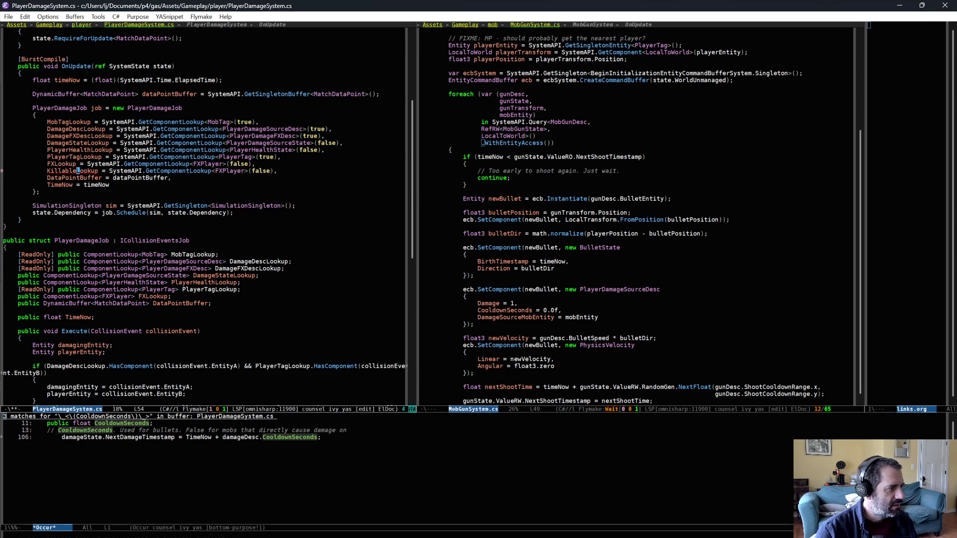
{"action": "key", "text": "ctrl+e"}
{"action": "key", "text": "alt+b"}
{"action": "key", "text": "alt+b"}
{"action": "key", "text": "alt+d"}
{"action": "type", "text": "Kill"}
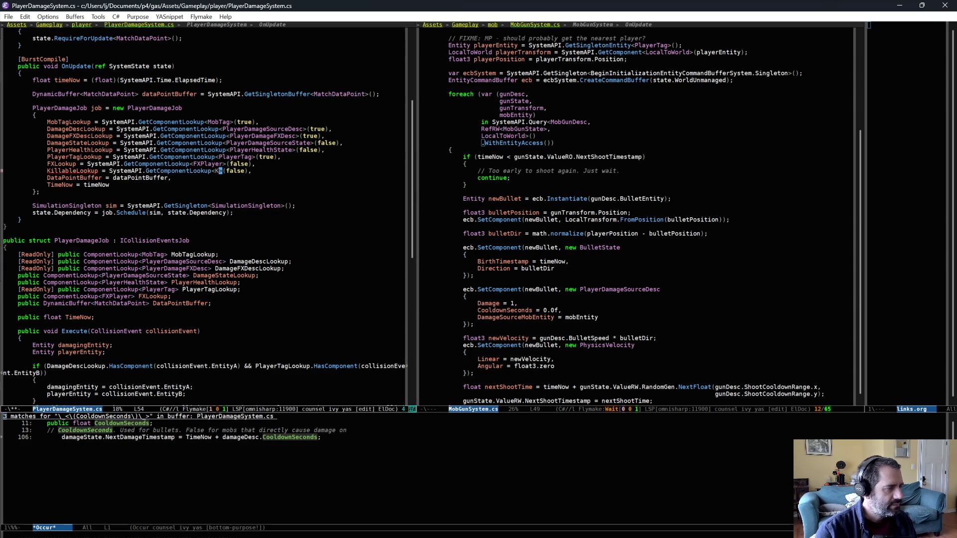
{"action": "key", "text": "alt+slash"}
{"action": "key", "text": "alt+slash"}
{"action": "key", "text": "alt+slash"}
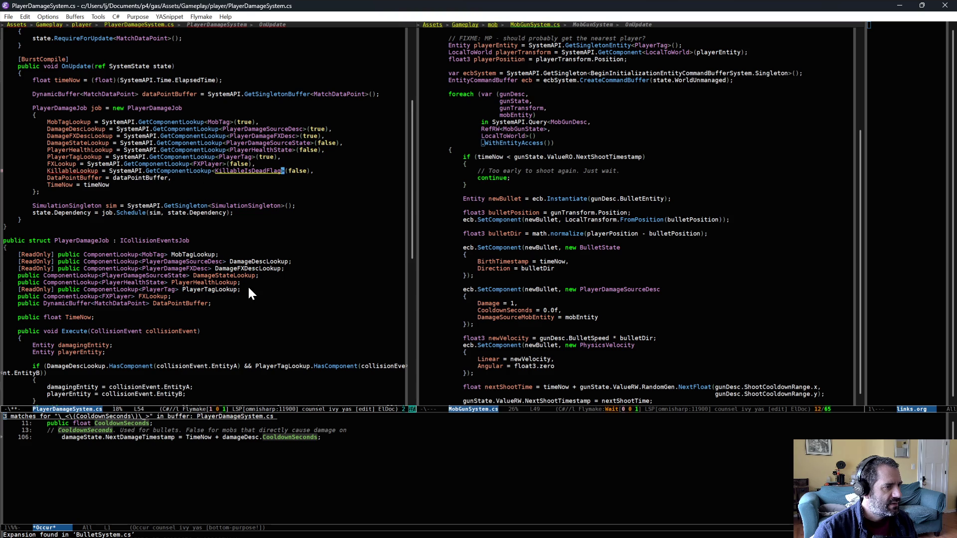
Add a ComponentLookup<KillableIsDeadFlag> KillableLookup field to PlayerDamageJob and save the file.
{"action": "left_click", "coordinate": [243, 298]}
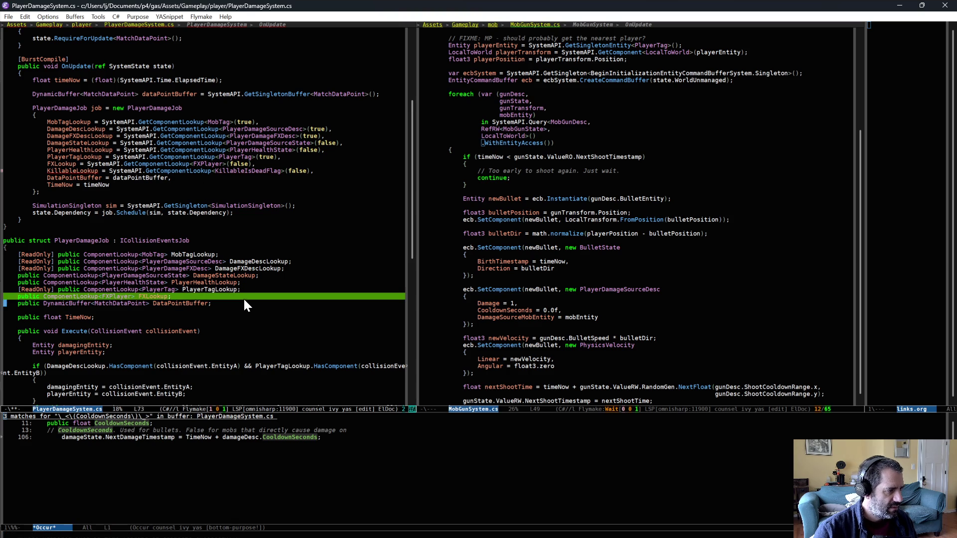
{"action": "key", "text": "ctrl+c"}
{"action": "key", "text": "d"}
{"action": "key", "text": "alt+f"}
{"action": "key", "text": "alt+f"}
{"action": "key", "text": "Delete"}
{"action": "key", "text": "Delete"}
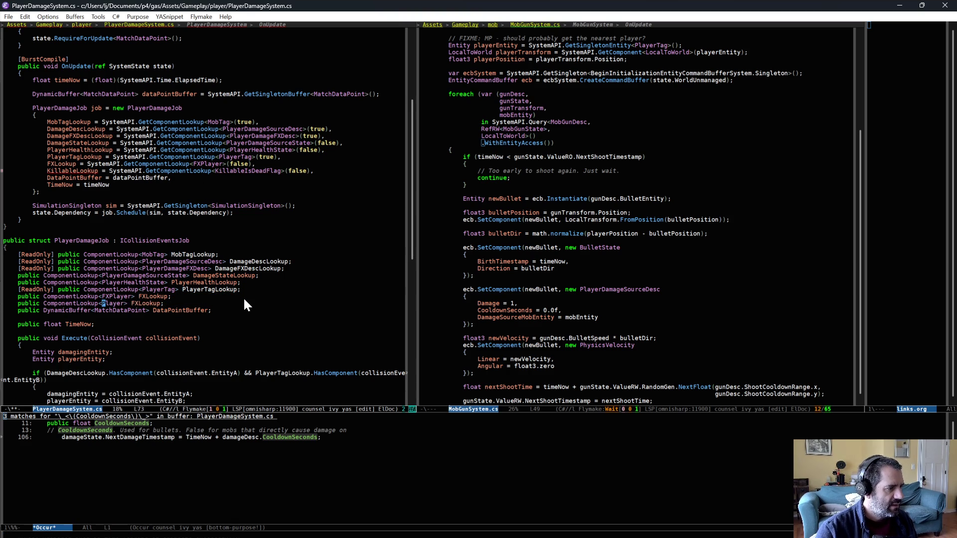
{"action": "key", "text": "alt+BackSpace"}
{"action": "type", "text": "KillableIsDeadFlag"}
{"action": "key", "text": "ctrl+e"}
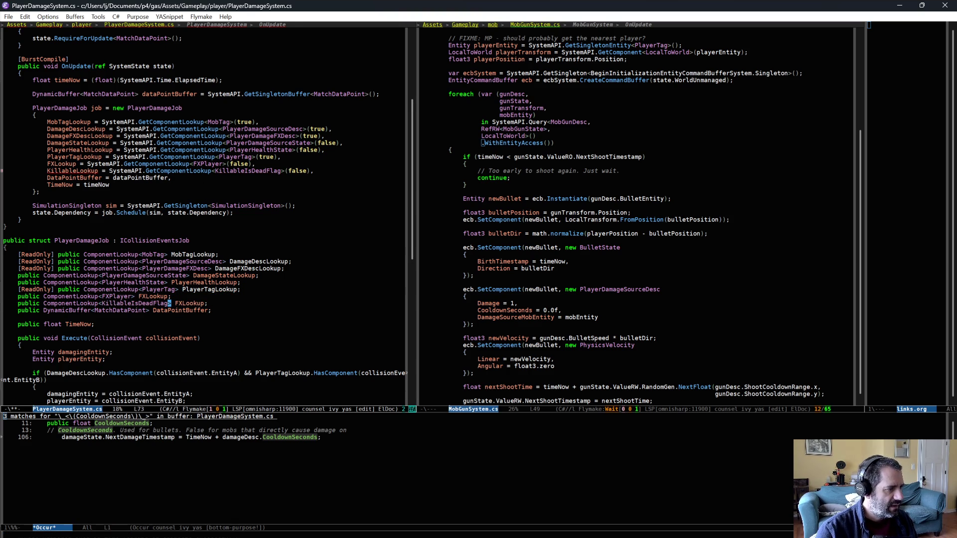
{"action": "key", "text": "alt+b"}
{"action": "key", "text": "Delete"}
{"action": "key", "text": "Delete"}
{"action": "type", "text": "Killab"}
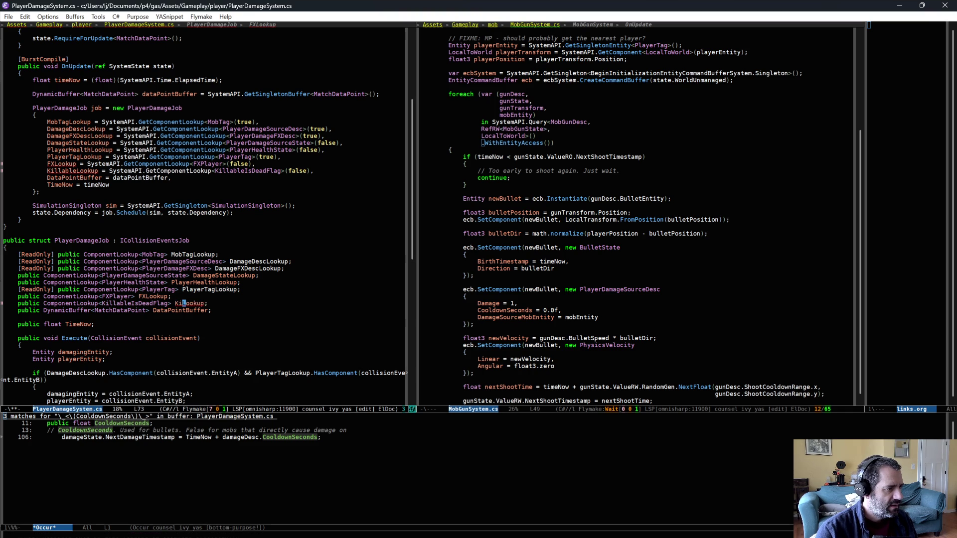
{"action": "type", "text": "le"}
{"action": "key", "text": "ctrl+x"}
{"action": "key", "text": "ctrl+s"}
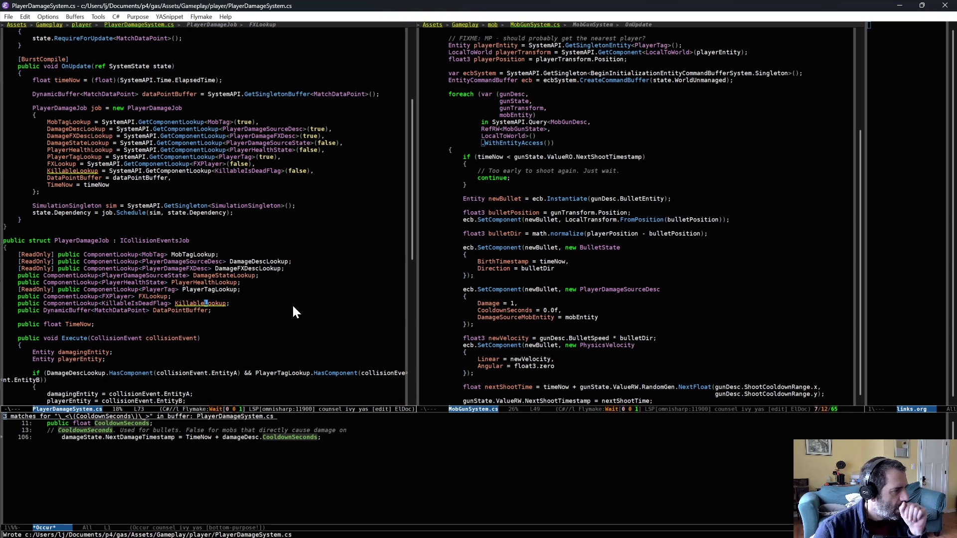
Add an if (damageDesc.DestroySelfOnDamage) block below the damageDesc line.
{"action": "scroll", "coordinate": [293, 314], "scroll_direction": "down", "scroll_amount": 6}
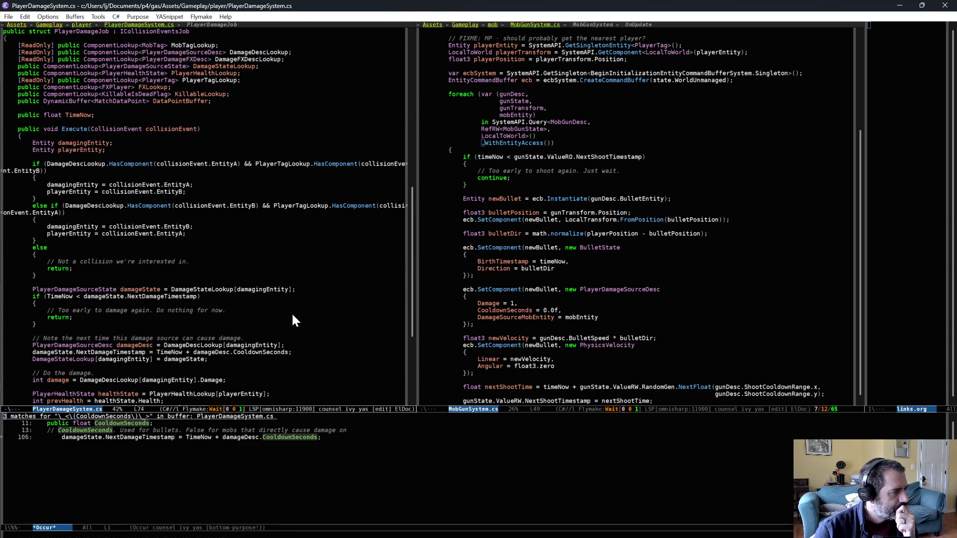
{"action": "scroll", "coordinate": [293, 315], "scroll_direction": "down", "scroll_amount": 5}
{"action": "scroll", "coordinate": [293, 315], "scroll_direction": "down", "scroll_amount": 2}
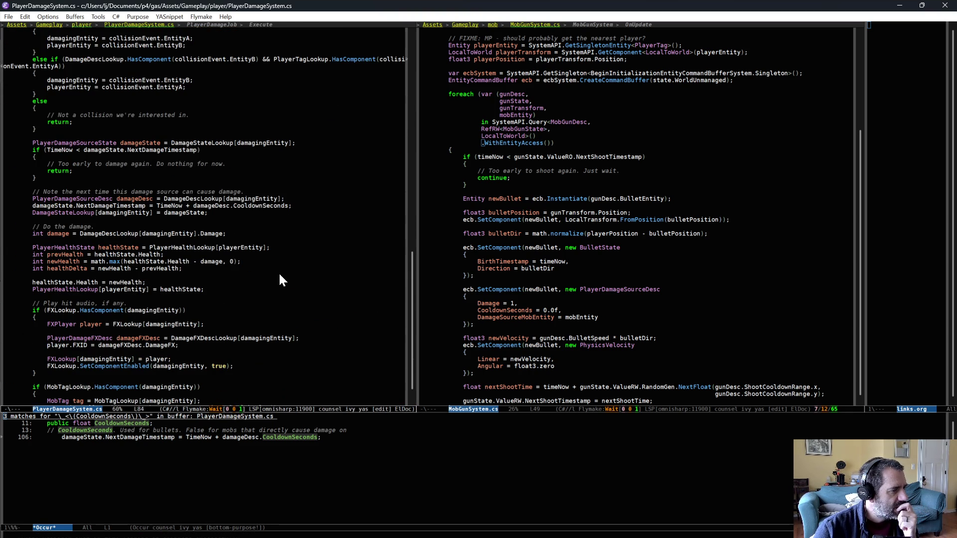
{"action": "left_click", "coordinate": [299, 199]}
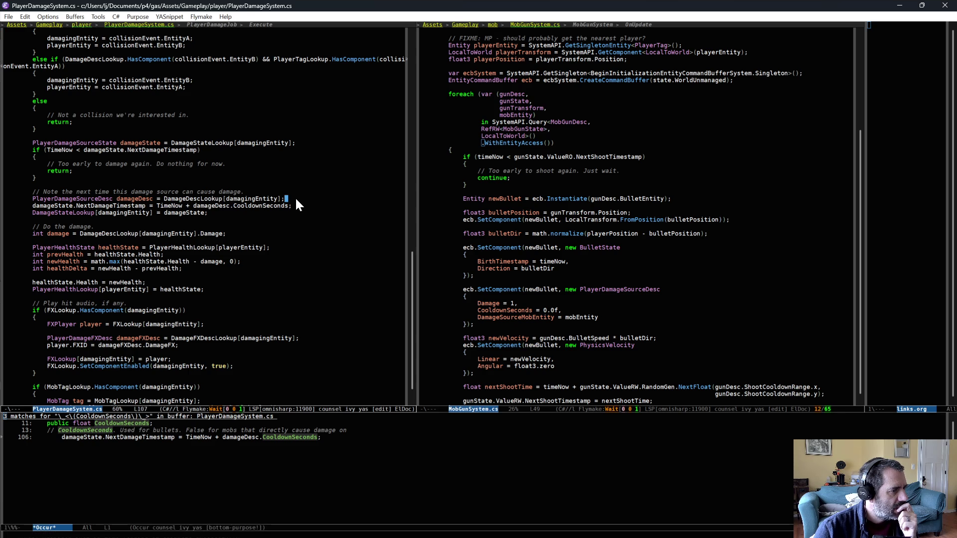
{"action": "left_click", "coordinate": [294, 196]}
{"action": "key", "text": "Return"}
{"action": "key", "text": "Return"}
{"action": "type", "text": "if ("}
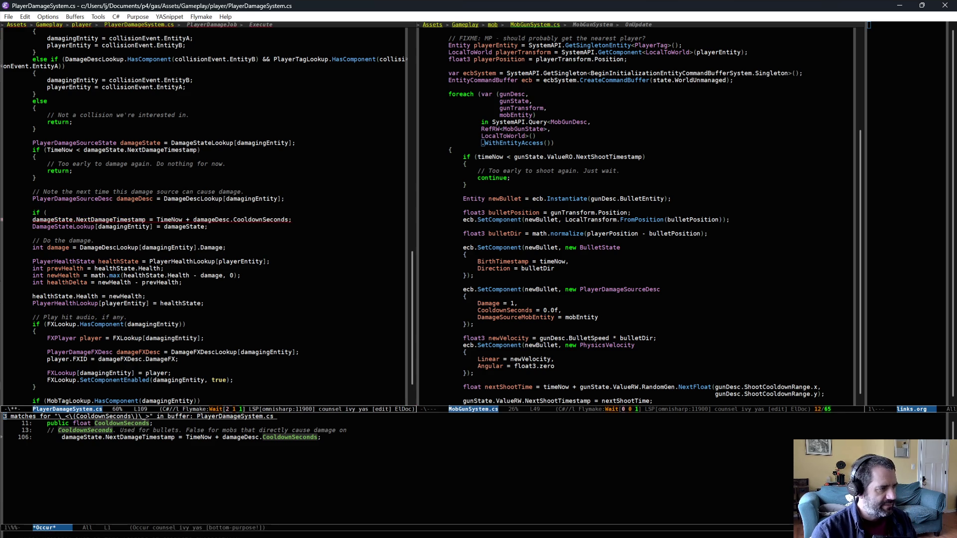
{"action": "type", "text": "damagingD"}
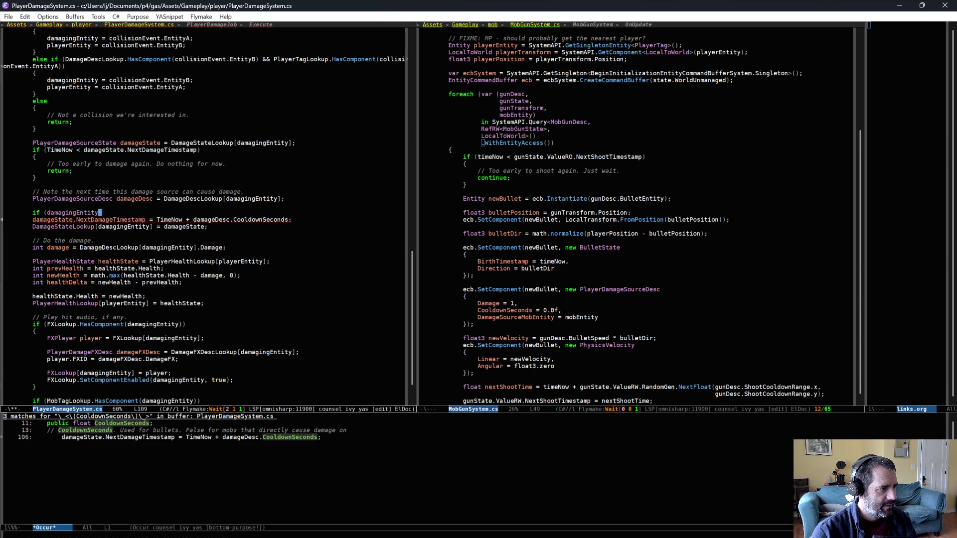
{"action": "key", "text": "alt+slash"}
{"action": "key", "text": "BackSpace"}
{"action": "key", "text": "BackSpace"}
{"action": "key", "text": "BackSpace"}
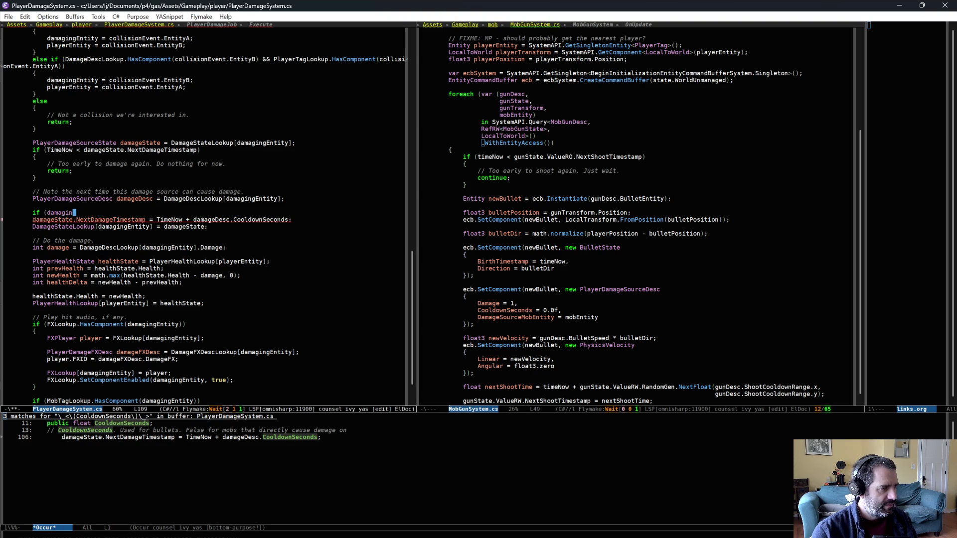
{"action": "type", "text": "eDesc."}
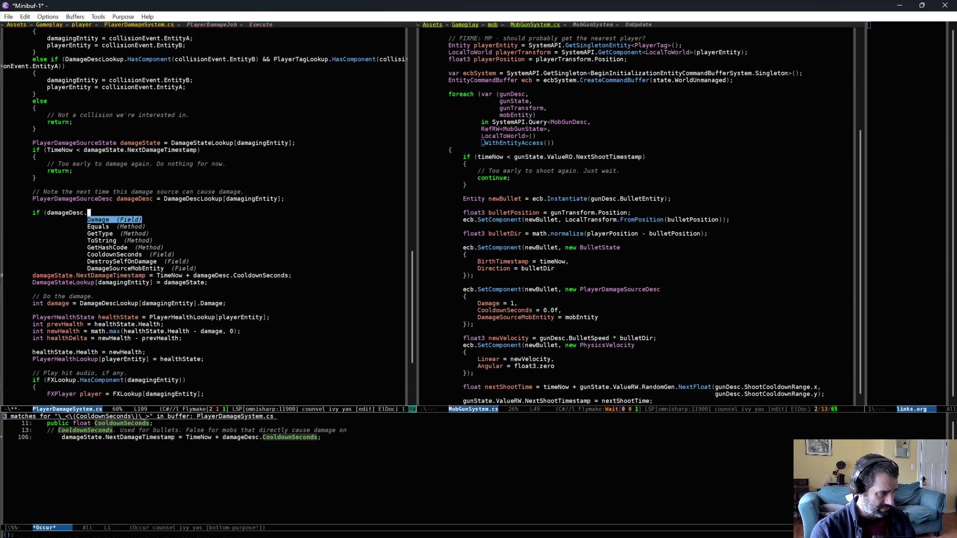
{"action": "type", "text": "De"}
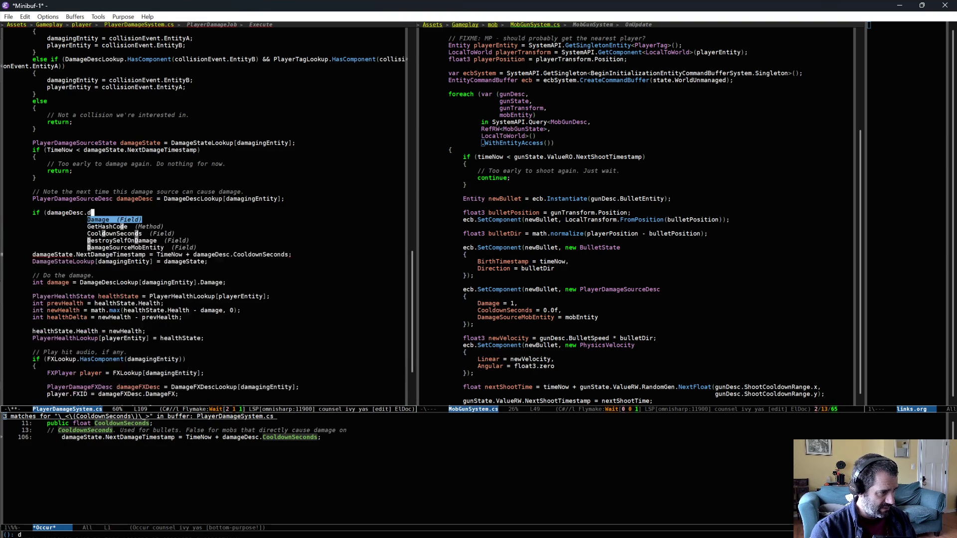
{"action": "key", "text": "Return"}
{"action": "type", "text": ")"}
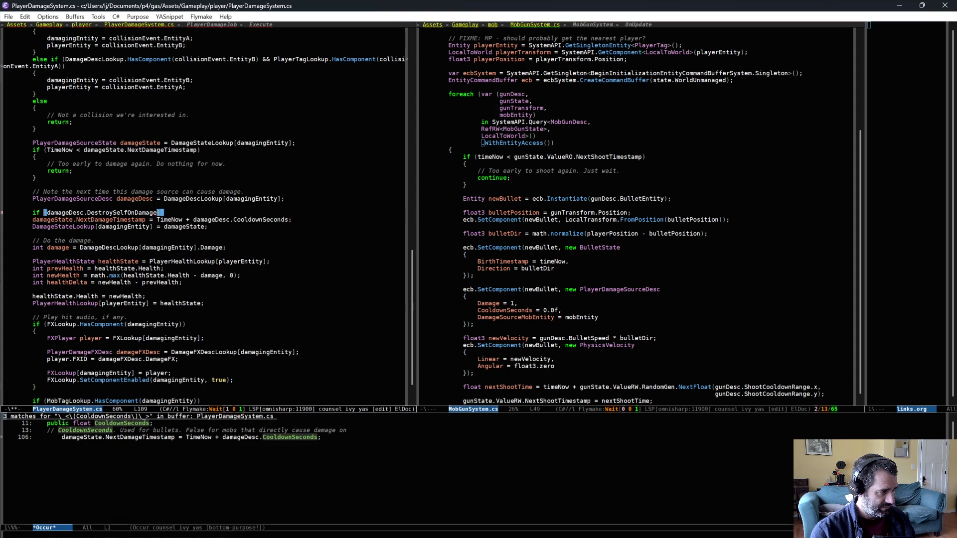
{"action": "key", "text": "Return"}
{"action": "type", "text": "{"}
Rename DestroySelfOnDamage to KillSelfOnDamage in the condition.
{"action": "key", "text": "Up"}
{"action": "key", "text": "Up"}
{"action": "key", "text": "alt+f"}
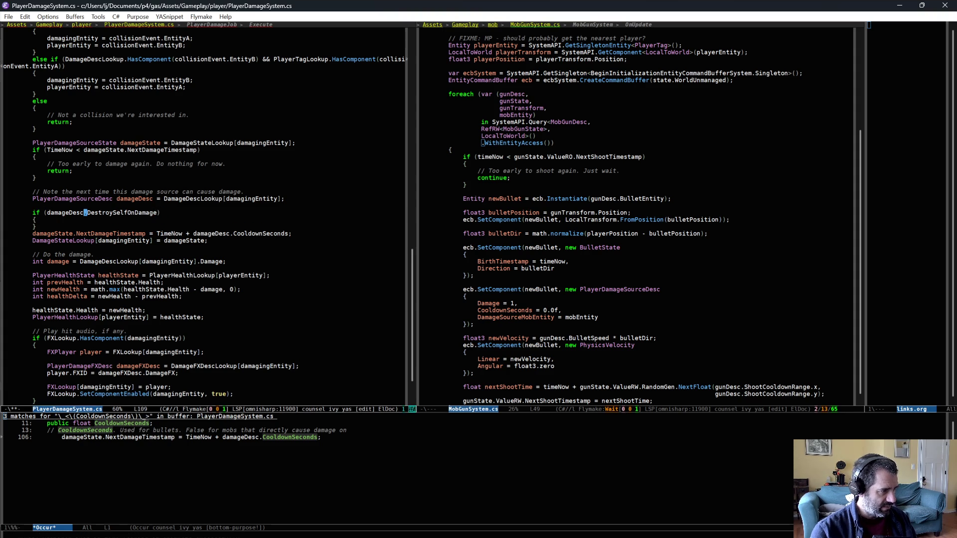
{"action": "key", "text": "alt+s"}
{"action": "key", "text": "o"}
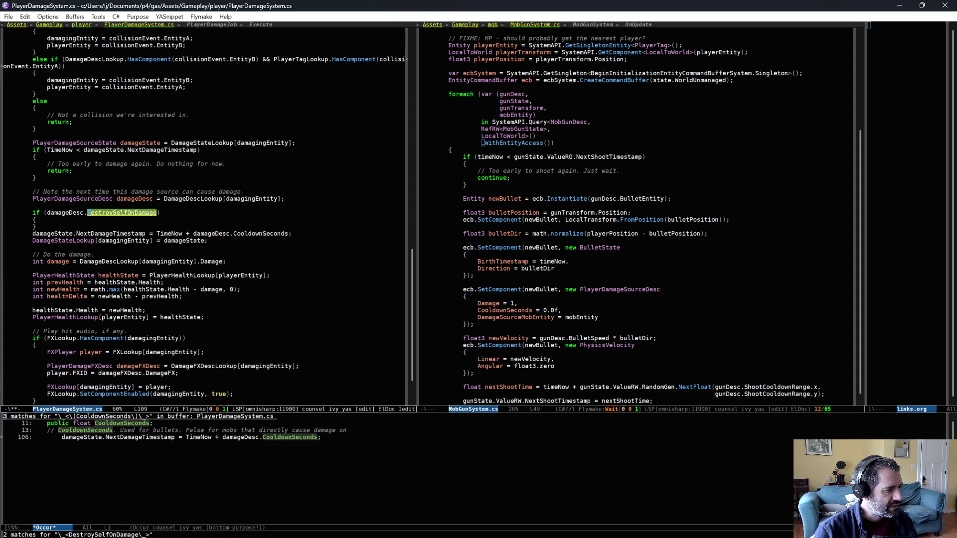
{"action": "key", "text": "alt+f"}
{"action": "key", "text": "alt+BackSpace"}
{"action": "type", "text": "Kill"}
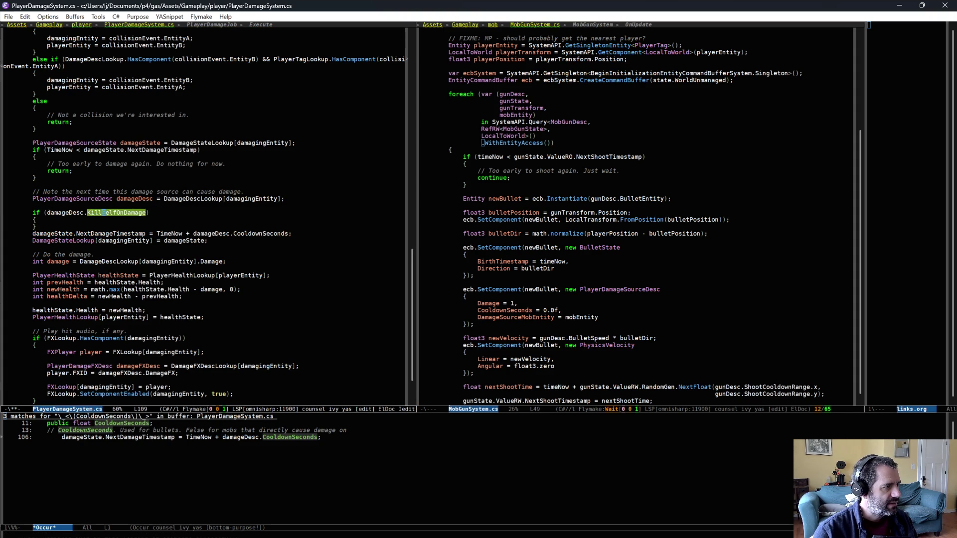
{"action": "key", "text": "Escape"}
{"action": "key", "text": "Down"}
Wrap the damage cooldown update lines in an else block after the KillSelfOnDamage branch.
{"action": "key", "text": "Down"}
{"action": "key", "text": "Down"}
{"action": "type", "text": "else"}
{"action": "key", "text": "Return"}
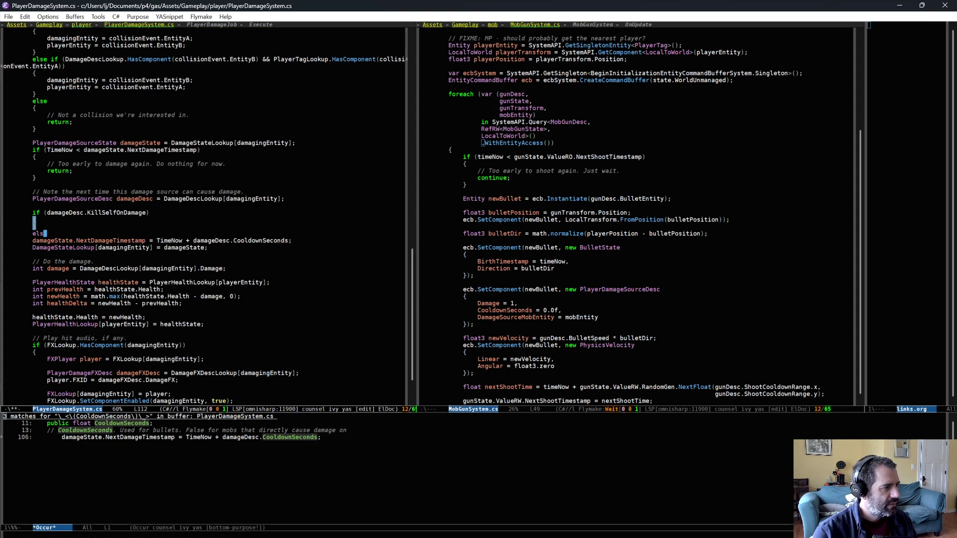
{"action": "type", "text": "{"}
{"action": "key", "text": "Return"}
{"action": "key", "text": "Down"}
{"action": "key", "text": "Tab"}
{"action": "key", "text": "End"}
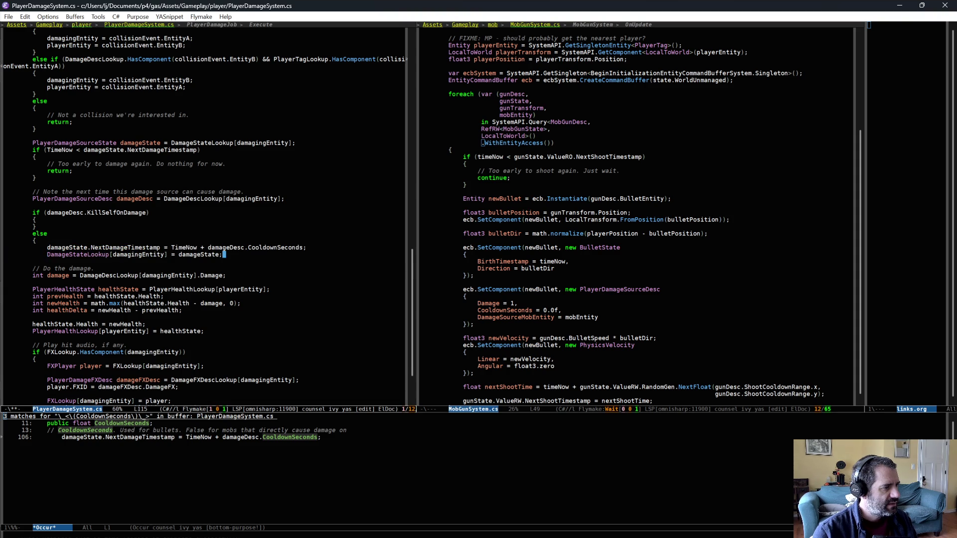
{"action": "key", "text": "Return"}
{"action": "type", "text": "}"}
{"action": "key", "text": "Up"}
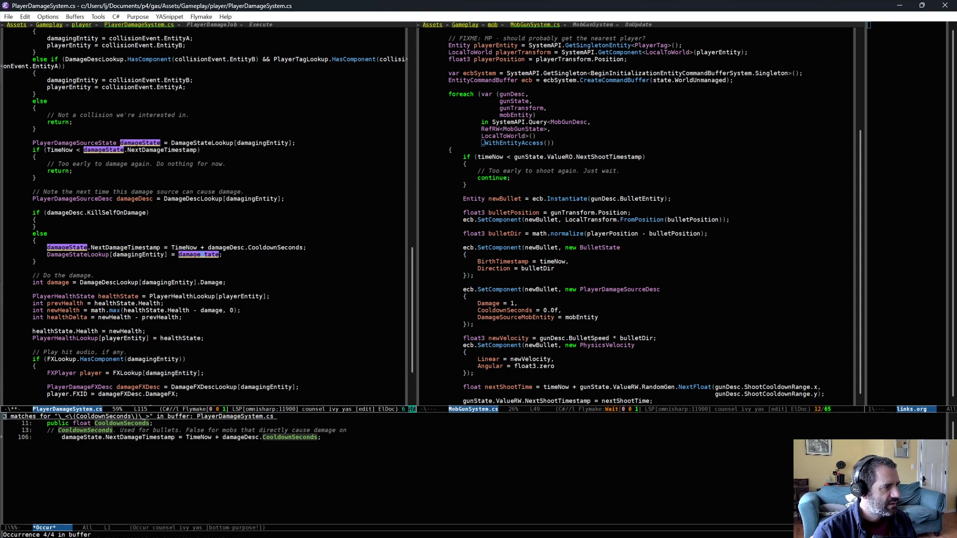
{"action": "key", "text": "Up"}
{"action": "key", "text": "Up"}
{"action": "key", "text": "Up"}
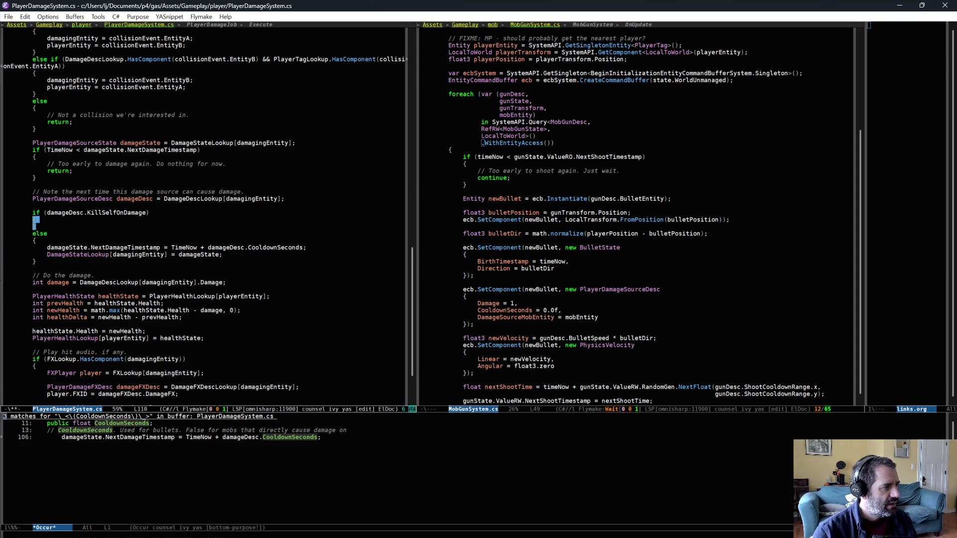
{"action": "type", "text": "{"}
Call KillableLookup.SetComponentEnabled(damagingEntity) inside the KillSelfOnDamage block and save.
{"action": "key", "text": "Return"}
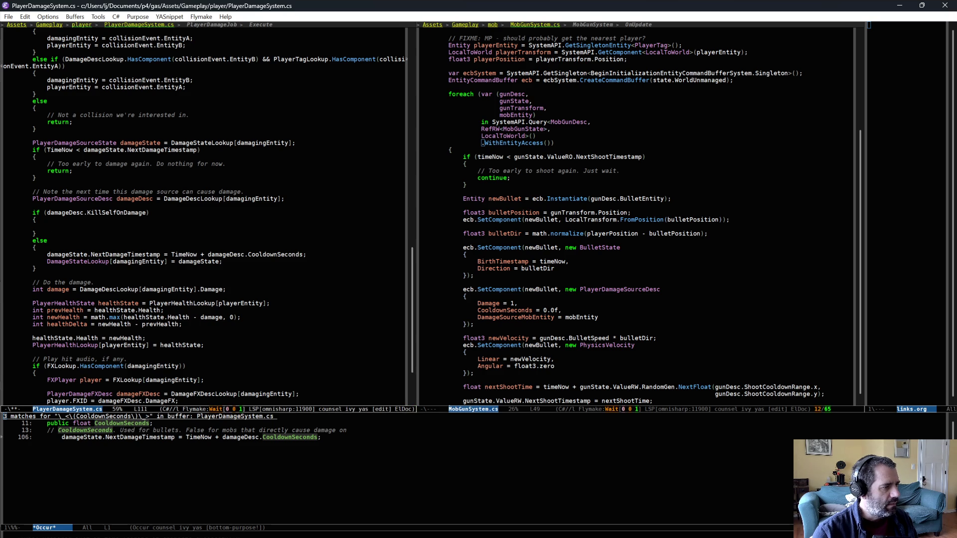
{"action": "type", "text": "ki"}
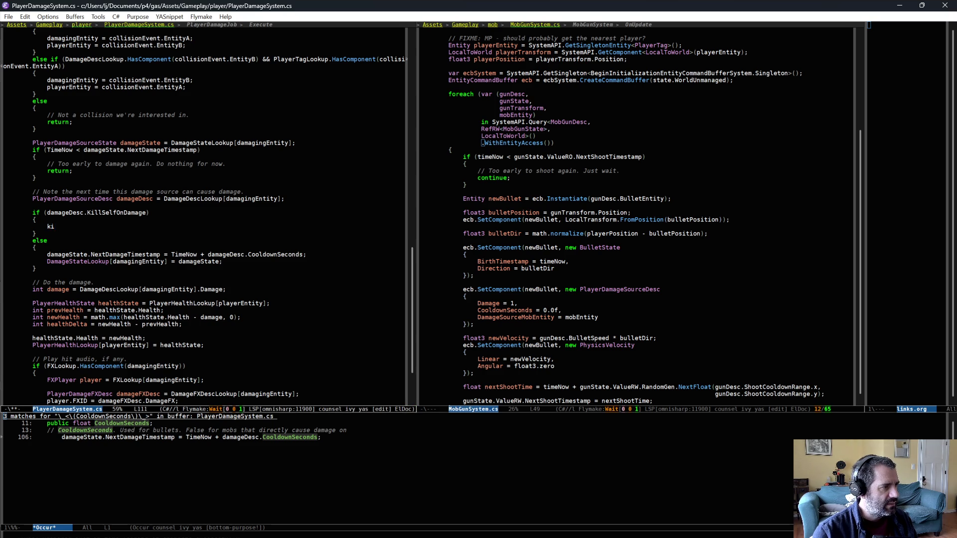
{"action": "key", "text": "Tab"}
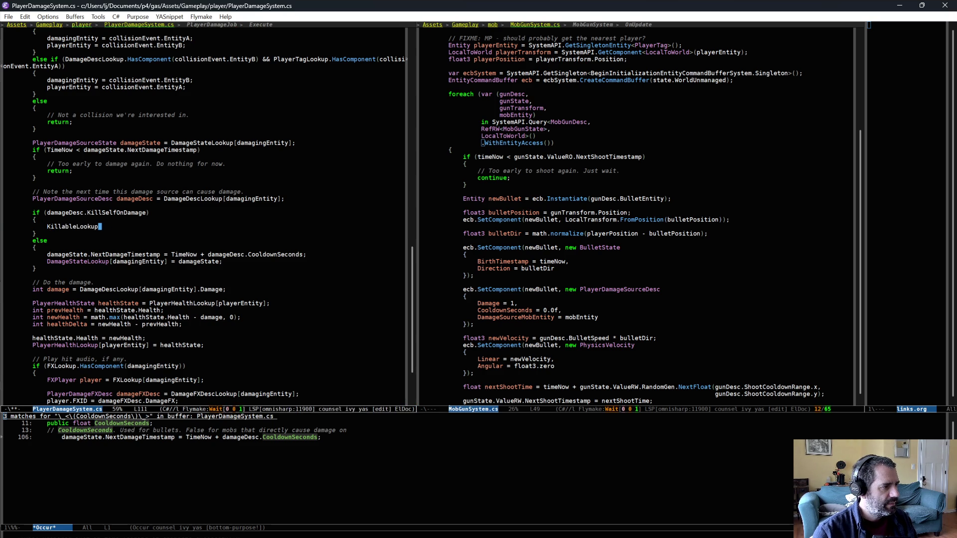
{"action": "key", "text": "BackSpace"}
{"action": "key", "text": "BackSpace"}
{"action": "key", "text": "BackSpace"}
{"action": "type", "text": "Is"}
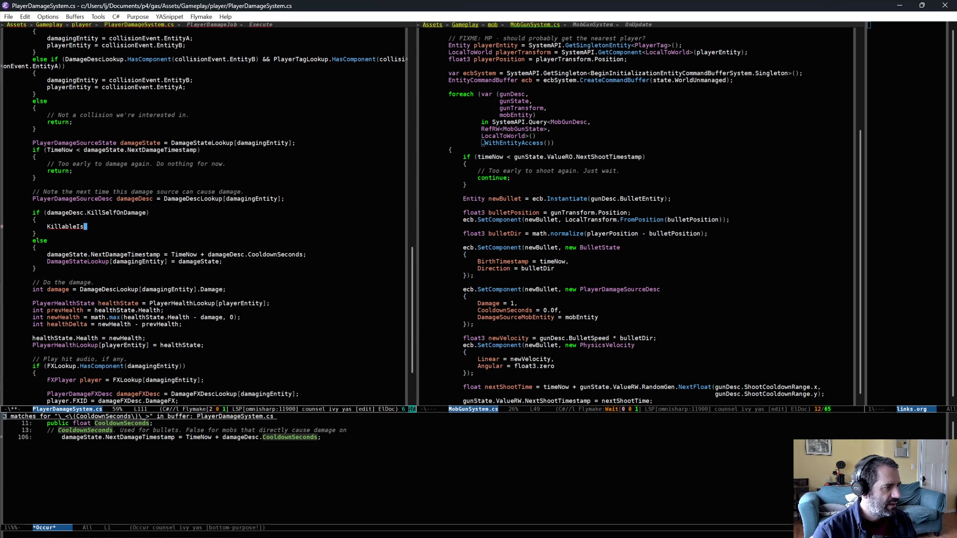
{"action": "key", "text": "BackSpace"}
{"action": "key", "text": "BackSpace"}
{"action": "type", "text": "Lookup.s"}
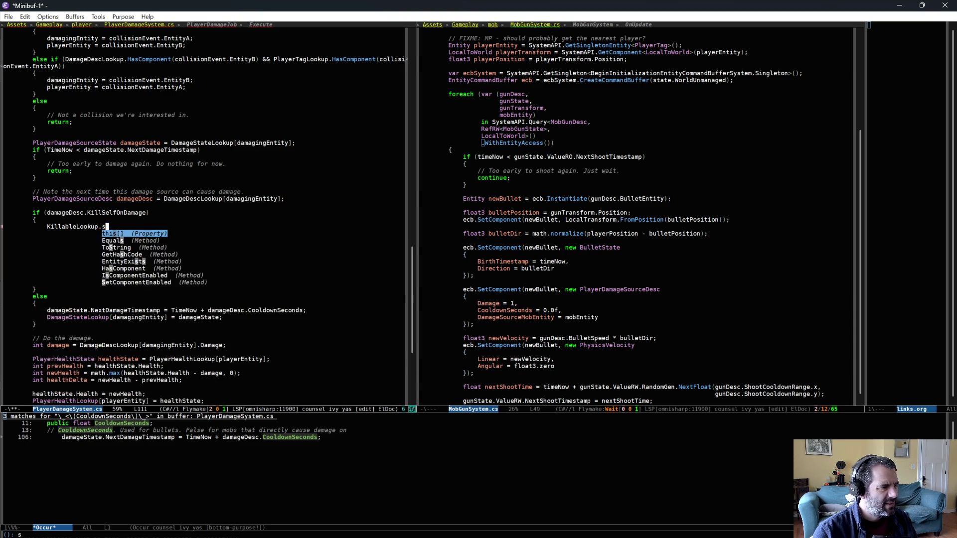
{"action": "type", "text": "etc"}
{"action": "key", "text": "Return"}
{"action": "type", "text": "("}
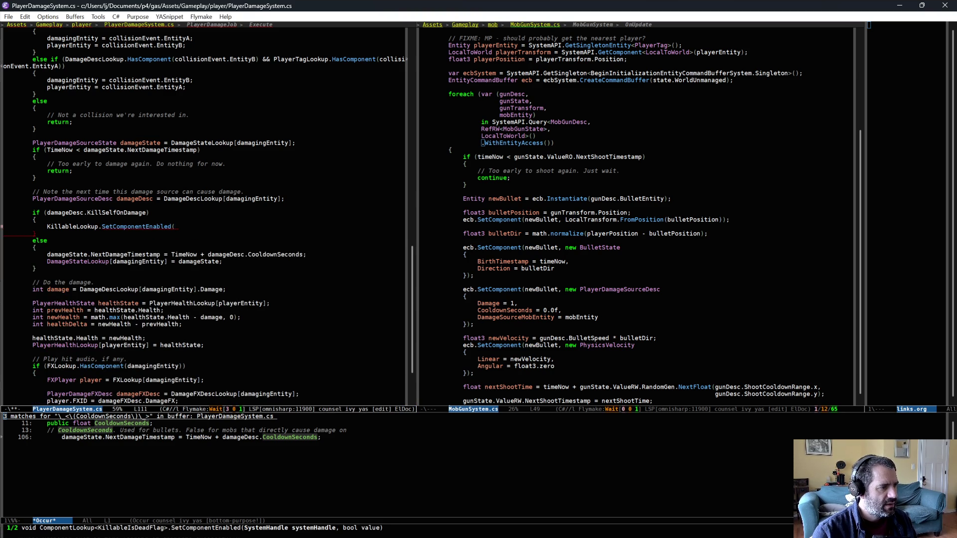
{"action": "type", "text": "damagingEntity)"}
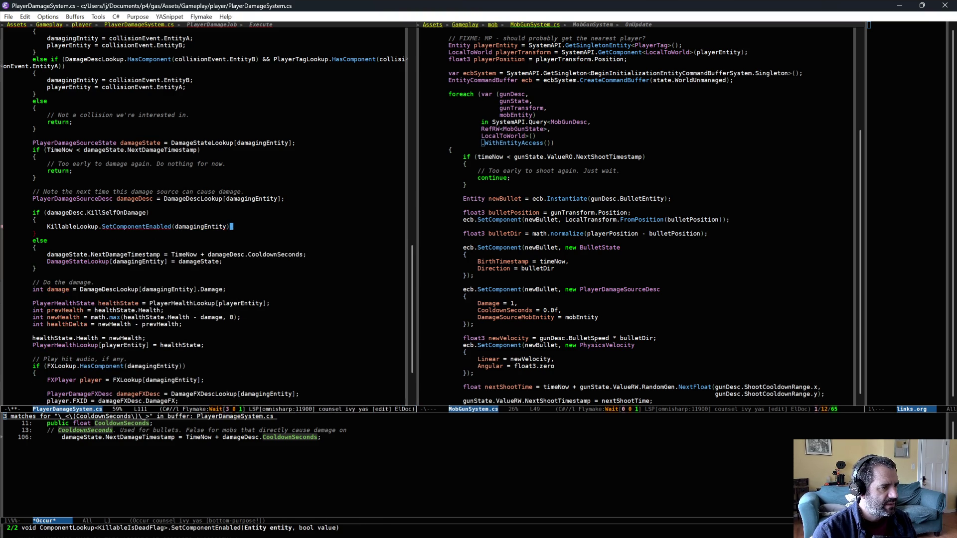
{"action": "type", "text": ";"}
{"action": "key", "text": "ctrl+x"}
{"action": "key", "text": "ctrl+s"}
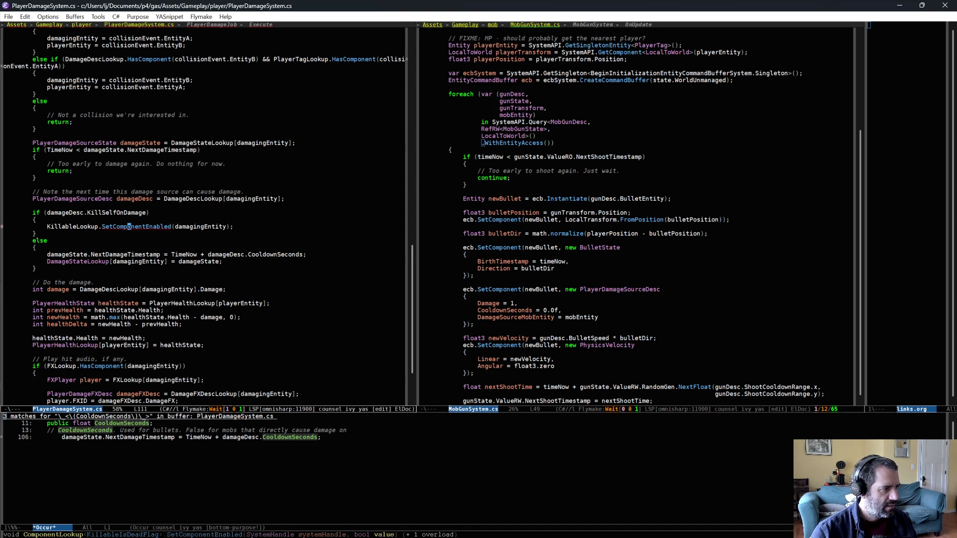
Search the project with rg for other SetComponentEnabled calls.
{"action": "left_click", "coordinate": [129, 226]}
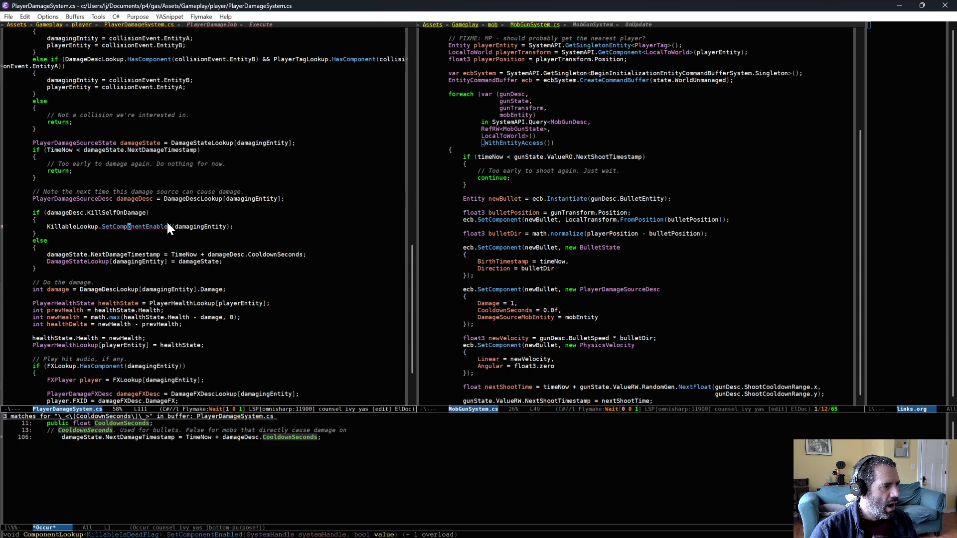
{"action": "key", "text": "Right"}
{"action": "key", "text": "Right"}
{"action": "key", "text": "Right"}
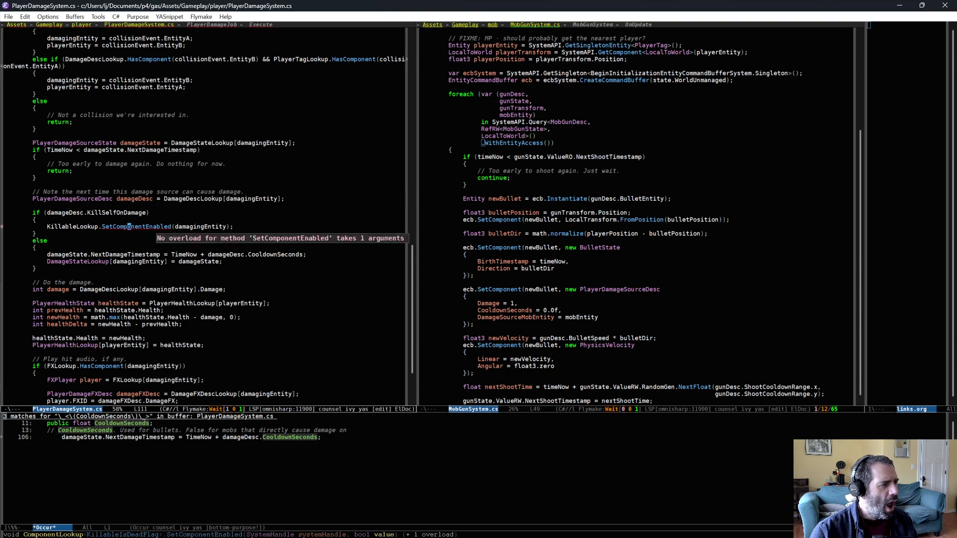
{"action": "key", "text": "ctrl+space"}
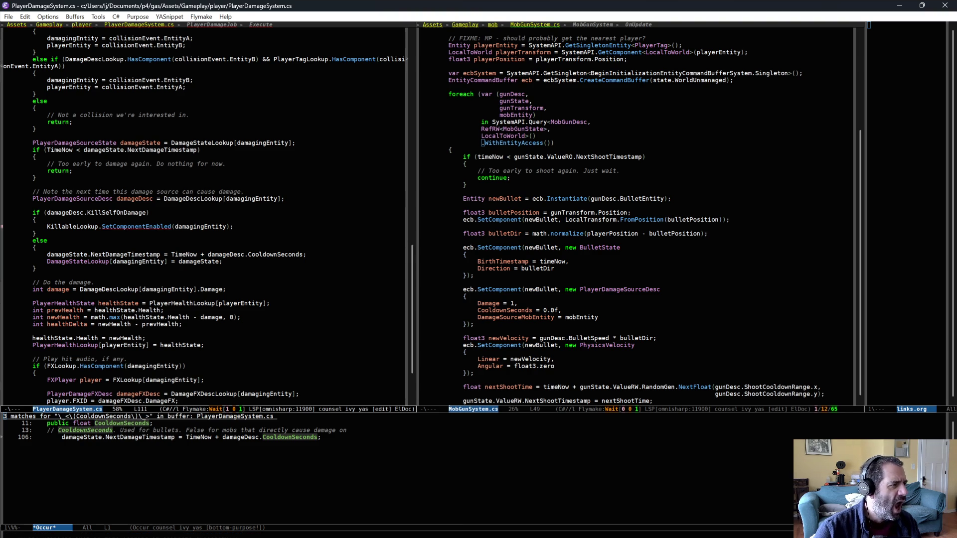
{"action": "key", "text": "alt+b"}
{"action": "key", "text": "alt+b"}
{"action": "key", "text": "alt+b"}
{"action": "key", "text": "ctrl+x"}
{"action": "key", "text": "ctrl+x"}
{"action": "key", "text": "Right"}
{"action": "key", "text": "Right"}
{"action": "key", "text": "Right"}
{"action": "key", "text": "ctrl+c"}
{"action": "key", "text": "r"}
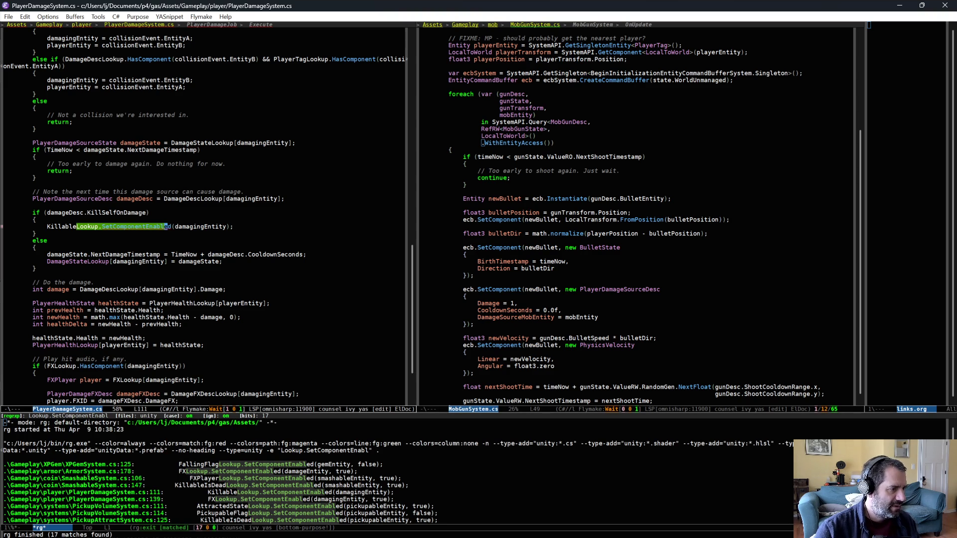
Add the true argument to SetComponentEnabled and save PlayerDamageSystem.cs.
{"action": "left_click", "coordinate": [237, 227]}
{"action": "type", "text": ", true"}
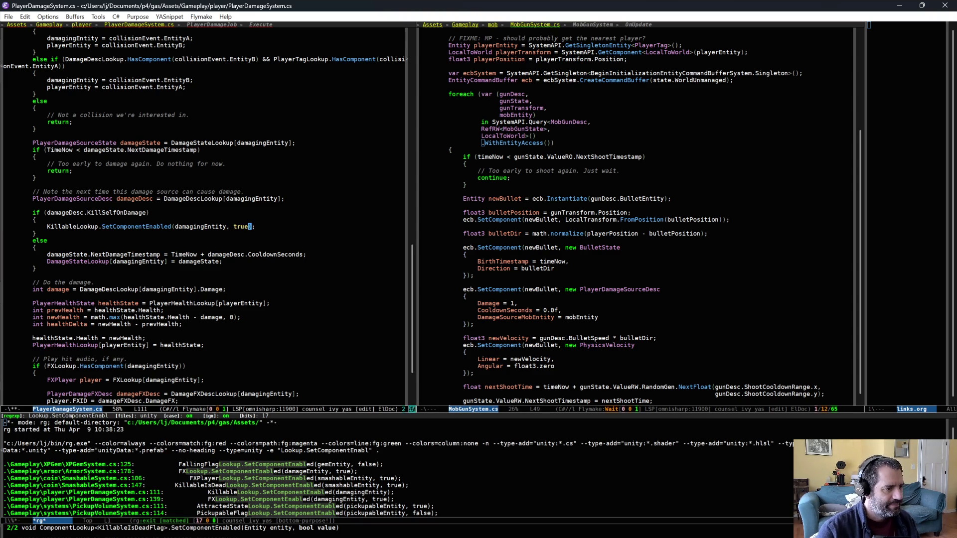
{"action": "key", "text": "ctrl+x"}
{"action": "key", "text": "ctrl+s"}
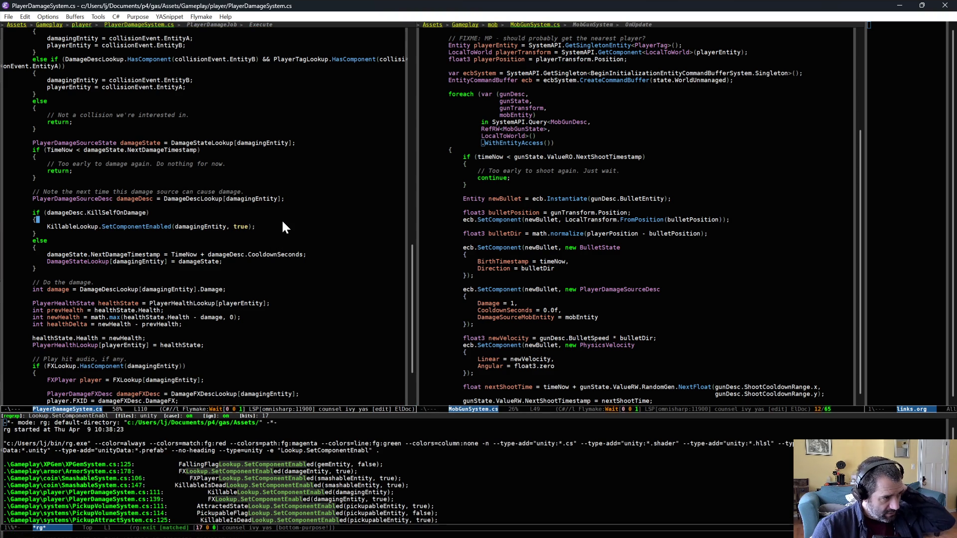
{"action": "left_click", "coordinate": [282, 219]}
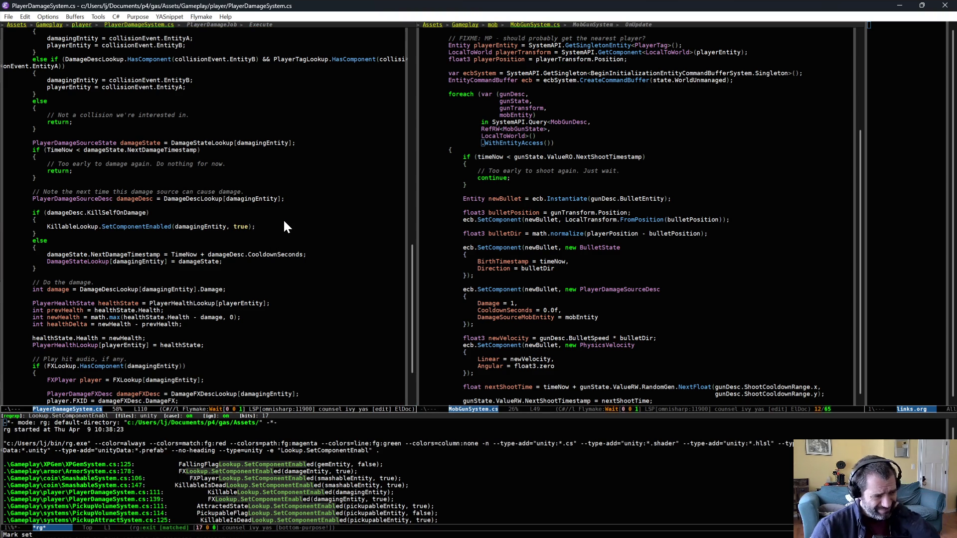
{"action": "scroll", "coordinate": [221, 239], "scroll_direction": "down", "scroll_amount": 3}
{"action": "scroll", "coordinate": [221, 246], "scroll_direction": "down", "scroll_amount": 2}
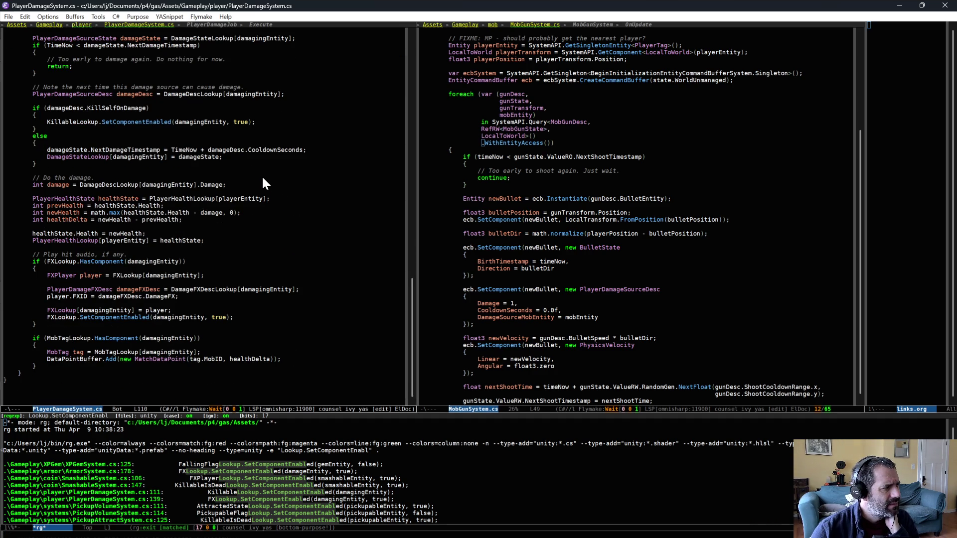
Remove the MobTagLookup.HasComponent check and its braces, then reindent the MobTag lines.
{"action": "mouse_move", "coordinate": [262, 178]}
{"action": "left_mouse_down"}
{"action": "mouse_move", "coordinate": [288, 244]}
{"action": "mouse_move", "coordinate": [296, 330]}
{"action": "mouse_move", "coordinate": [272, 346]}
{"action": "left_mouse_up"}
{"action": "left_click", "coordinate": [225, 344]}
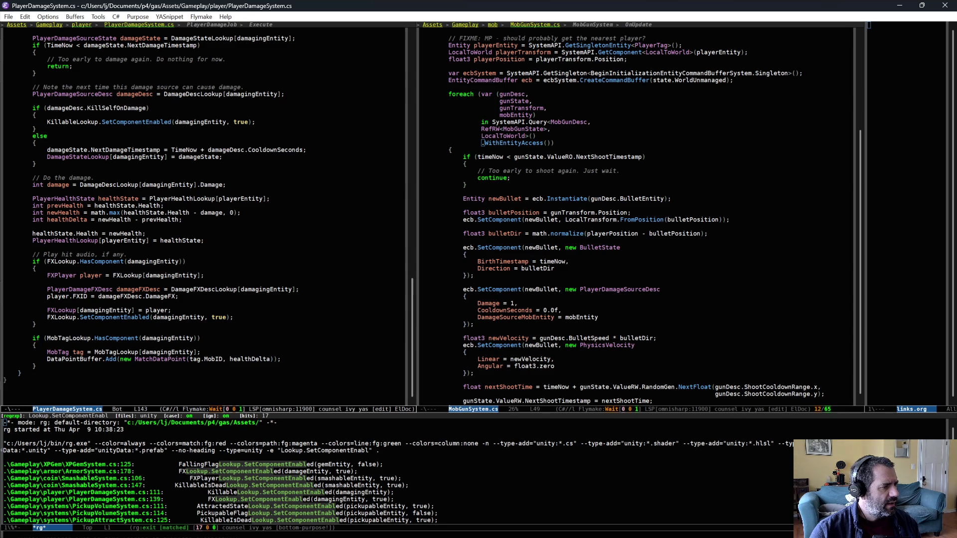
{"action": "key", "text": "shift+Up"}
{"action": "key", "text": "ctrl+w"}
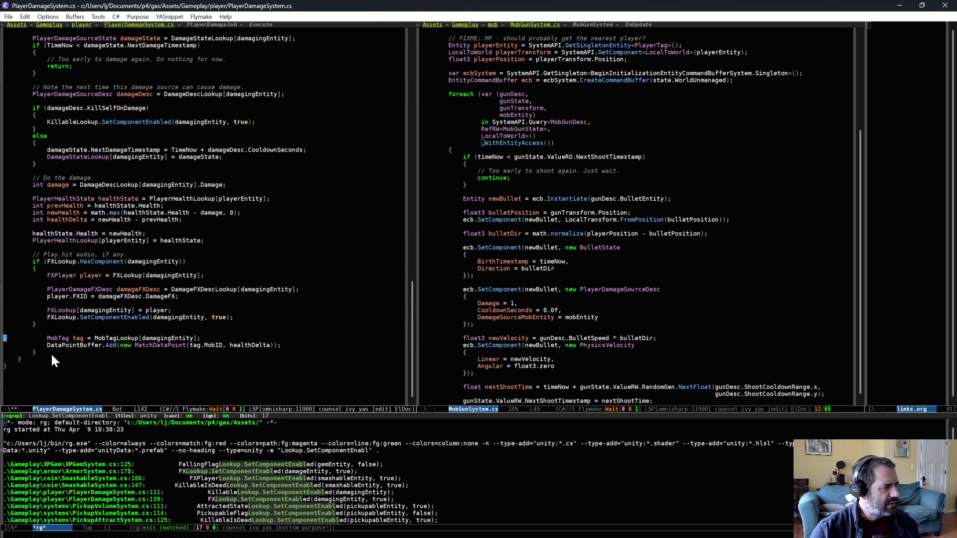
{"action": "key", "text": "Down"}
{"action": "key", "text": "Down"}
{"action": "key", "text": "shift+Down"}
{"action": "key", "text": "ctrl+w"}
{"action": "key", "text": "Up"}
{"action": "key", "text": "Up"}
{"action": "key", "text": "Tab"}
{"action": "key", "text": "Down"}
{"action": "key", "text": "Tab"}
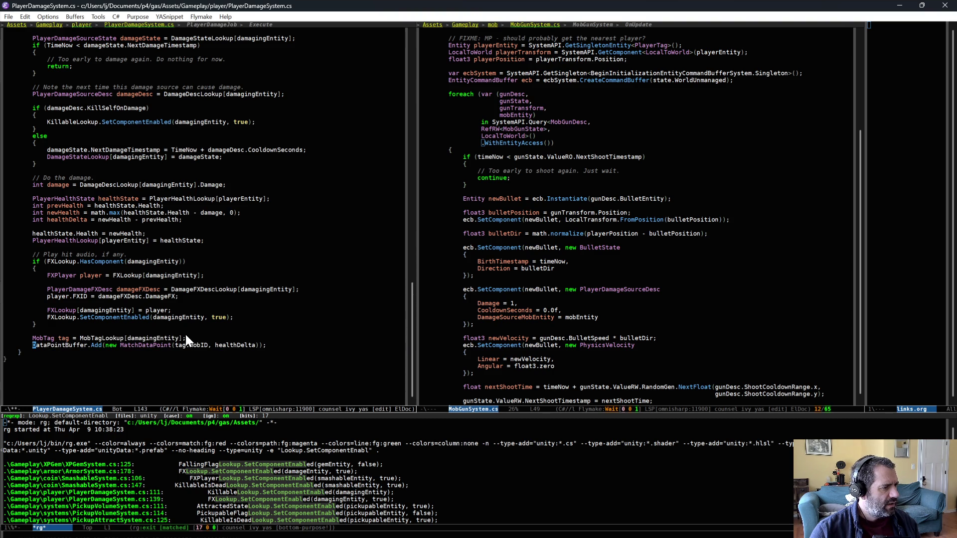
Change the MobTag lookup index to damageDesc.DamageSourceMobEntity and save.
{"action": "left_click", "coordinate": [181, 338]}
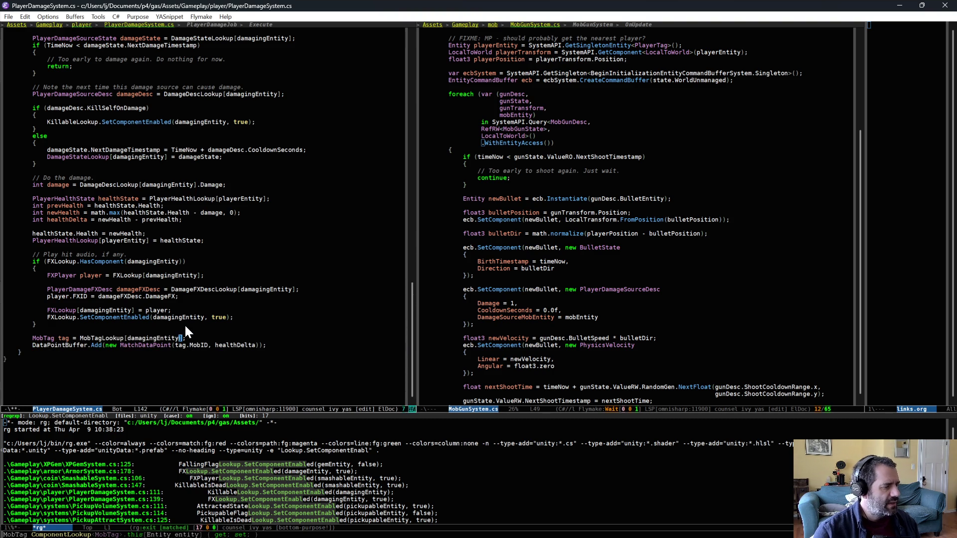
{"action": "key", "text": "ctrl+BackSpace"}
{"action": "type", "text": "damageDesc."}
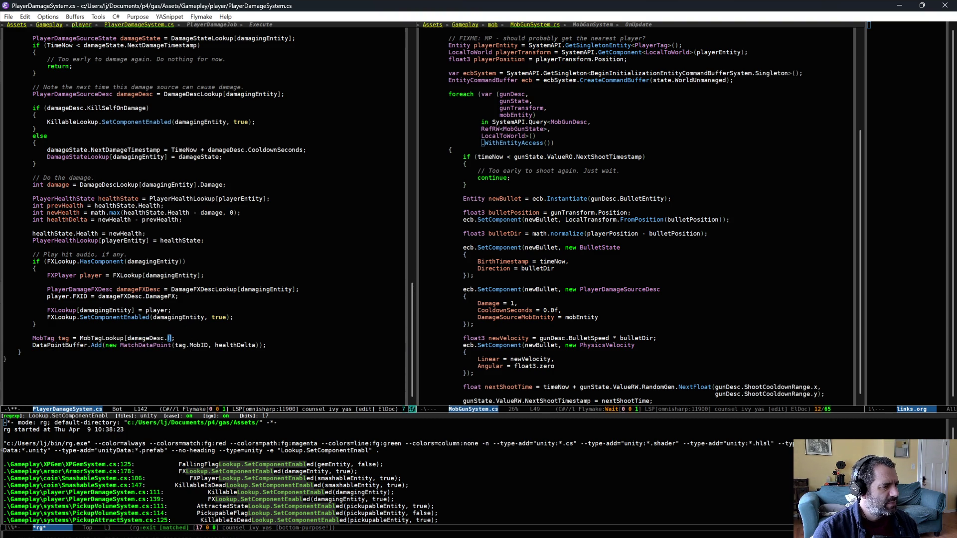
{"action": "key", "text": "ctrl+alt+i"}
{"action": "type", "text": "e"}
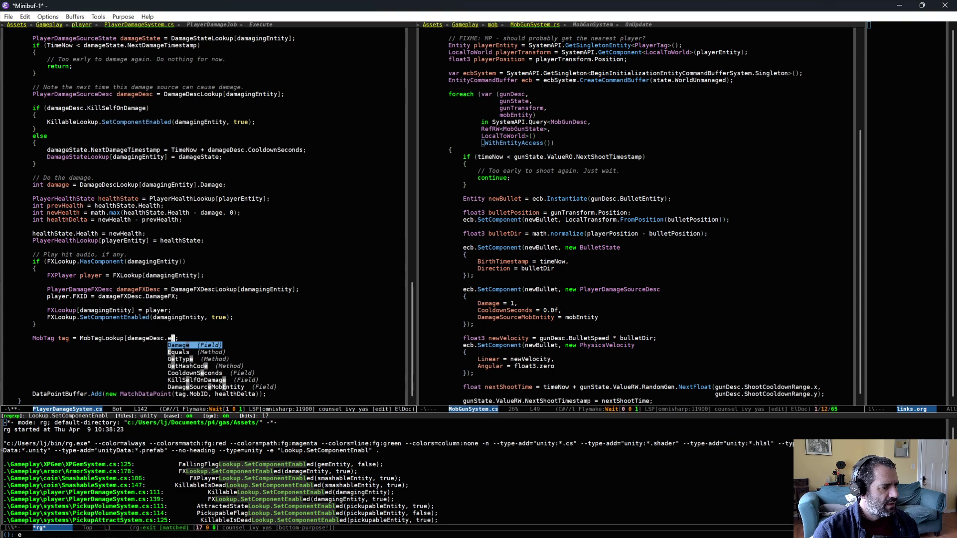
{"action": "type", "text": "mob"}
{"action": "key", "text": "Return"}
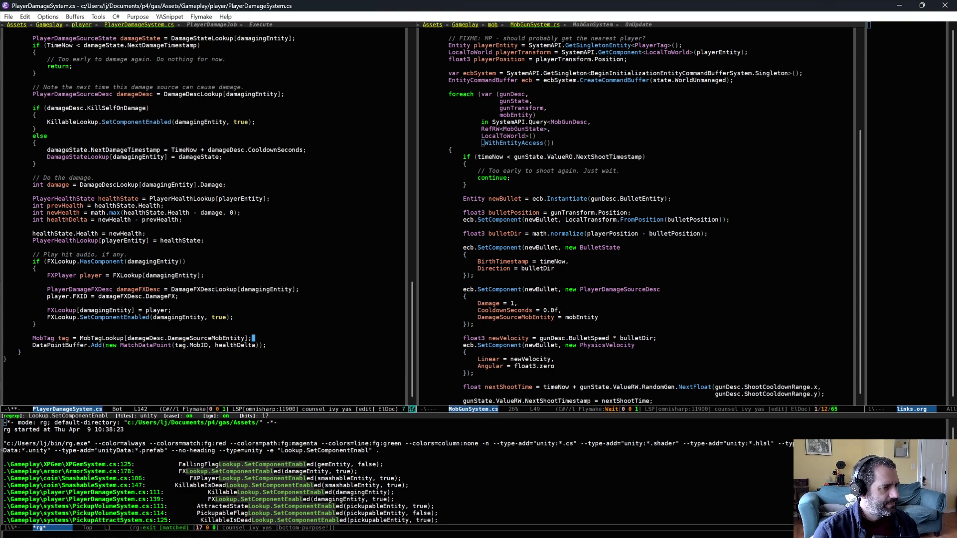
{"action": "key", "text": "ctrl+x"}
{"action": "key", "text": "ctrl+s"}
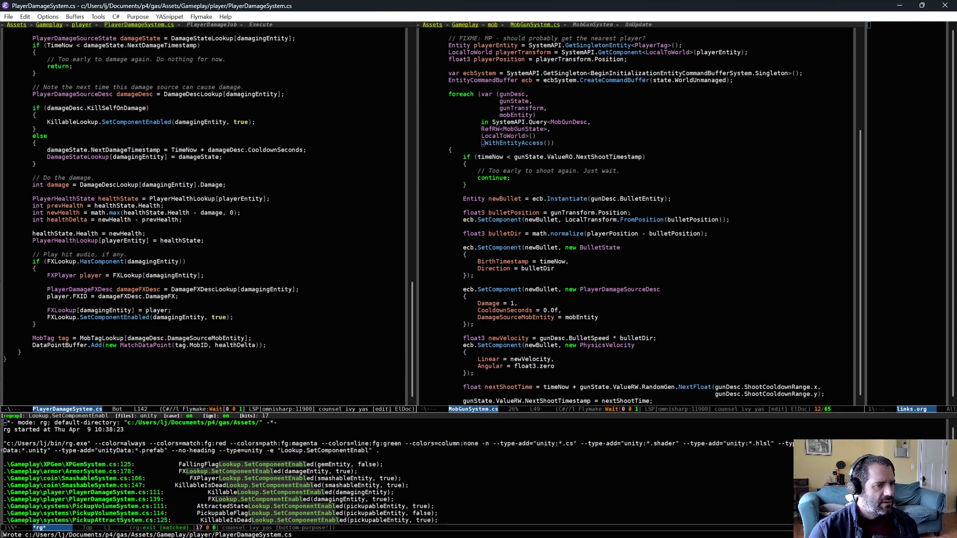
Add KillSelfOnDamage = true after CooldownSeconds in MobGunSystem.cs and save.
{"action": "left_click", "coordinate": [592, 311]}
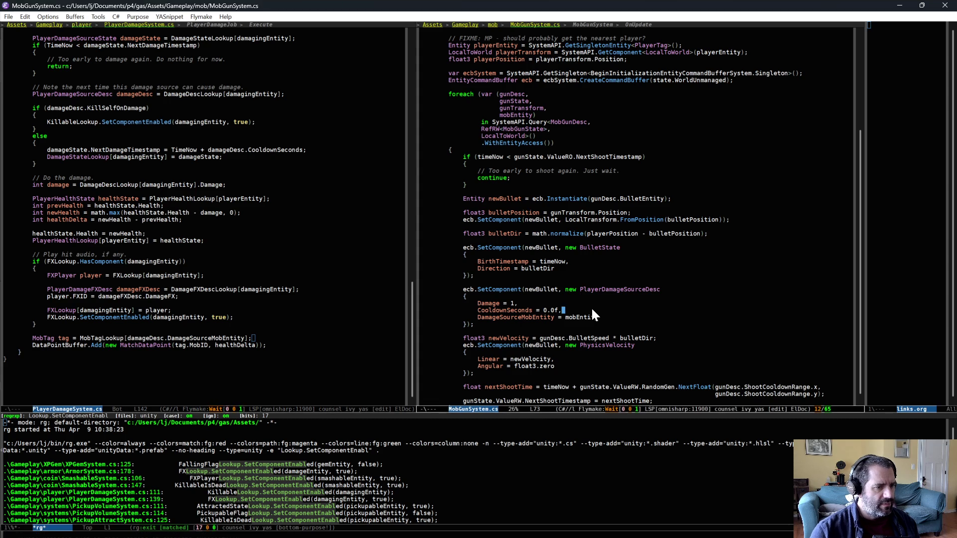
{"action": "key", "text": "Return"}
{"action": "type", "text": "KillSelfOnDamage = true,"}
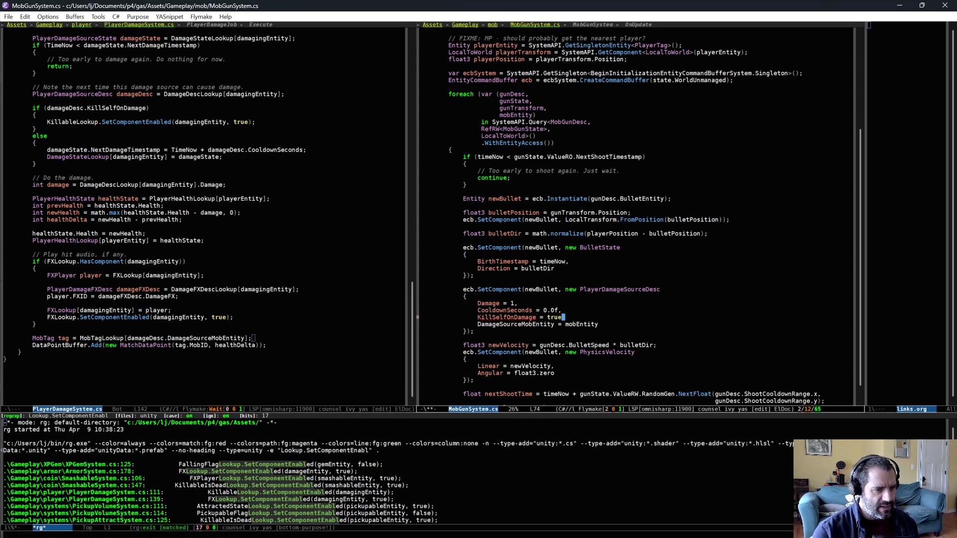
{"action": "key", "text": "ctrl+x"}
{"action": "key", "text": "ctrl+s"}
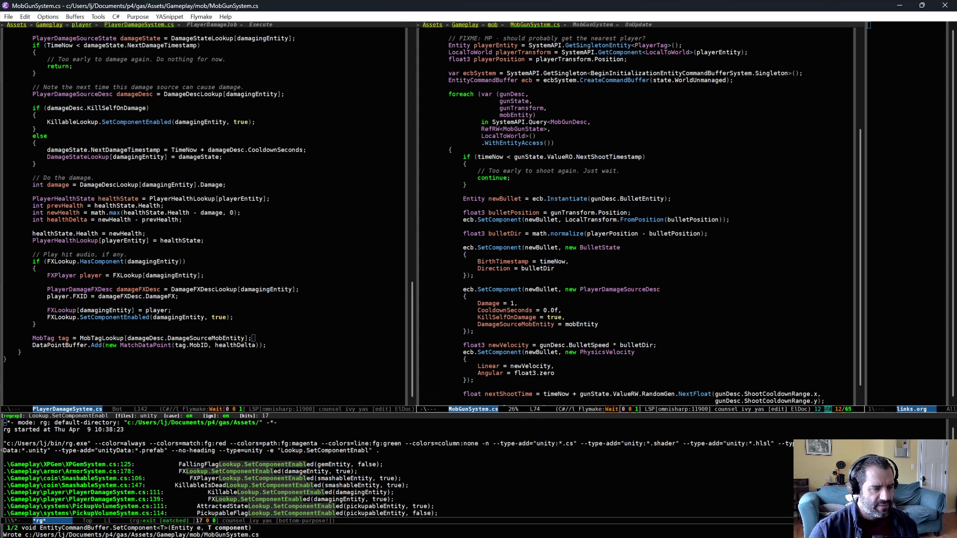
Switch the left pane to MobSpawnManager.cs and scroll to the damage source initializer.
{"action": "left_click", "coordinate": [306, 297]}
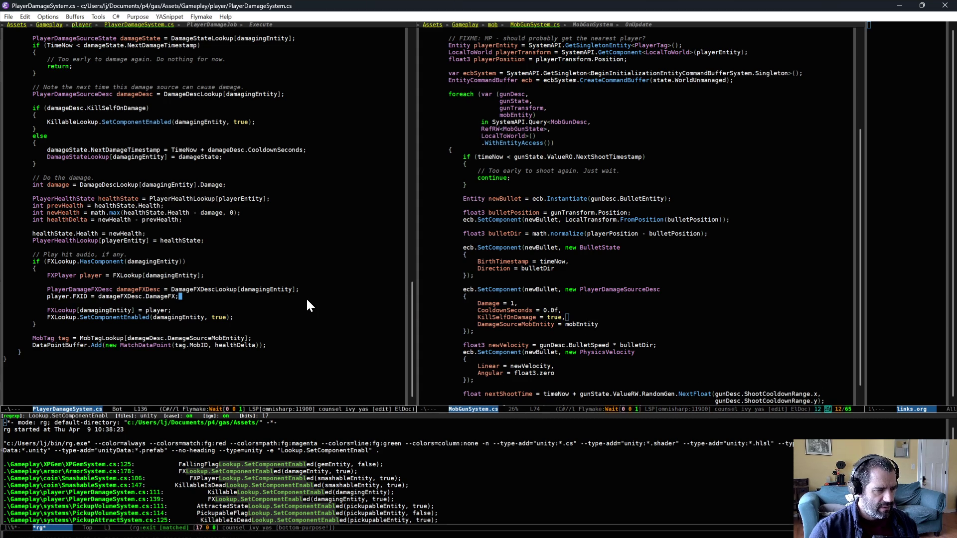
{"action": "key", "text": "ctrl+x"}
{"action": "type", "text": "bmobsp"}
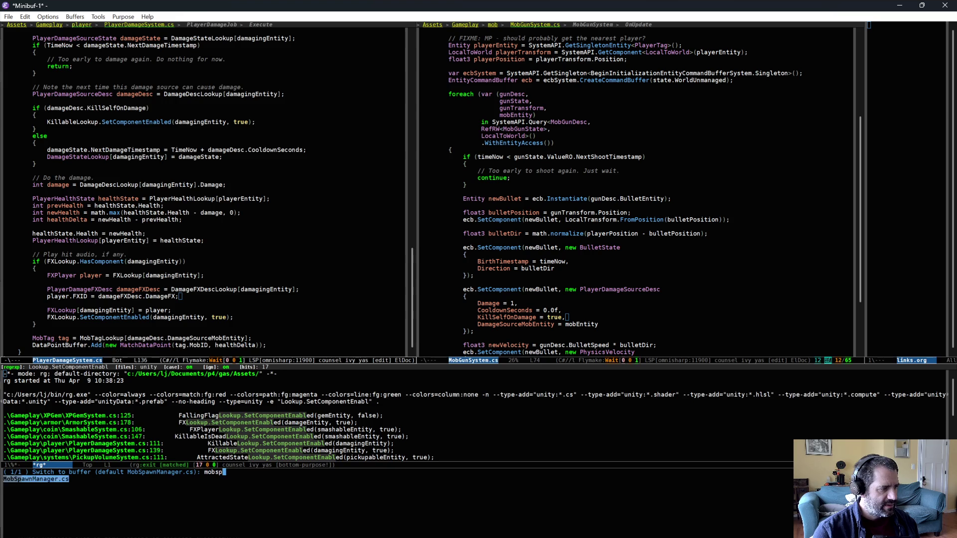
{"action": "key", "text": "Return"}
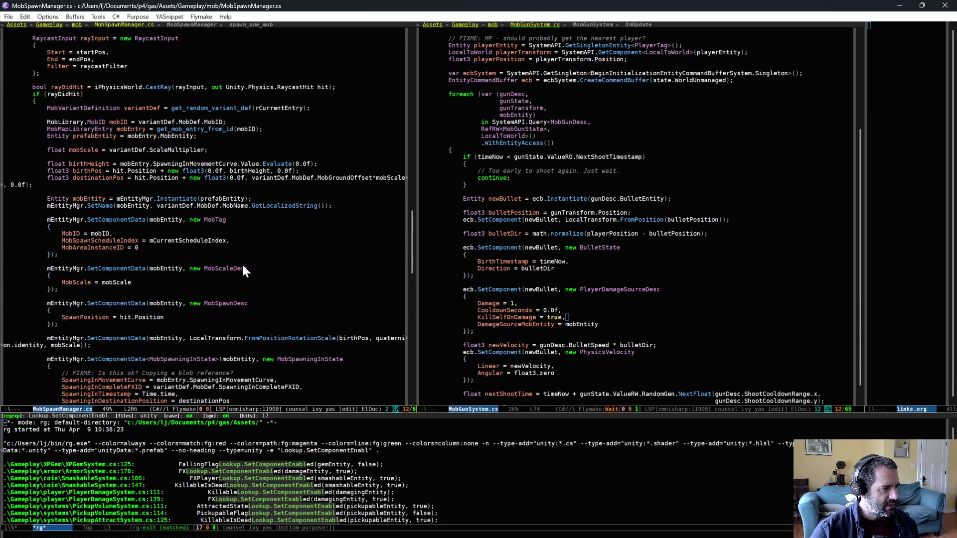
{"action": "scroll", "coordinate": [246, 310], "scroll_direction": "down", "scroll_amount": 1}
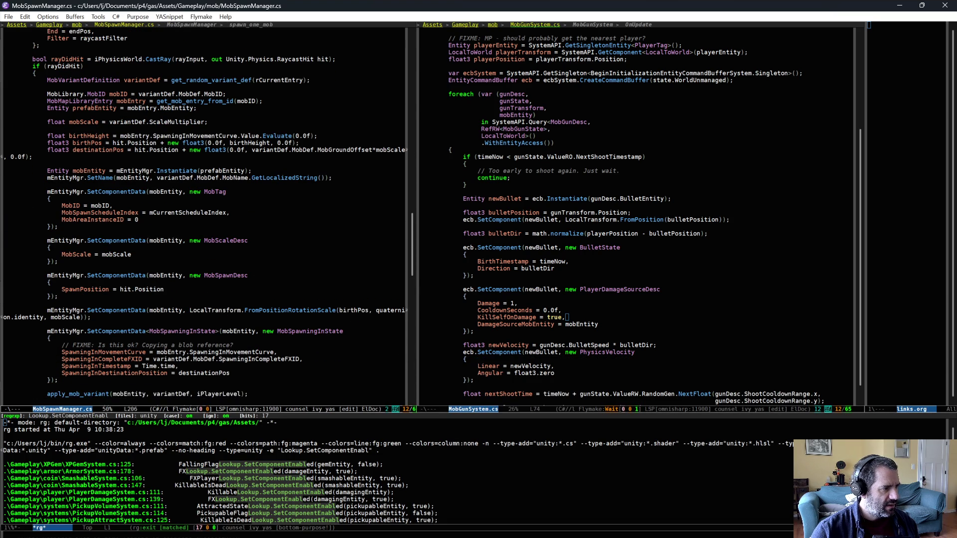
{"action": "scroll", "coordinate": [204, 216], "scroll_direction": "down", "scroll_amount": 2}
{"action": "scroll", "coordinate": [217, 337], "scroll_direction": "down", "scroll_amount": 2}
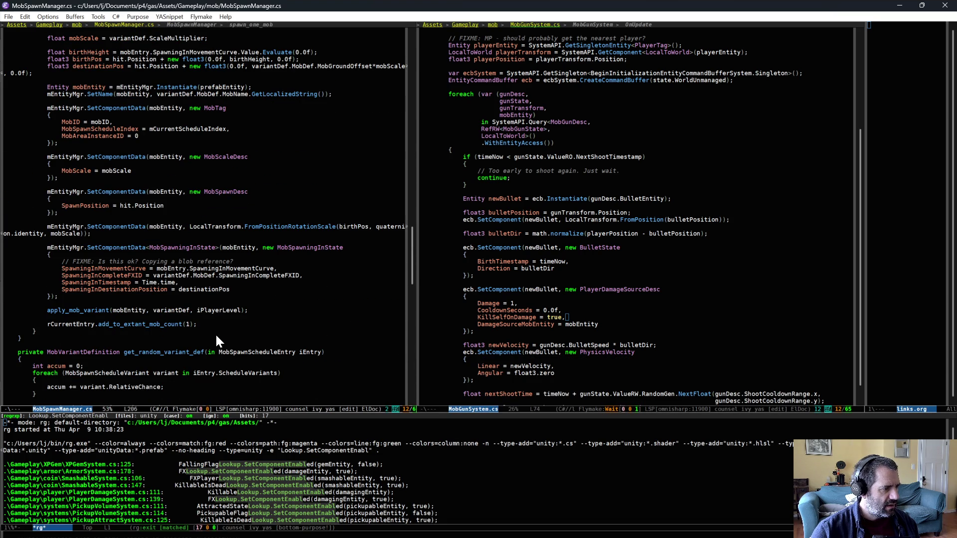
{"action": "scroll", "coordinate": [217, 339], "scroll_direction": "down", "scroll_amount": 14}
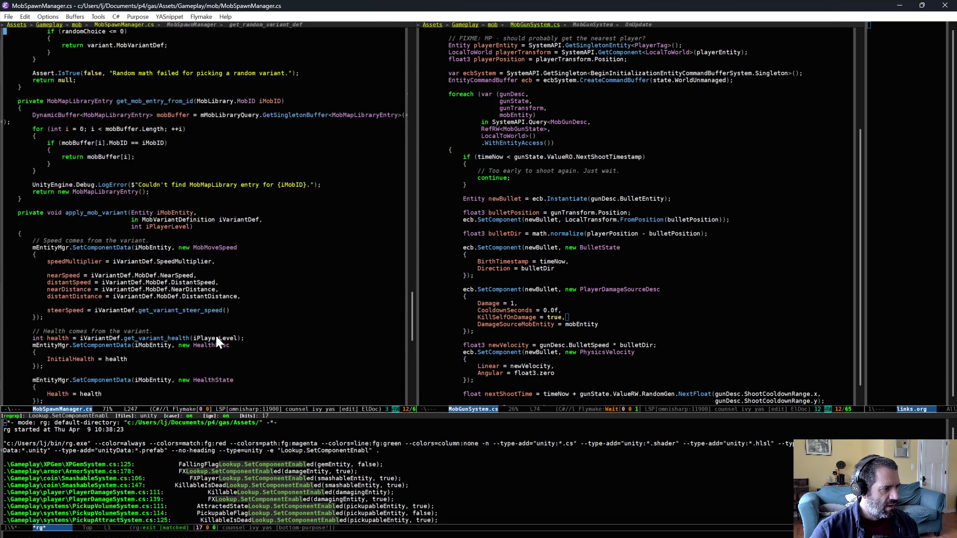
{"action": "scroll", "coordinate": [216, 334], "scroll_direction": "down", "scroll_amount": 4}
{"action": "scroll", "coordinate": [214, 333], "scroll_direction": "down", "scroll_amount": 2}
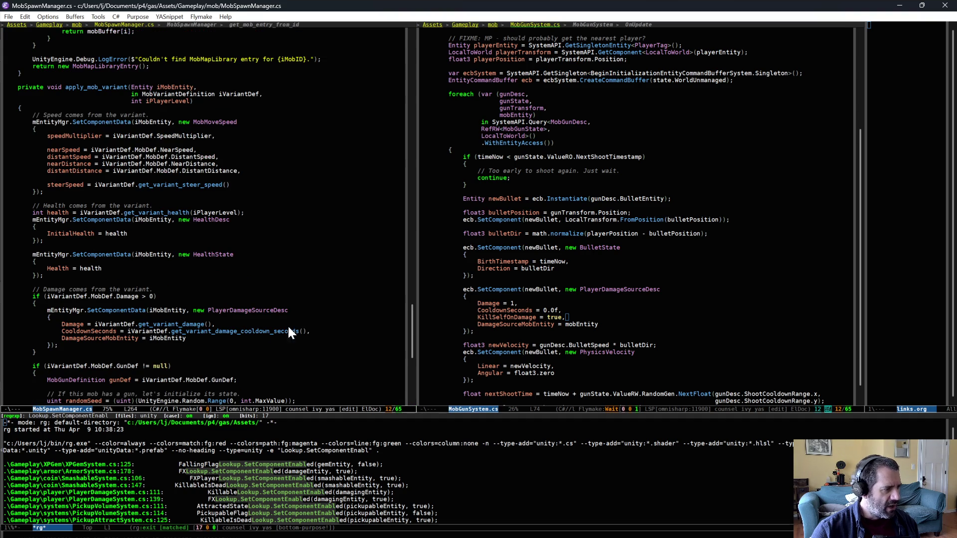
Add KillSelfOnDamage = false after CooldownSeconds and save MobSpawnManager.cs.
{"action": "key", "text": "Return"}
{"action": "type", "text": "KillableIsDeadLookup"}
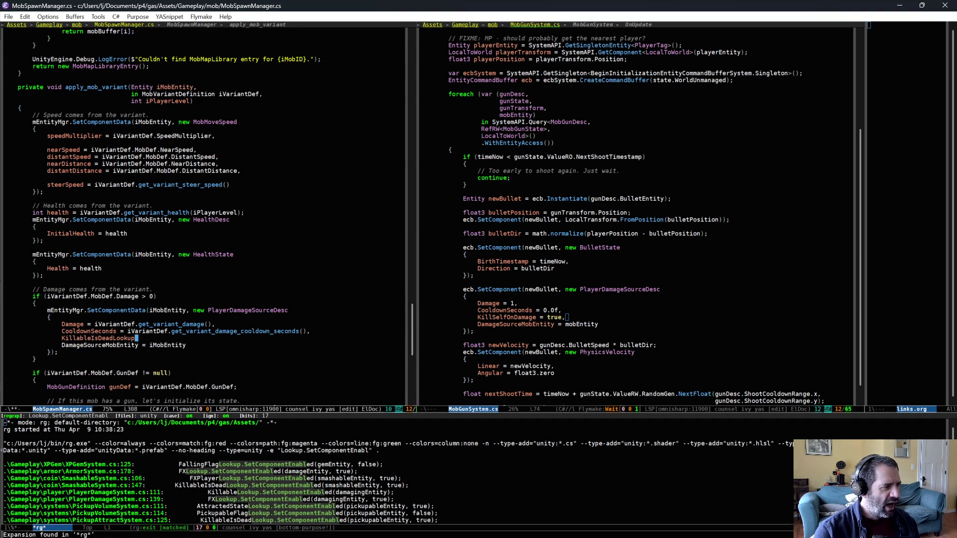
{"action": "key", "text": "ctrl+BackSpace"}
{"action": "key", "text": "ctrl+BackSpace"}
{"action": "key", "text": "BackSpace"}
{"action": "key", "text": "BackSpace"}
{"action": "key", "text": "BackSpace"}
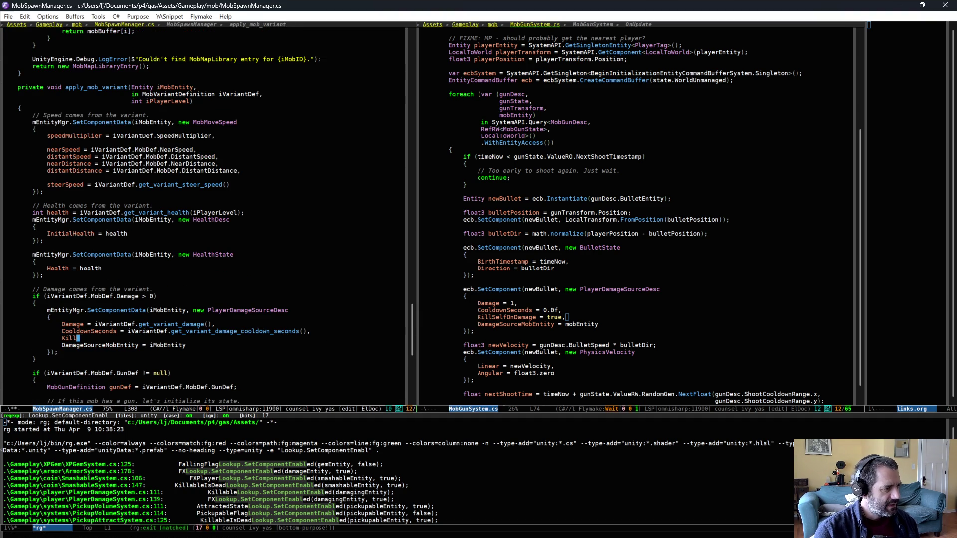
{"action": "type", "text": "SelfOnDamage = false,"}
{"action": "key", "text": "ctrl+x"}
{"action": "key", "text": "ctrl+s"}
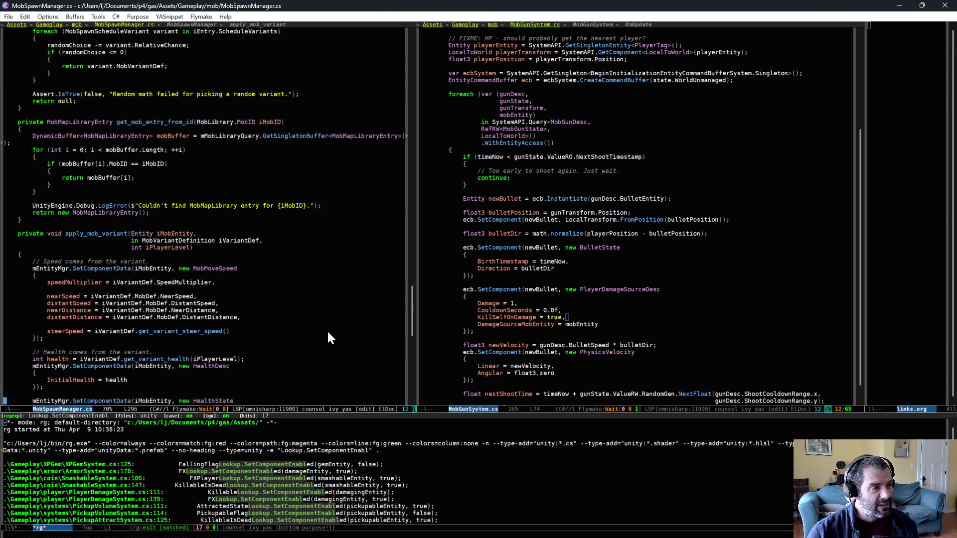
Let Unity recompile the scripts, then return to Emacs.
{"action": "scroll", "coordinate": [328, 332], "scroll_direction": "up", "scroll_amount": 9}
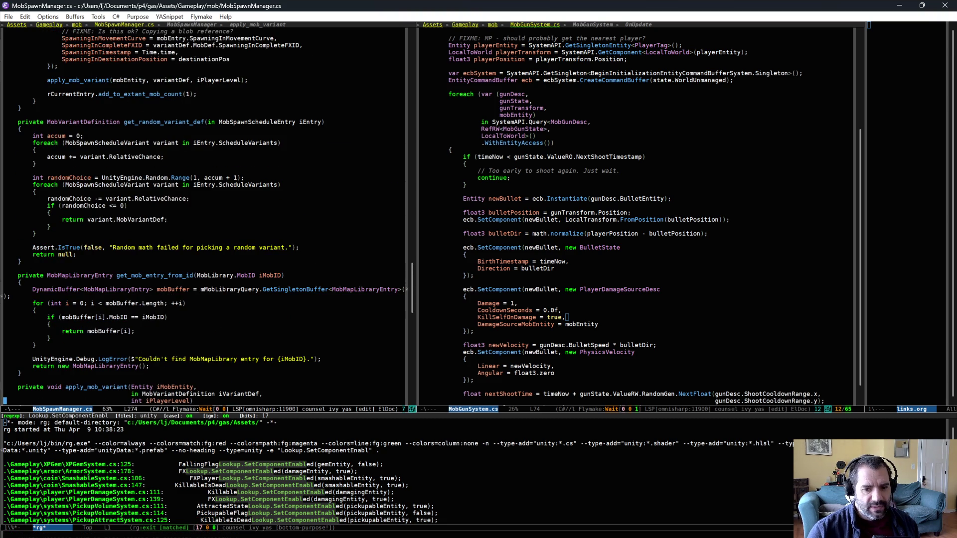
{"action": "key", "text": "alt+Tab"}
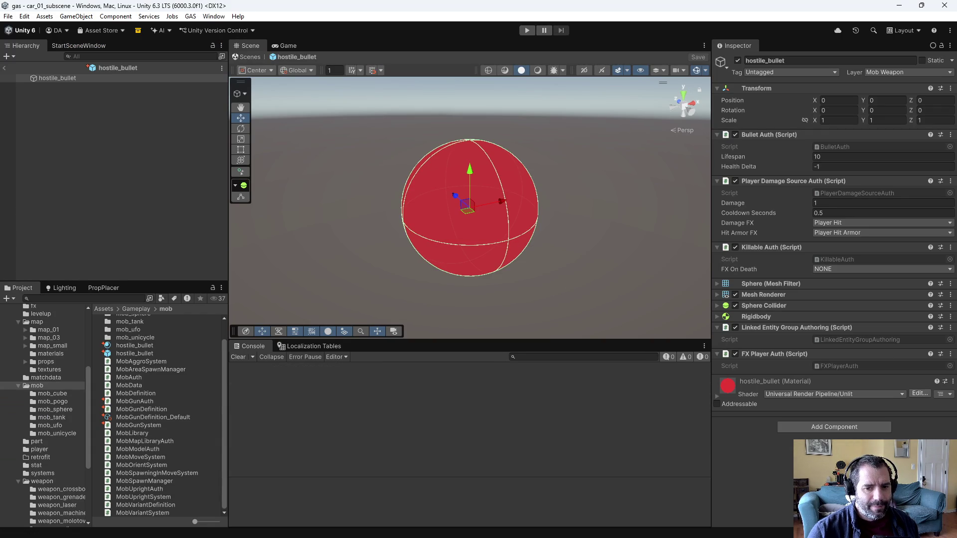
{"action": "key", "text": "alt+Tab"}
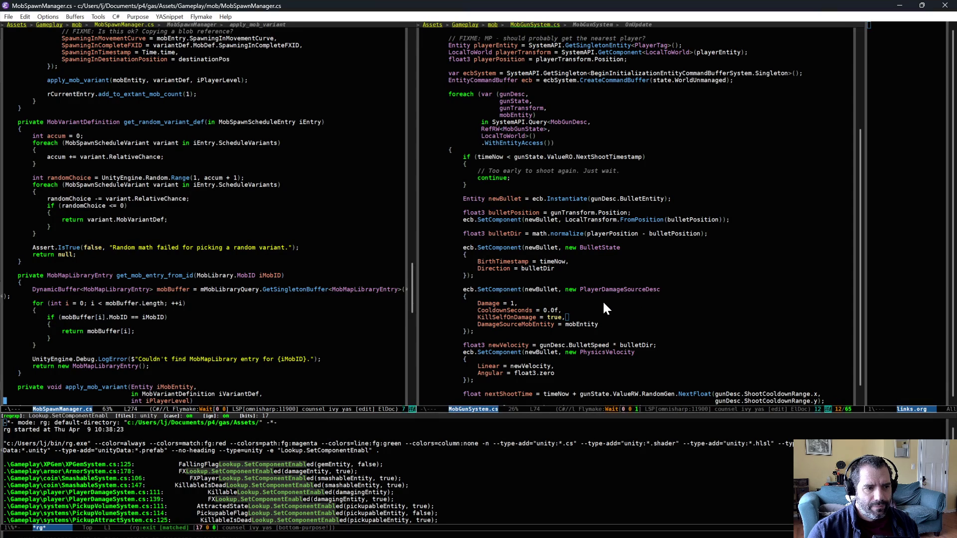
Show PlayerDamageSystem.cs in the left window and rg-search the project for NextDamageTimestamp.
{"action": "scroll", "coordinate": [299, 259], "scroll_direction": "up", "scroll_amount": 20}
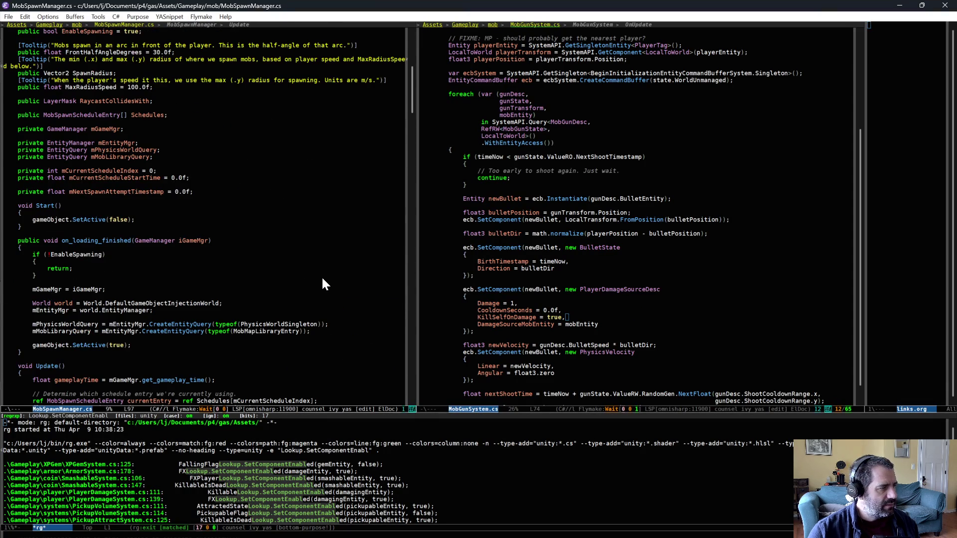
{"action": "scroll", "coordinate": [323, 284], "scroll_direction": "up", "scroll_amount": 6}
{"action": "key", "text": "ctrl+x"}
{"action": "key", "text": "b"}
{"action": "key", "text": "Return"}
{"action": "scroll", "coordinate": [321, 276], "scroll_direction": "up", "scroll_amount": 15}
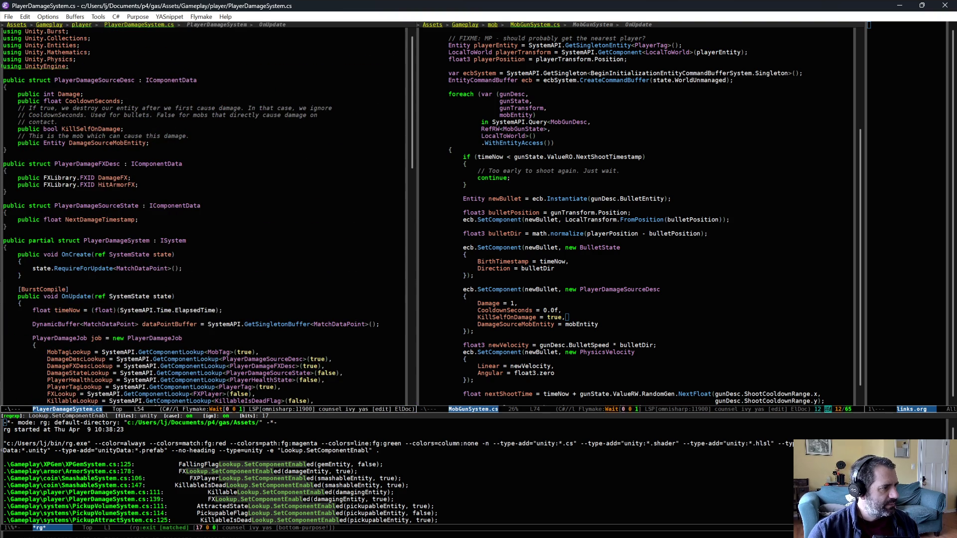
{"action": "left_click", "coordinate": [104, 220]}
{"action": "key", "text": "ctrl+c"}
{"action": "key", "text": "s"}
{"action": "key", "text": "d"}
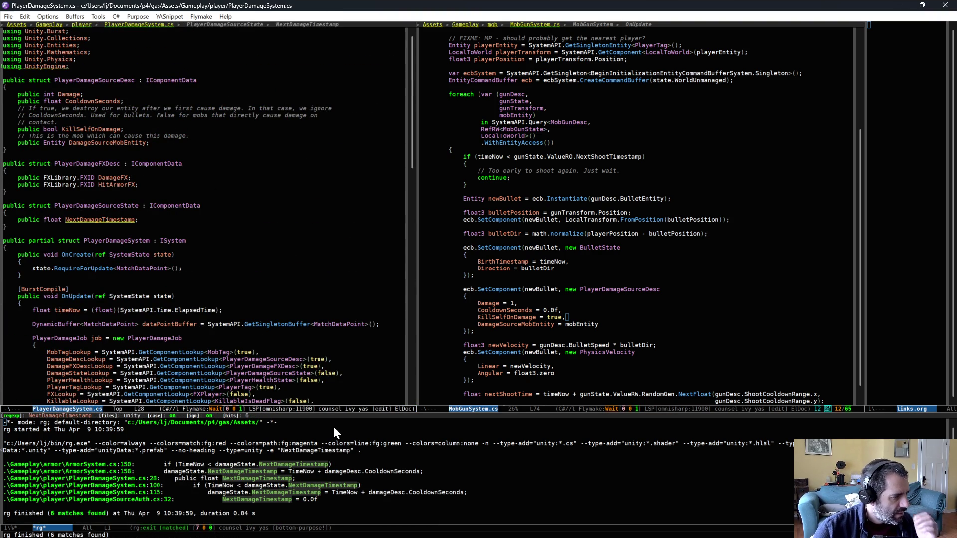
Visit the NextDamageTimestamp matches in PlayerDamageSourceAuth.cs and PlayerDamageSystem.cs lines 28 and 100.
{"action": "left_click", "coordinate": [118, 500]}
{"action": "key", "text": "Return"}
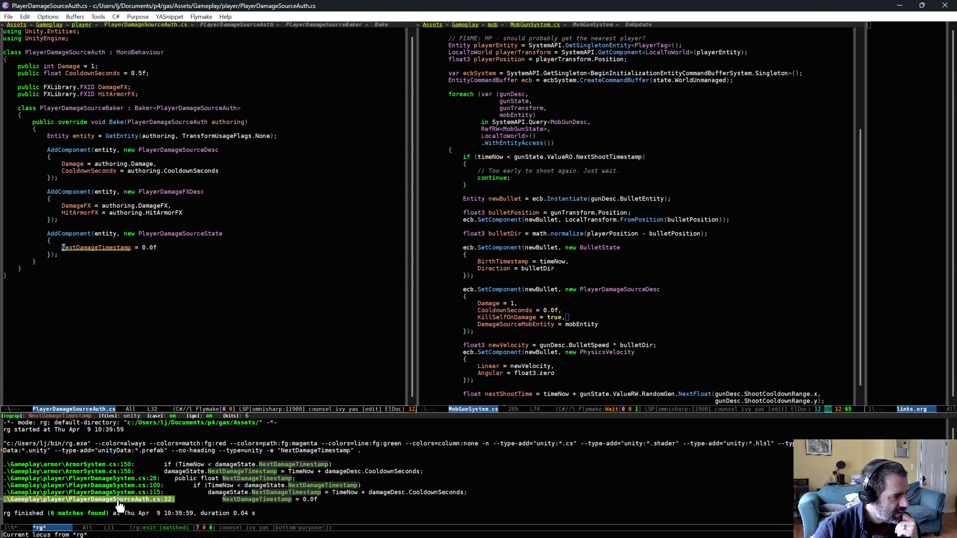
{"action": "left_click", "coordinate": [110, 479]}
{"action": "key", "text": "Return"}
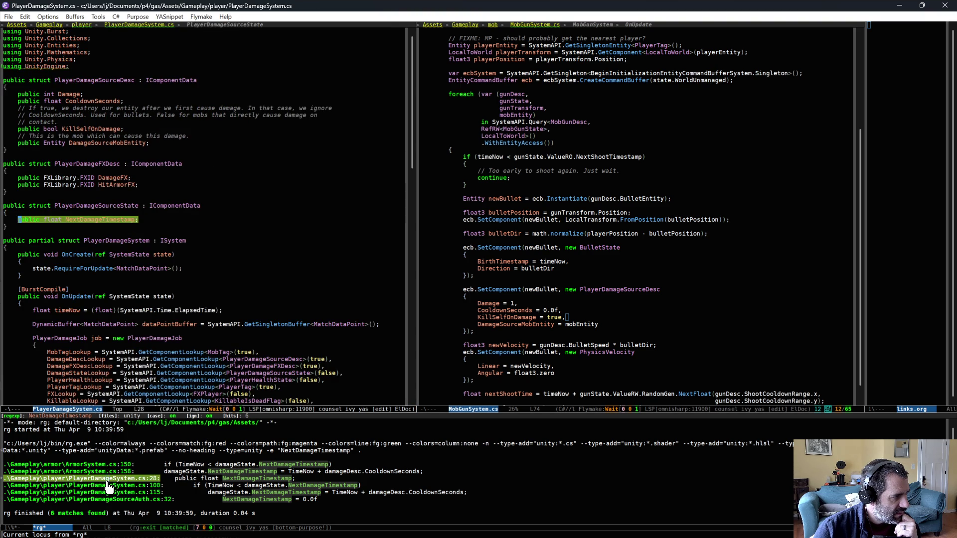
{"action": "left_click", "coordinate": [111, 486]}
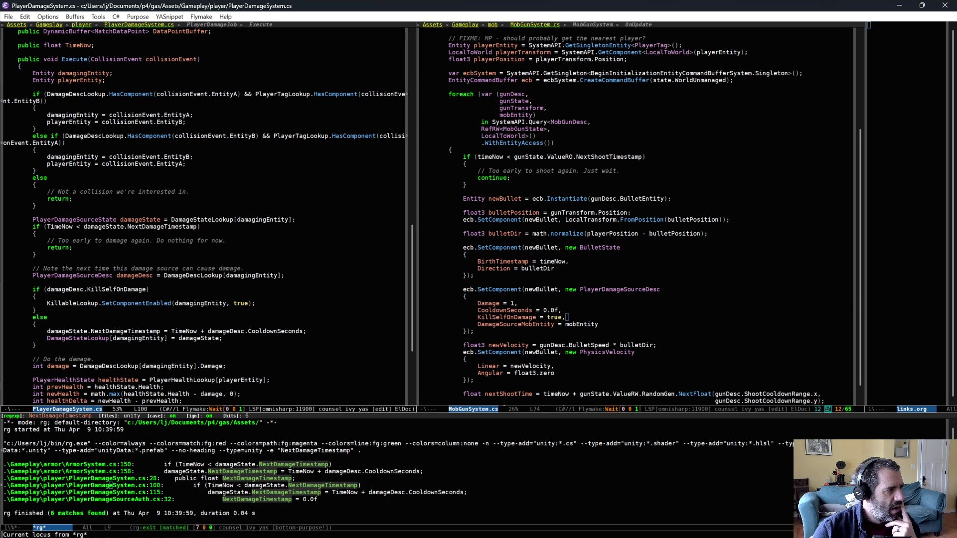
{"action": "key", "text": "alt+Tab"}
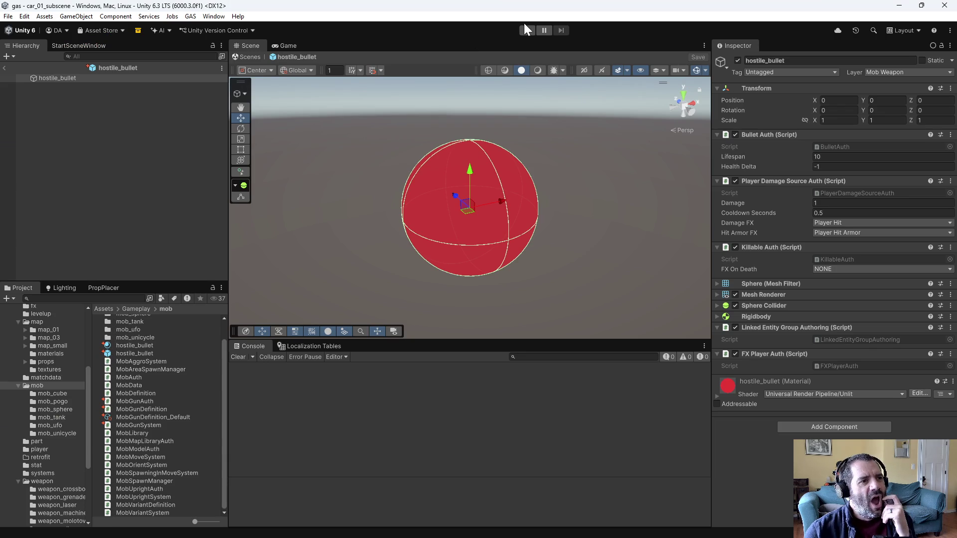
Play the level, driving the car forward and back among the enemies, then stop the playtest.
{"action": "left_click", "coordinate": [525, 30]}
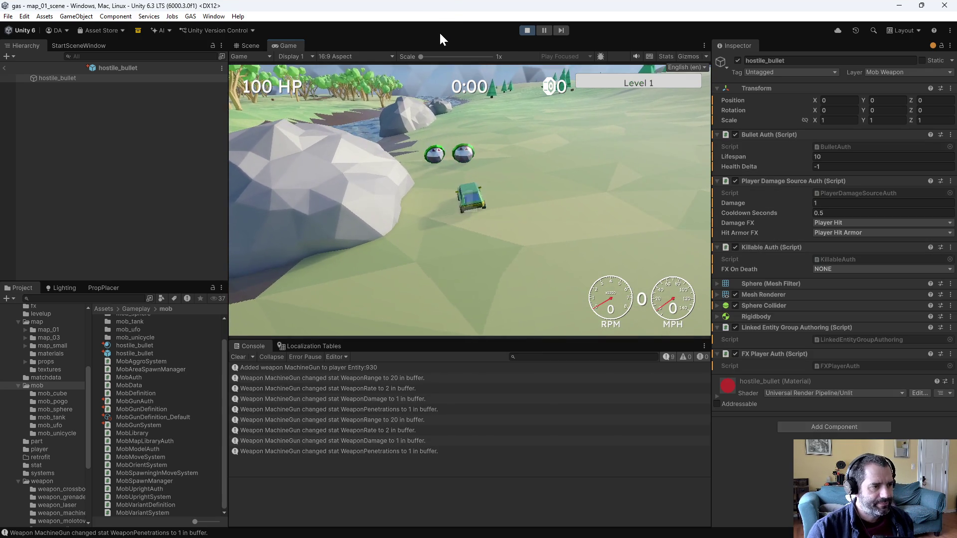
{"action": "key", "text": "w"}
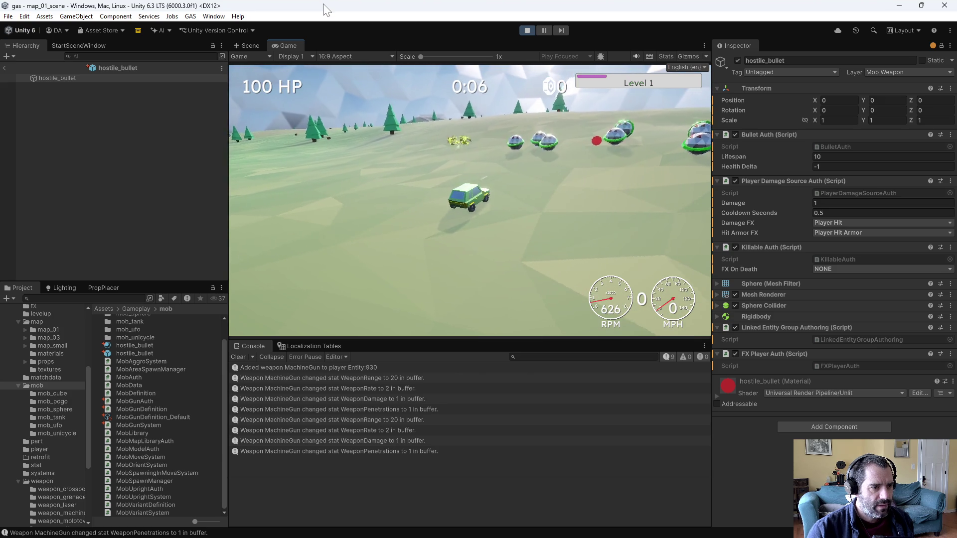
{"action": "key", "text": "s"}
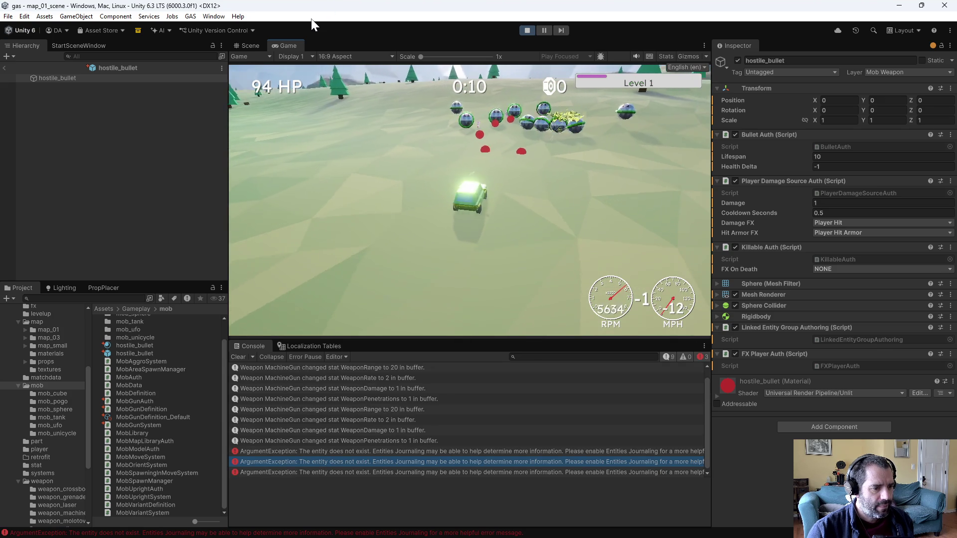
{"action": "key", "text": "w"}
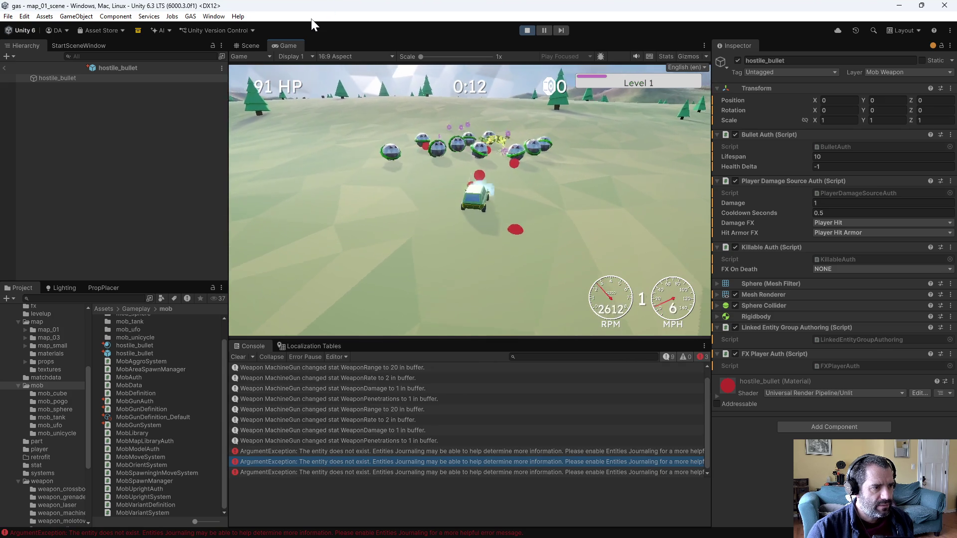
{"action": "key", "text": "s"}
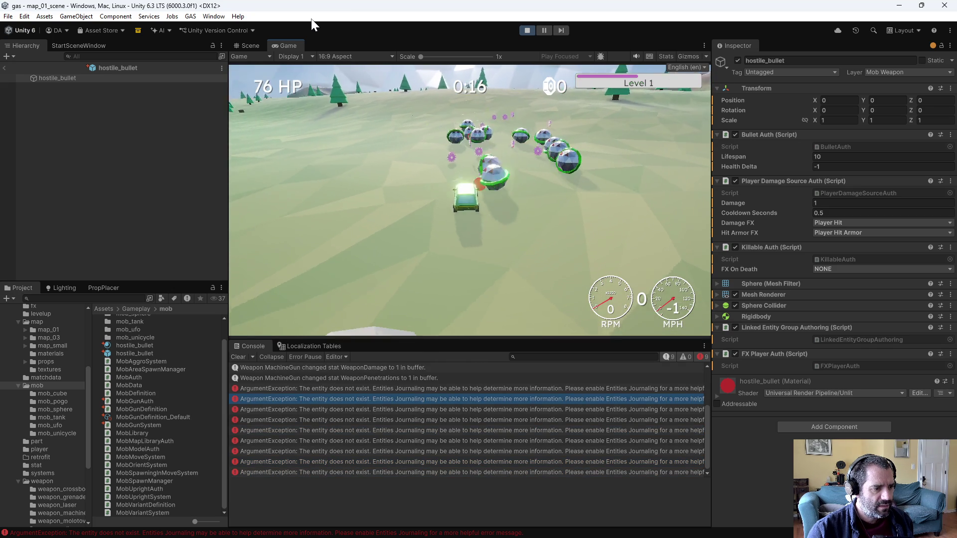
{"action": "left_click", "coordinate": [528, 31]}
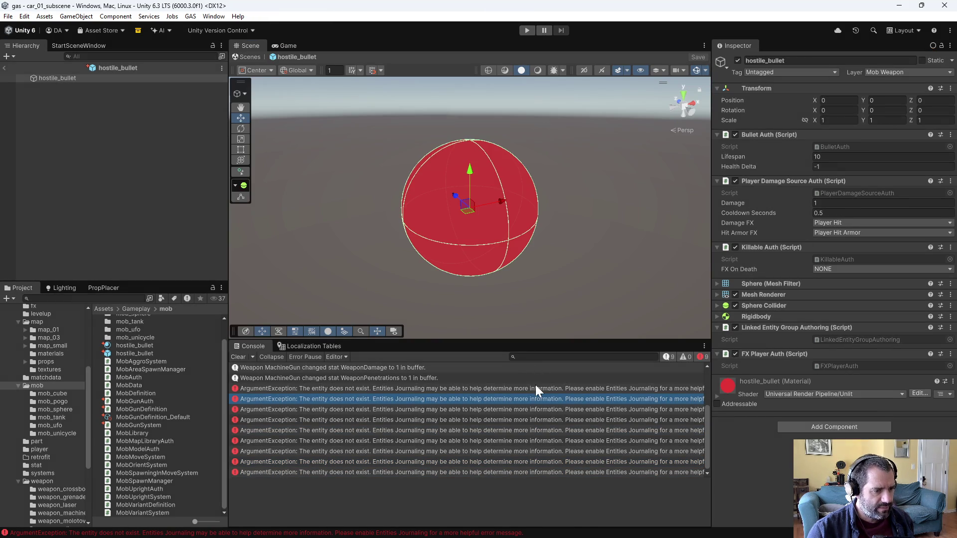
Select an ArgumentException in the Console, check the GAS and Burst menus, and scroll its stack trace.
{"action": "left_click", "coordinate": [534, 387]}
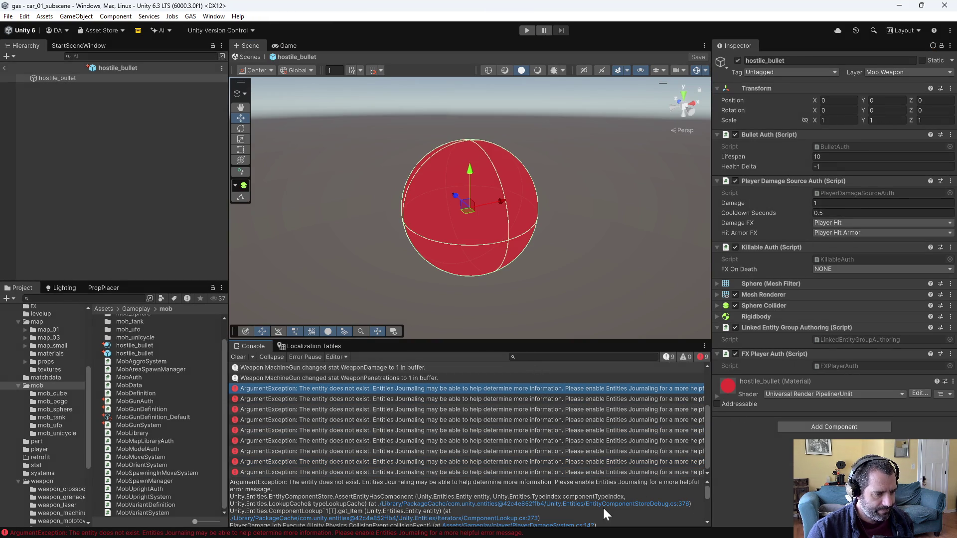
{"action": "left_click", "coordinate": [204, 17]}
{"action": "mouse_move", "coordinate": [192, 19]}
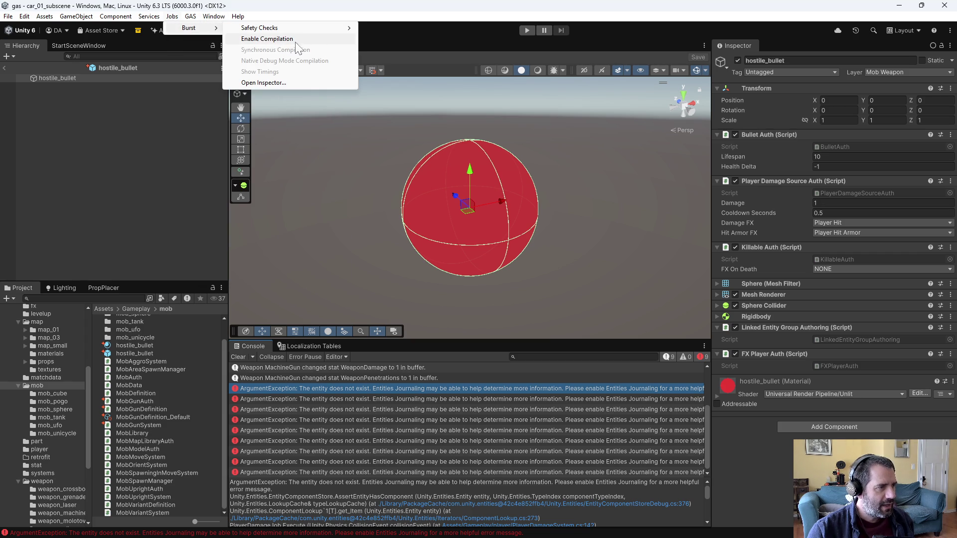
{"action": "left_click", "coordinate": [421, 75]}
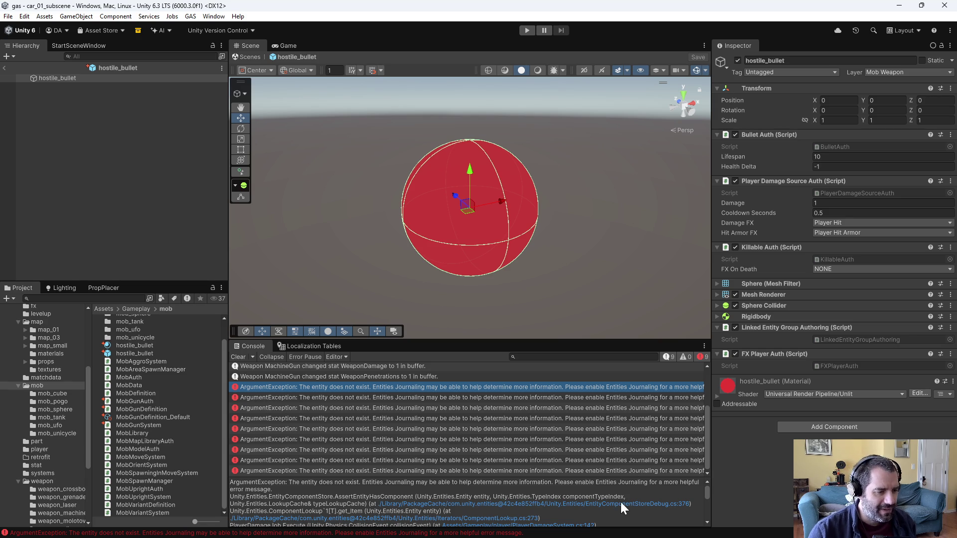
{"action": "scroll", "coordinate": [620, 502], "scroll_direction": "down", "scroll_amount": 1}
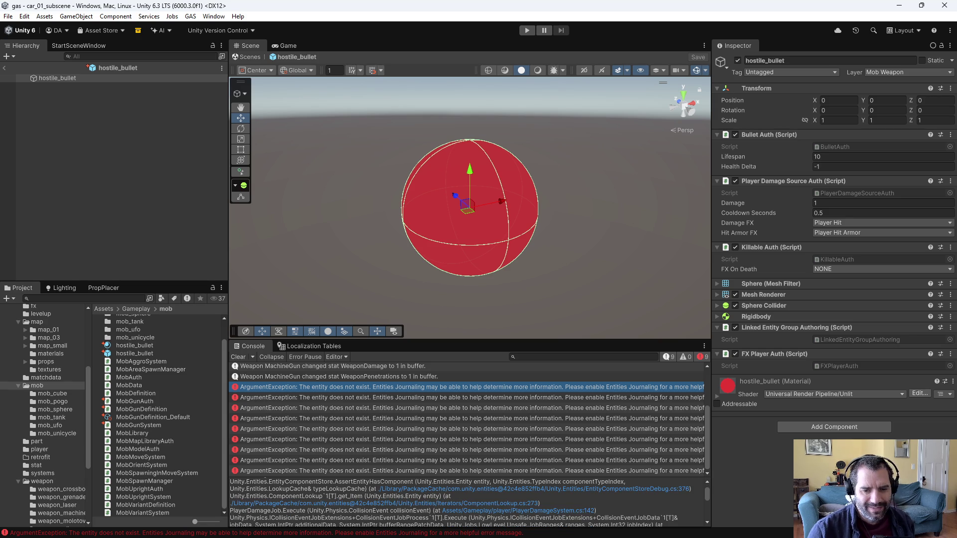
Return to Emacs near the end of PlayerDamageSystem.cs, rechecking the error in Unity.
{"action": "key", "text": "alt+Tab"}
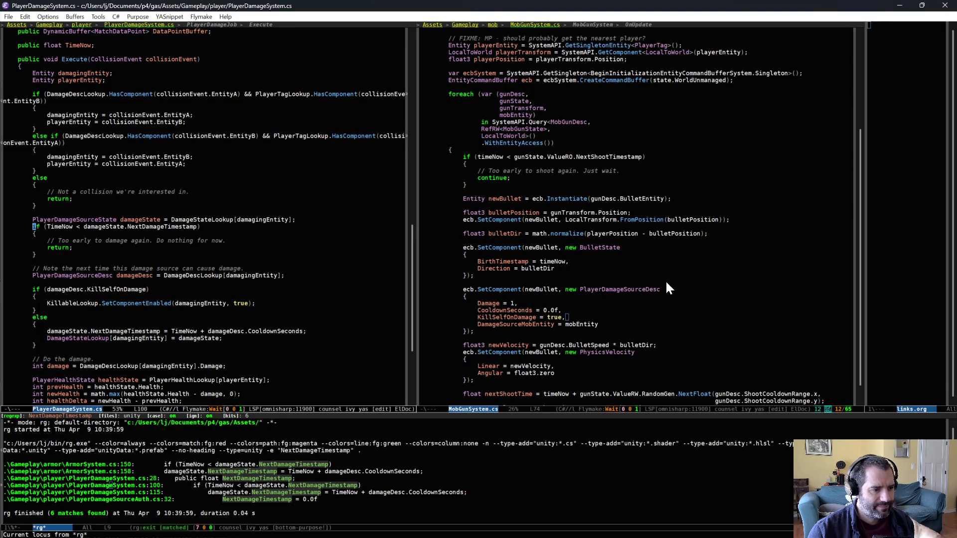
{"action": "key", "text": "l"}
{"action": "scroll", "coordinate": [225, 258], "scroll_direction": "down", "scroll_amount": 8}
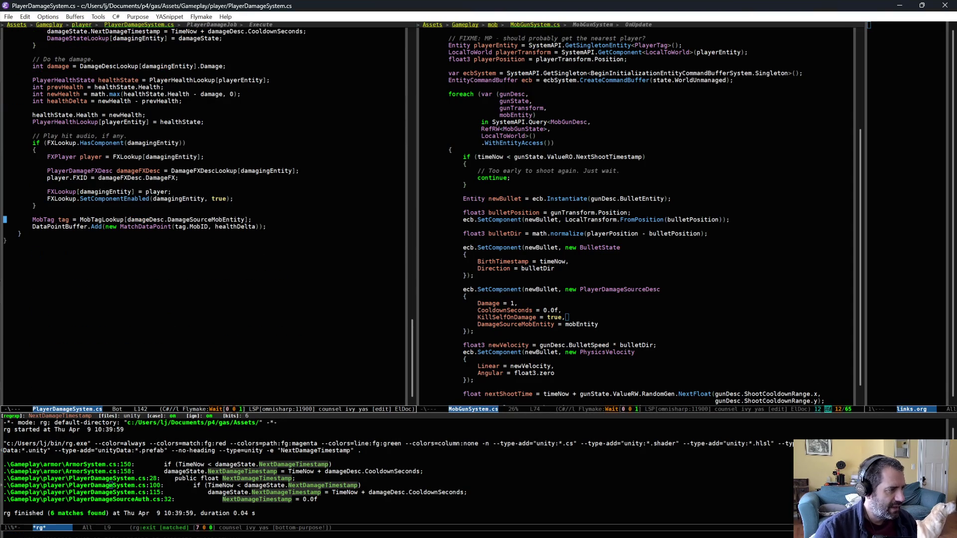
{"action": "key", "text": "alt+Tab"}
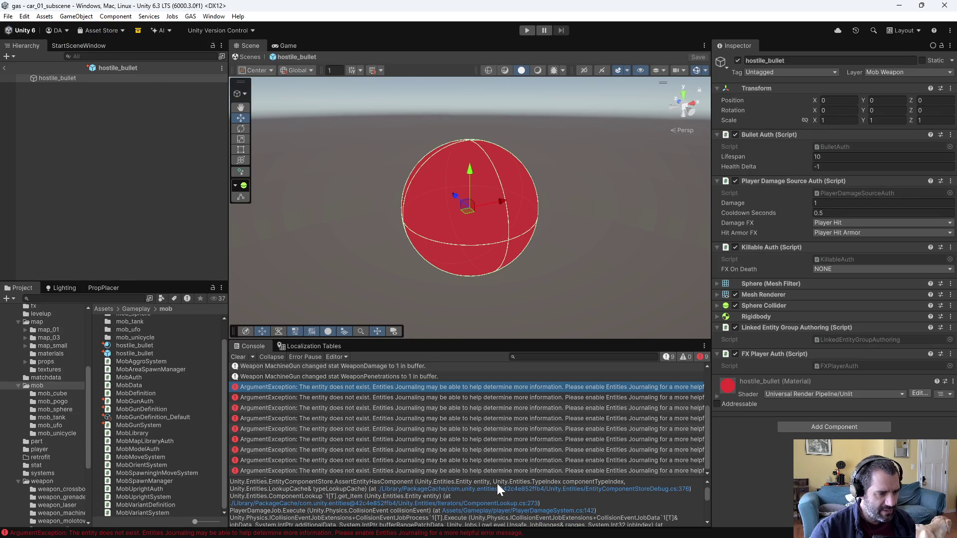
{"action": "key", "text": "alt+Tab"}
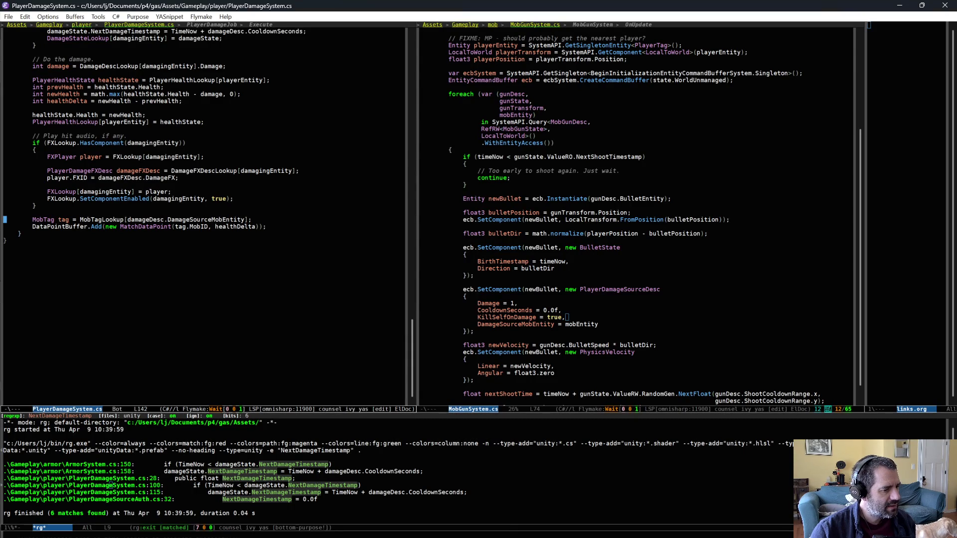
{"action": "key", "text": "alt+Tab"}
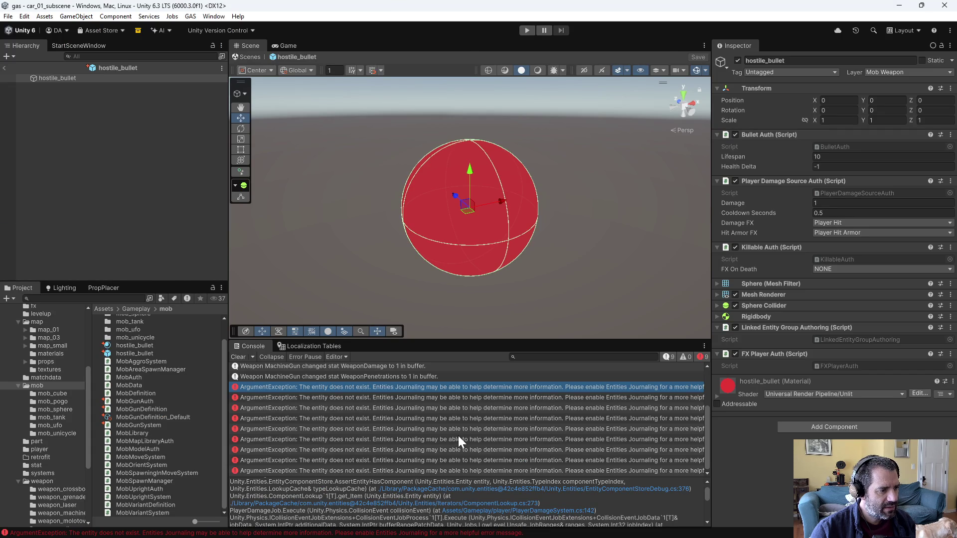
{"action": "key", "text": "alt+Tab"}
Put point on DamageSourceMobEntity at the line 142 MobTag lookup and rg-search the project for it.
{"action": "left_click", "coordinate": [224, 219]}
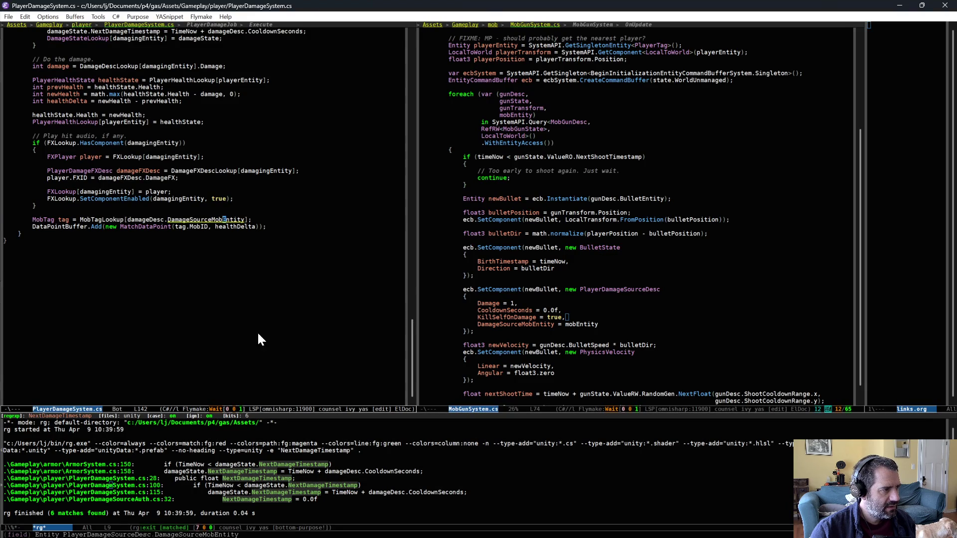
{"action": "scroll", "coordinate": [259, 340], "scroll_direction": "up", "scroll_amount": 3}
{"action": "scroll", "coordinate": [255, 357], "scroll_direction": "up", "scroll_amount": 1}
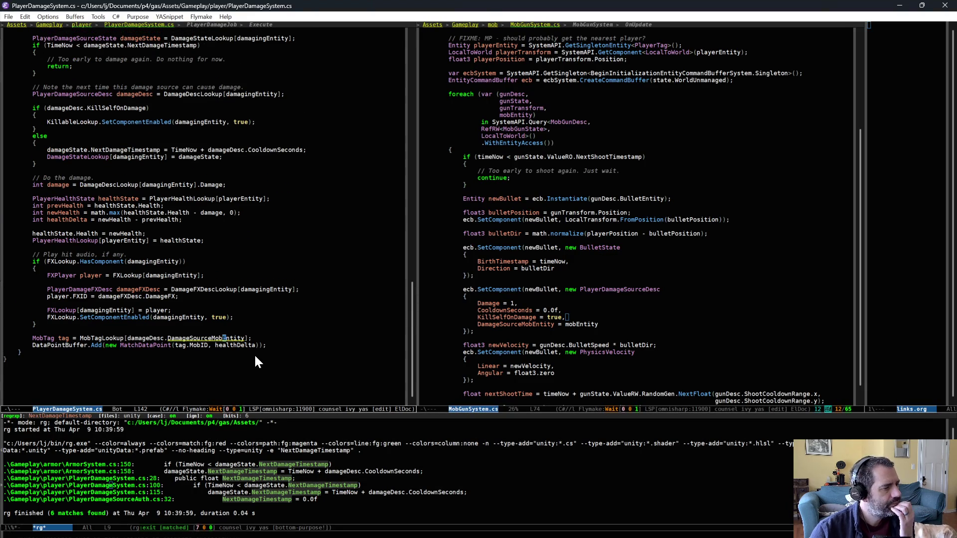
{"action": "left_click", "coordinate": [253, 331]}
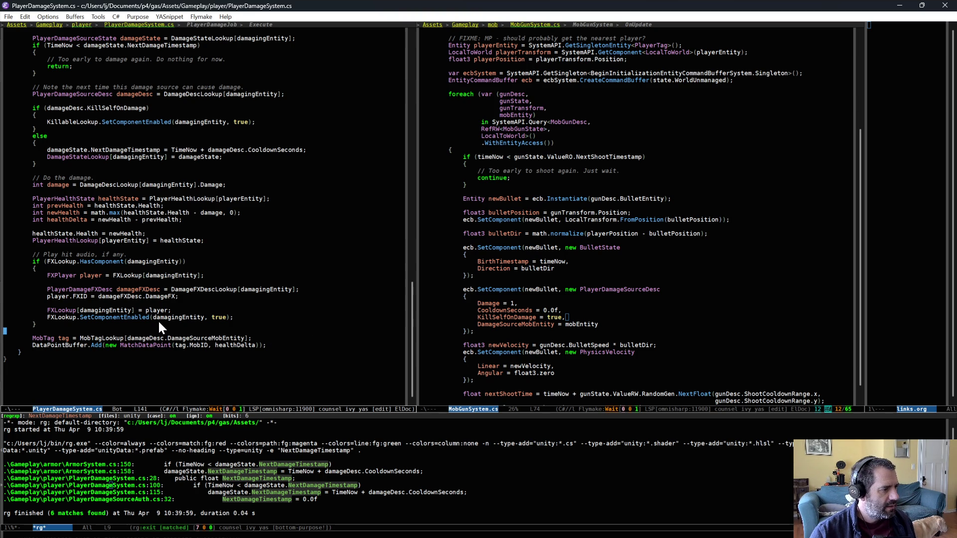
{"action": "key", "text": "Down"}
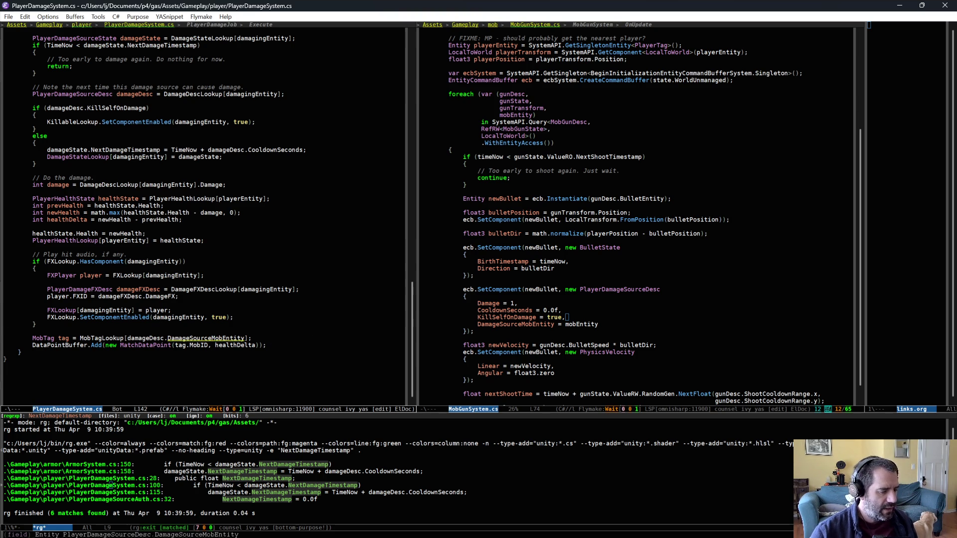
{"action": "key", "text": "ctrl+c"}
{"action": "key", "text": "s"}
{"action": "key", "text": "d"}
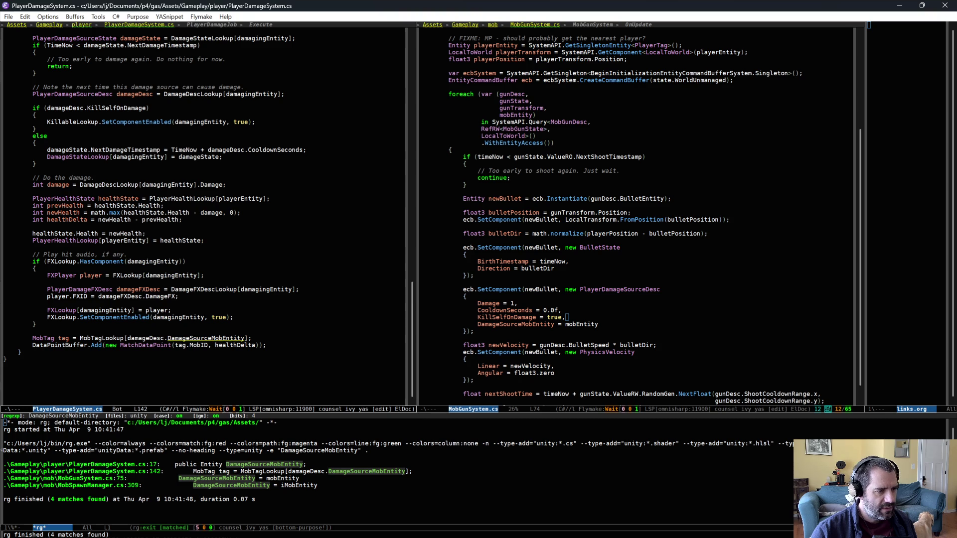
Open the DamageSourceMobEntity assignment at MobGunSystem.cs line 75, then return to the PlayerDamageSystem.cs window.
{"action": "left_click", "coordinate": [630, 323]}
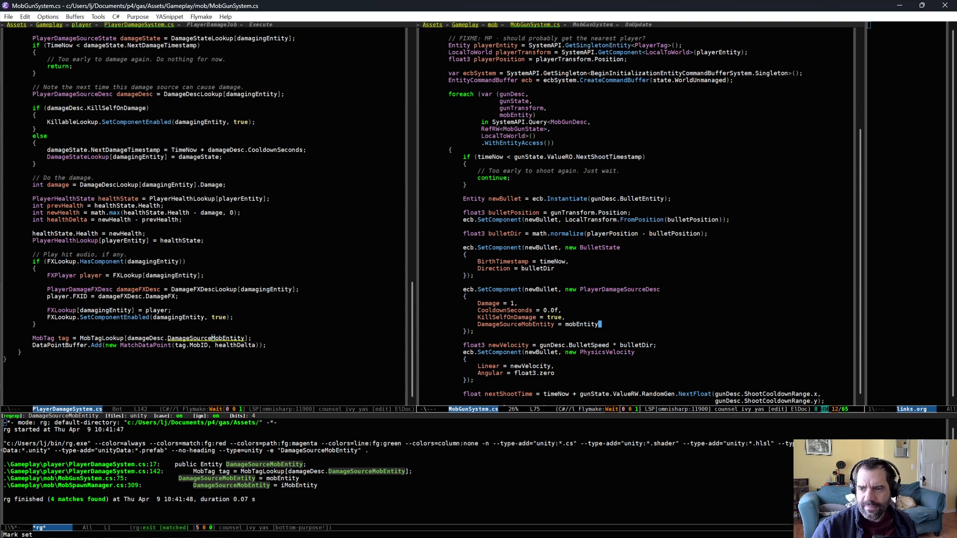
{"action": "left_click", "coordinate": [293, 331]}
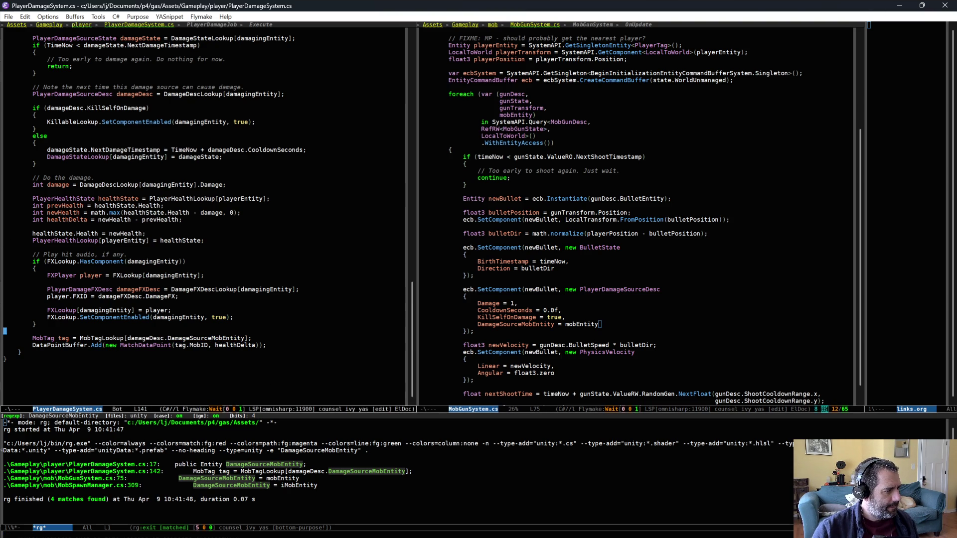
Insert a Debug.Log snippet logging damageDesc.DamageSourceMobEntity below the FX lookup block.
{"action": "key", "text": "Return"}
{"action": "key", "text": "ctrl+o"}
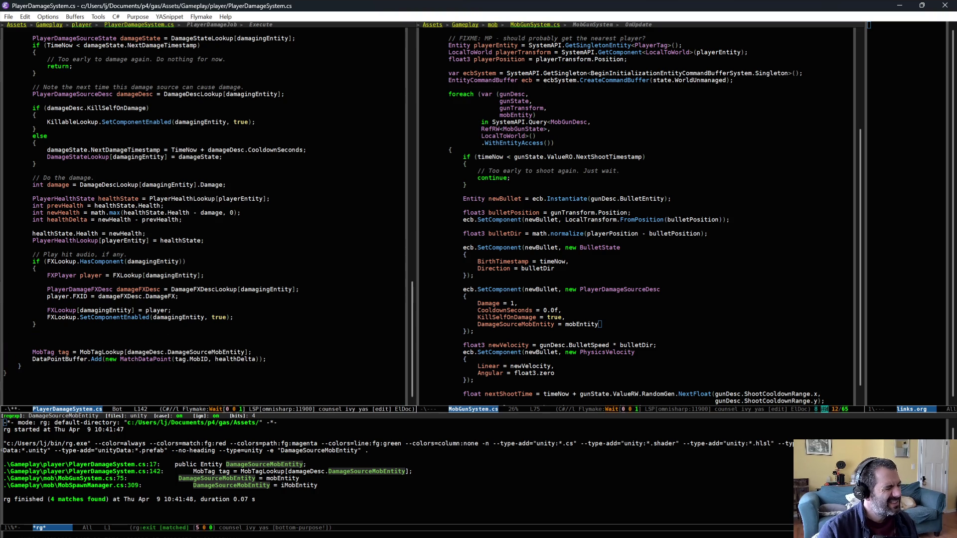
{"action": "type", "text": "dl"}
{"action": "key", "text": "Tab"}
{"action": "type", "text": "damagingEntity"}
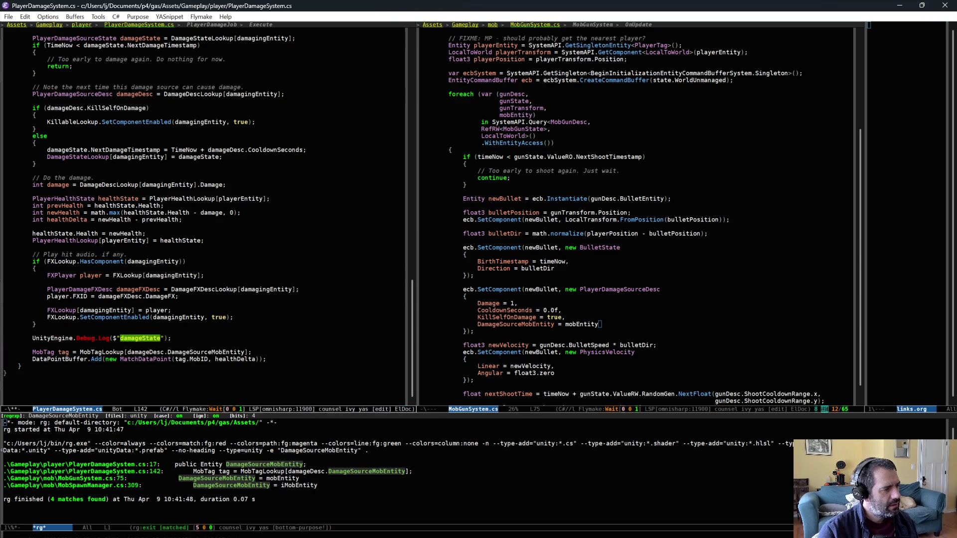
{"action": "key", "text": "ctrl+a"}
{"action": "key", "text": "ctrl+k"}
{"action": "type", "text": "dl"}
{"action": "key", "text": "Tab"}
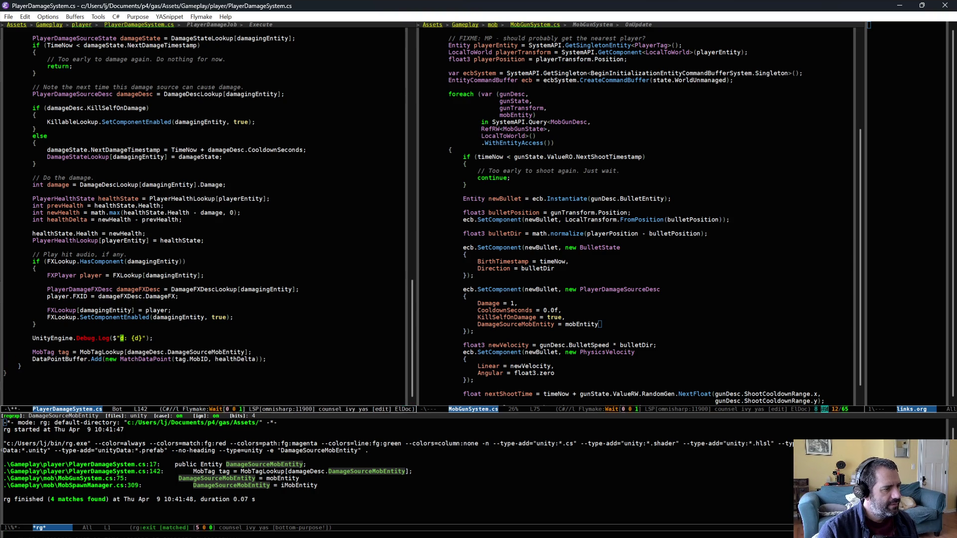
{"action": "type", "text": "damageDesc"}
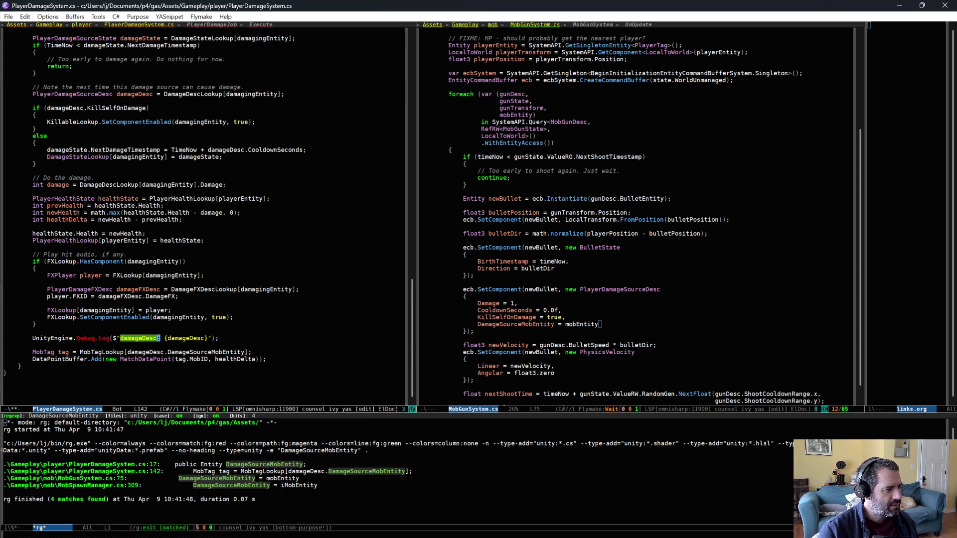
{"action": "type", "text": ".Damage"}
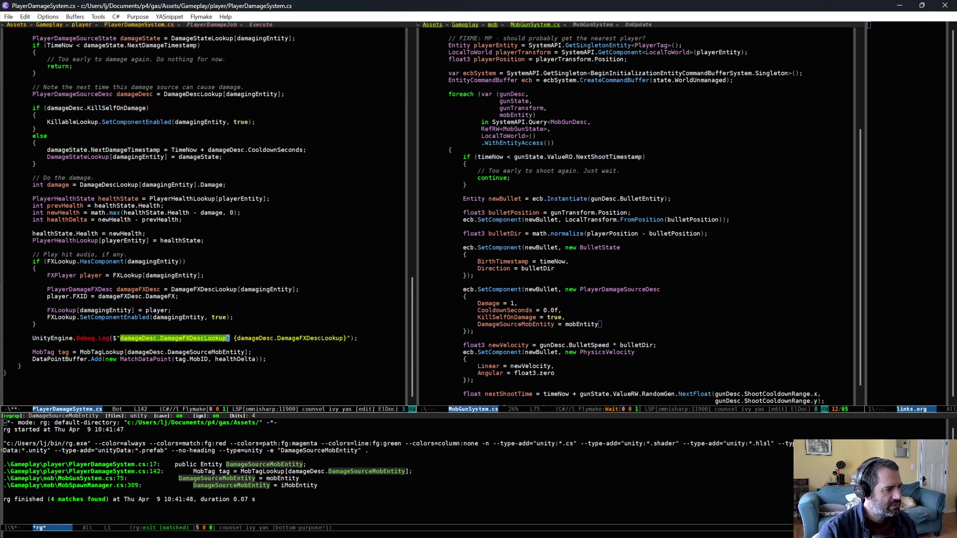
{"action": "type", "text": "SourceMobEntity"}
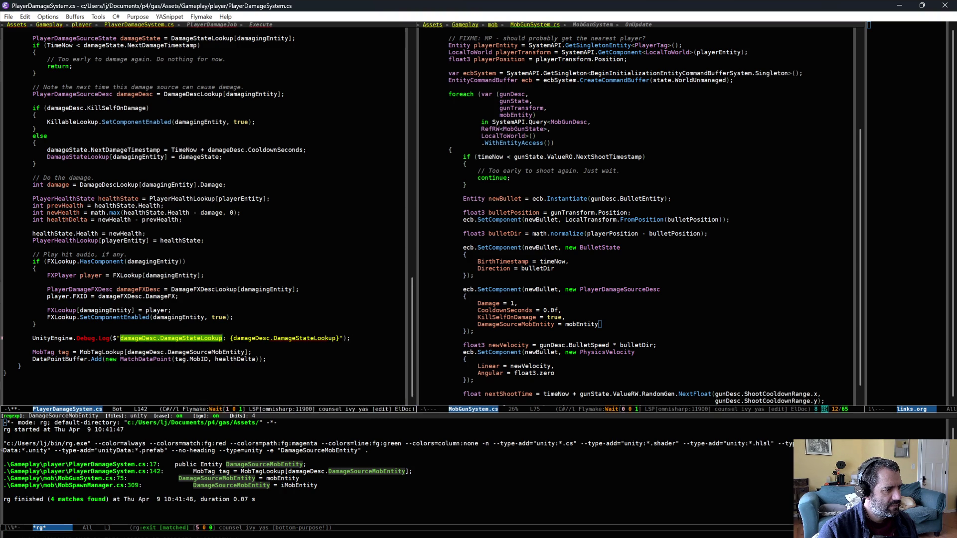
{"action": "key", "text": "Tab"}
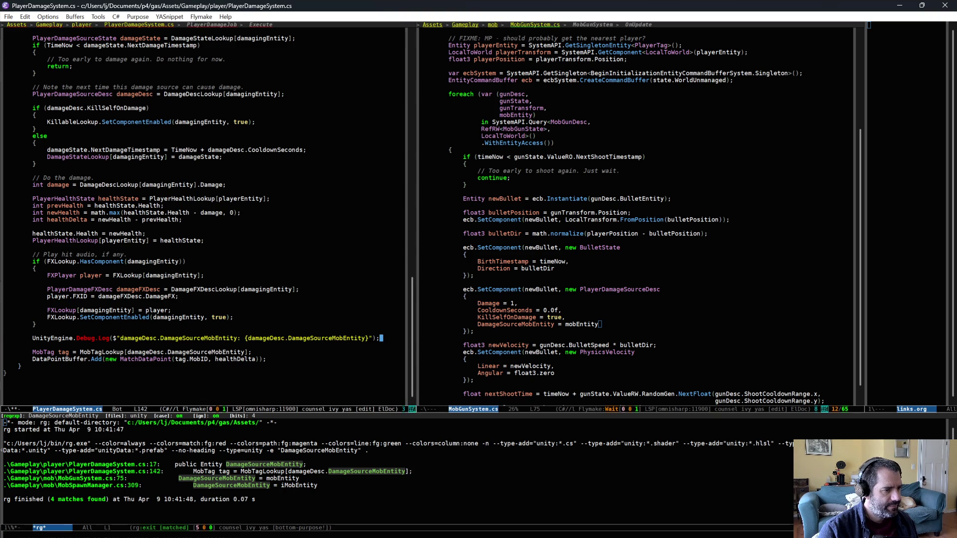
Append .ToString() to the logged entity and save PlayerDamageSystem.cs.
{"action": "key", "text": "alt+b"}
{"action": "key", "text": "alt+f"}
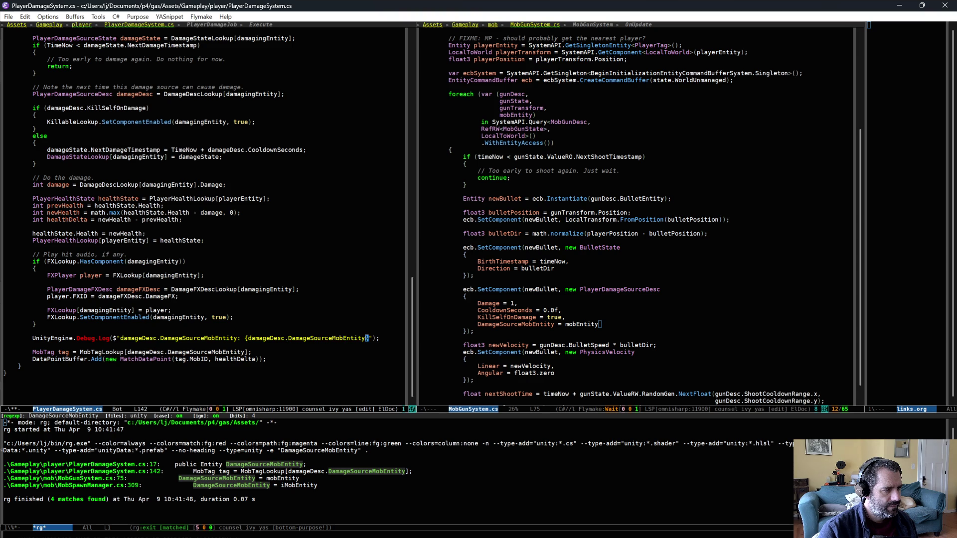
{"action": "type", "text": ".ToS"}
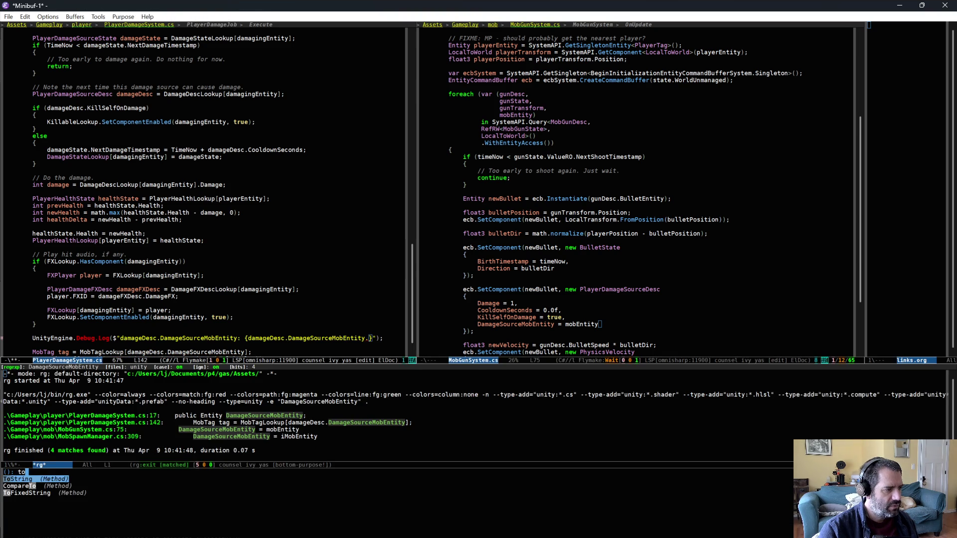
{"action": "key", "text": "Return"}
{"action": "key", "text": "ctrl+e"}
{"action": "key", "text": "ctrl+x"}
{"action": "key", "text": "ctrl+s"}
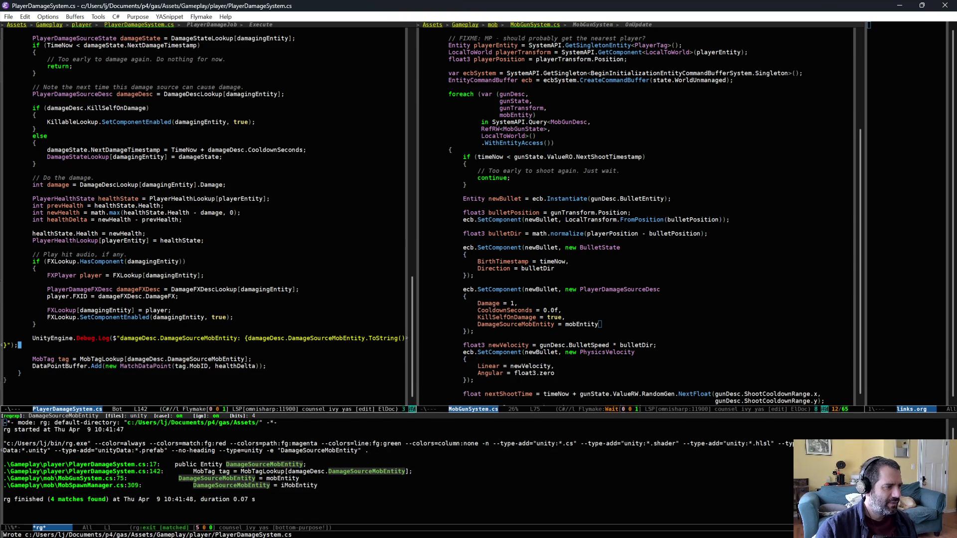
{"action": "key", "text": "alt+Tab"}
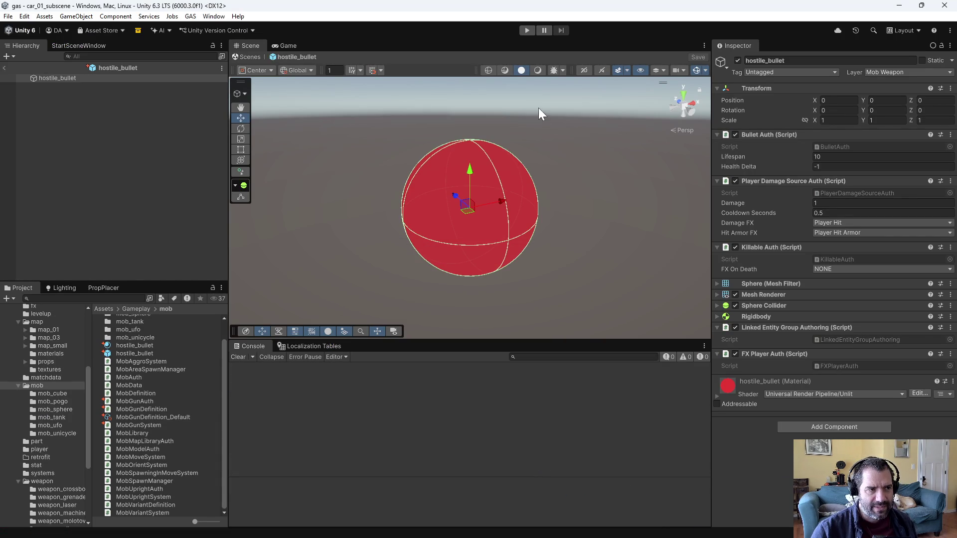
Playtest until the car is hit, watching Entity(963:3)-style log values between errors, then stop.
{"action": "left_click", "coordinate": [527, 30]}
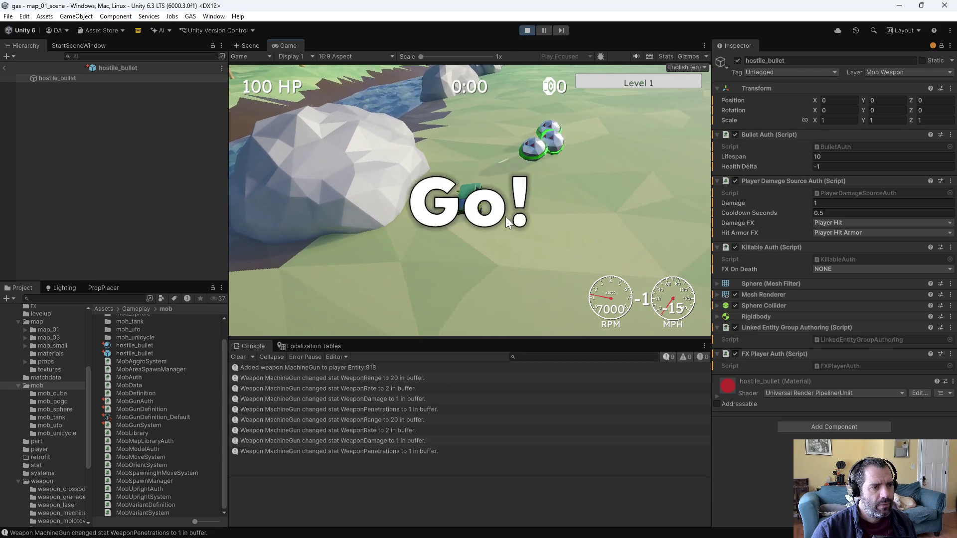
{"action": "key", "text": "w"}
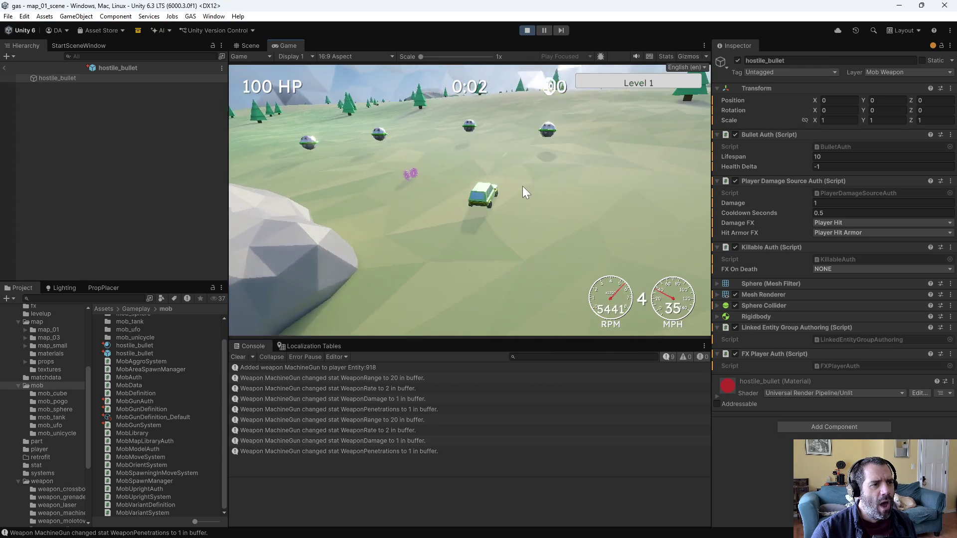
{"action": "key", "text": "s"}
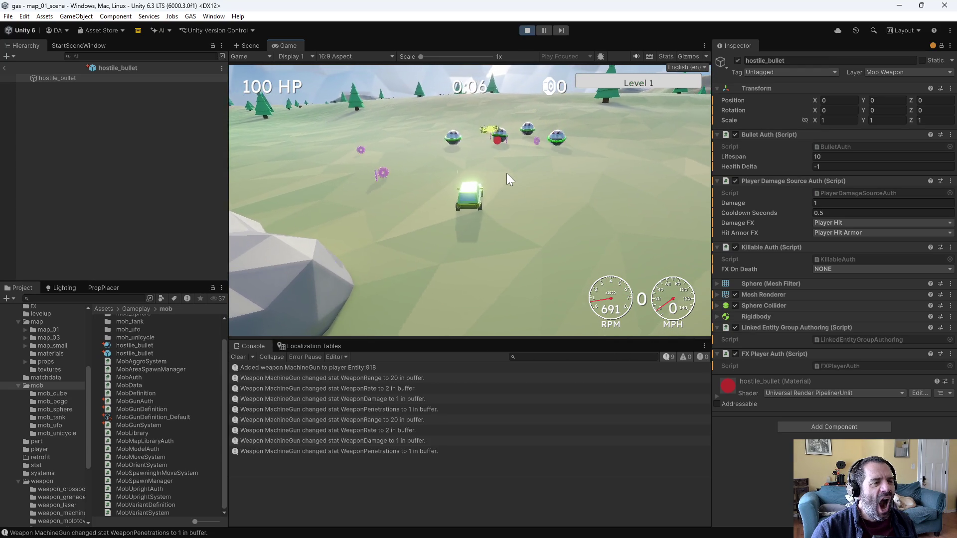
{"action": "key", "text": "s"}
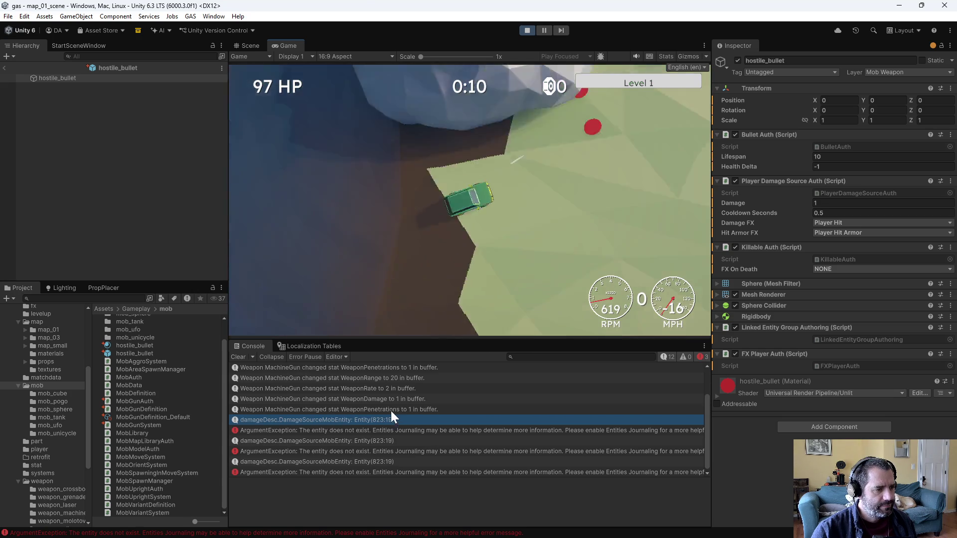
{"action": "key", "text": "w"}
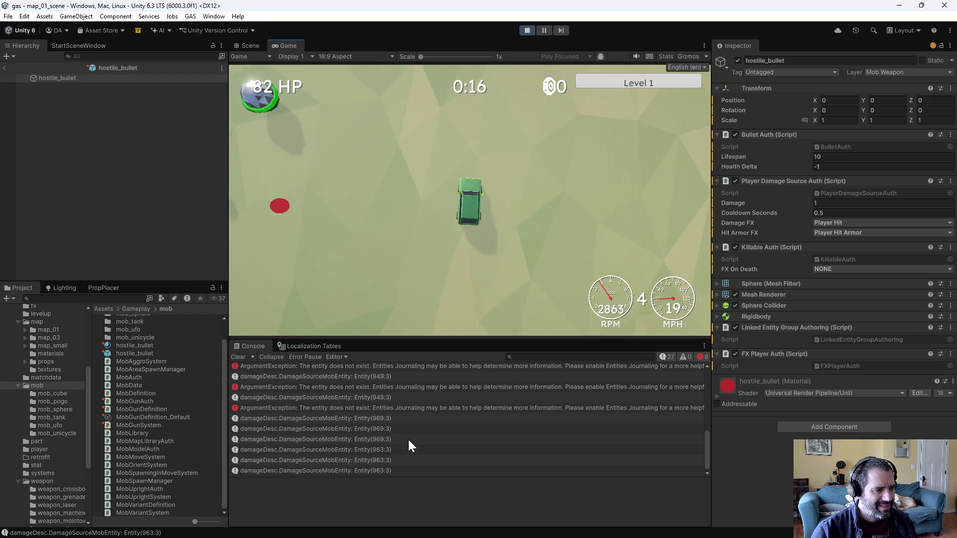
{"action": "key", "text": "s"}
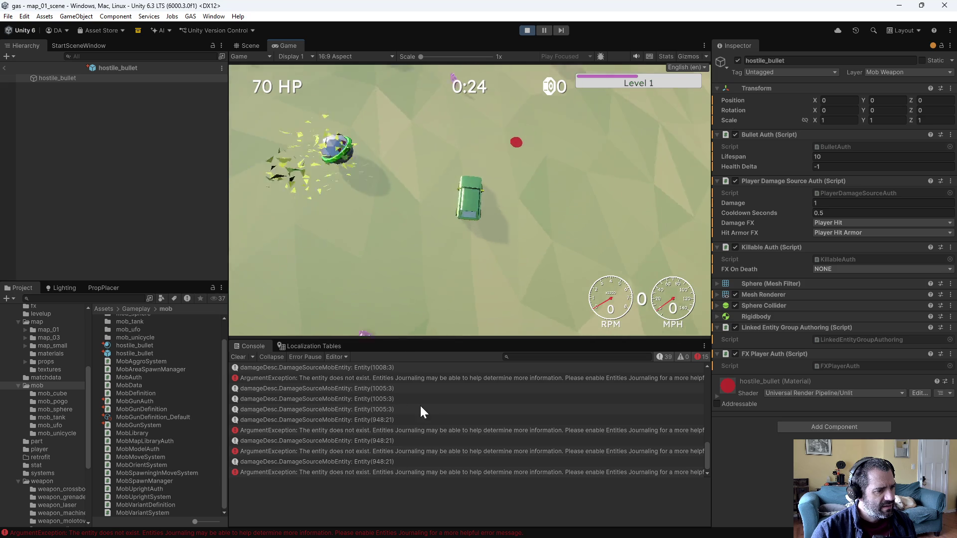
{"action": "scroll", "coordinate": [516, 164], "scroll_direction": "up", "scroll_amount": 3}
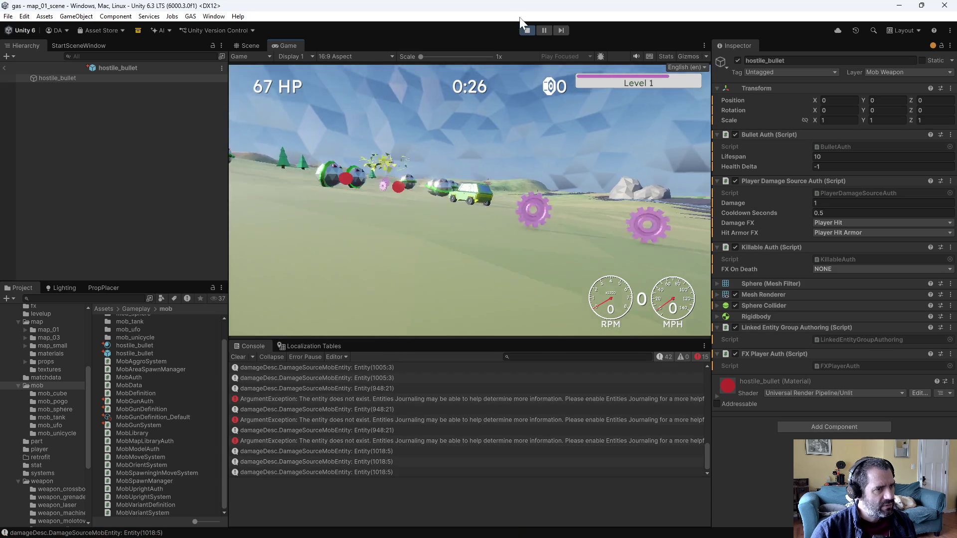
{"action": "left_click", "coordinate": [527, 31]}
Scroll through PlayerDamageSystem.cs OnUpdate and the PlayerDamageJob Execute collision checks.
{"action": "key", "text": "alt+Tab"}
{"action": "scroll", "coordinate": [314, 331], "scroll_direction": "up", "scroll_amount": 10}
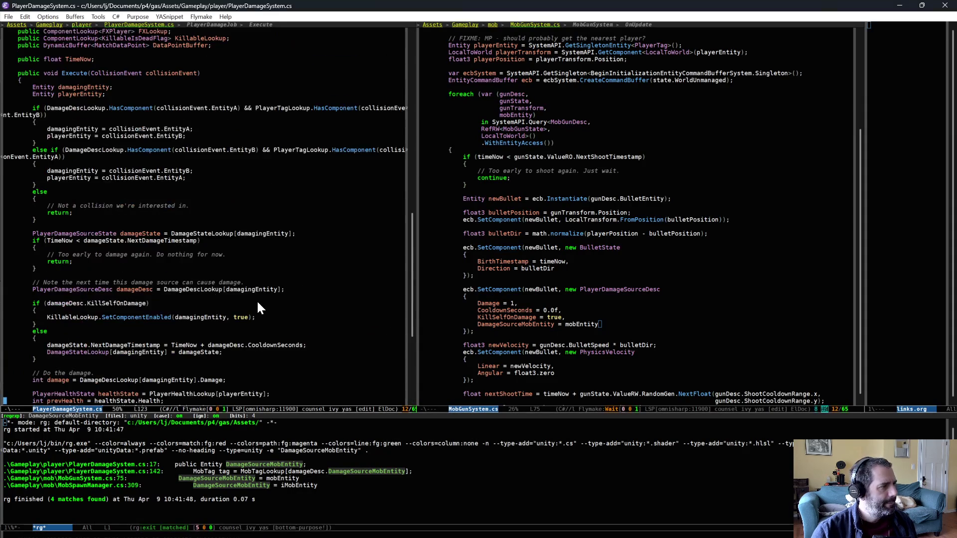
{"action": "scroll", "coordinate": [260, 316], "scroll_direction": "up", "scroll_amount": 5}
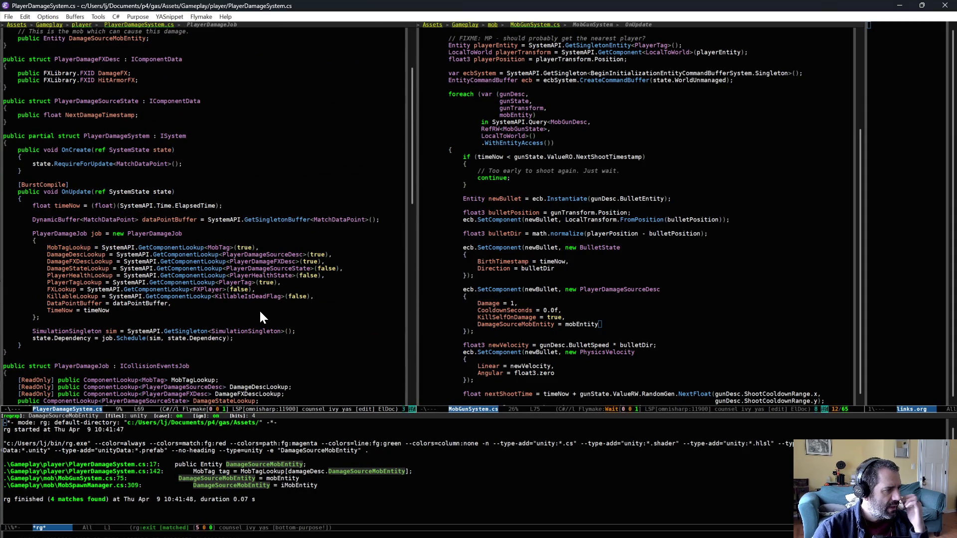
{"action": "scroll", "coordinate": [261, 313], "scroll_direction": "down", "scroll_amount": 5}
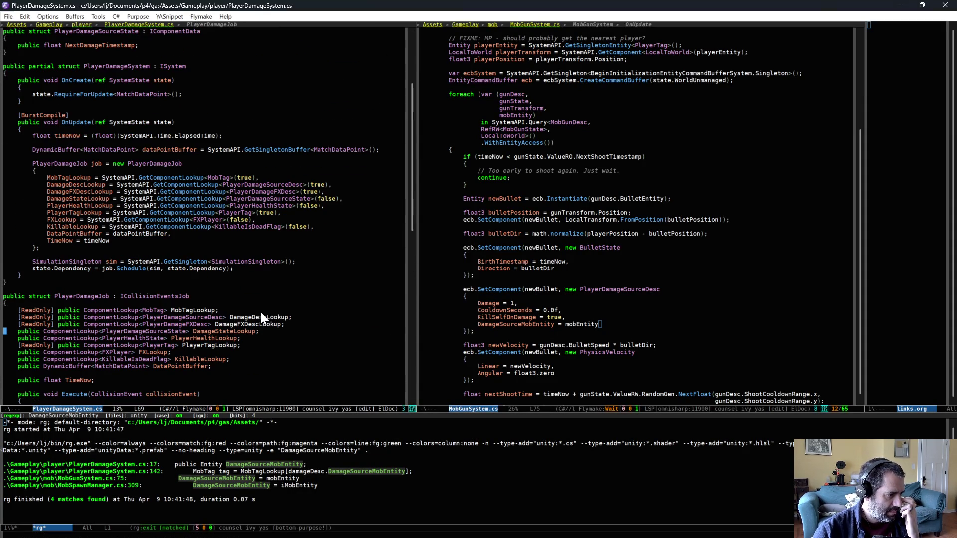
{"action": "scroll", "coordinate": [260, 315], "scroll_direction": "down", "scroll_amount": 8}
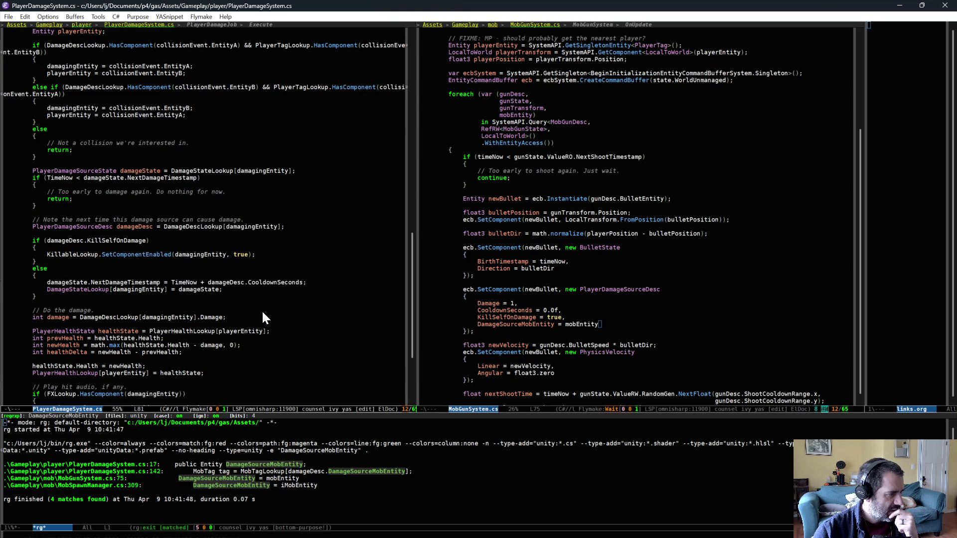
{"action": "scroll", "coordinate": [263, 307], "scroll_direction": "up", "scroll_amount": 2}
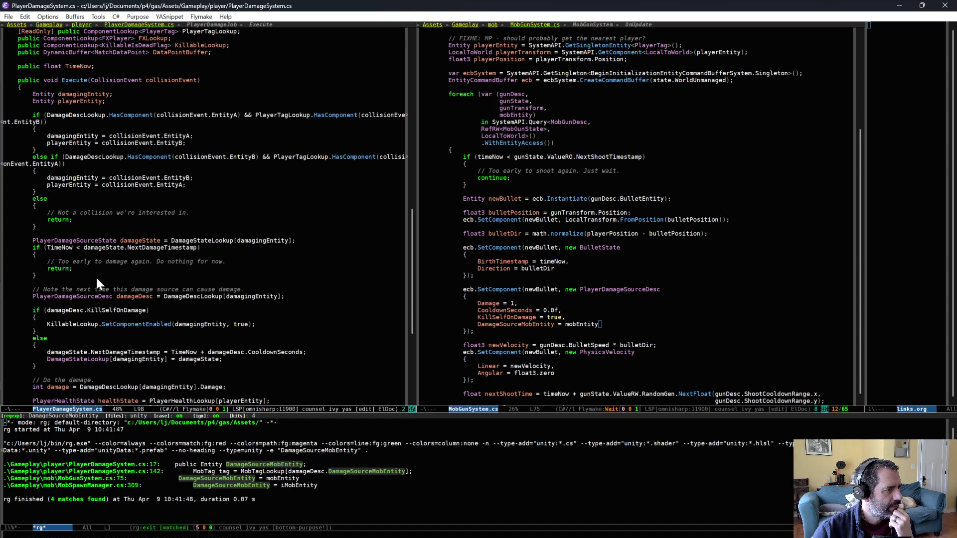
Add an IsComponentEnabled(damagingEntity) check that returns early, above the damage state lookup.
{"action": "key", "text": "Return"}
{"action": "type", "text": "if (Kill"}
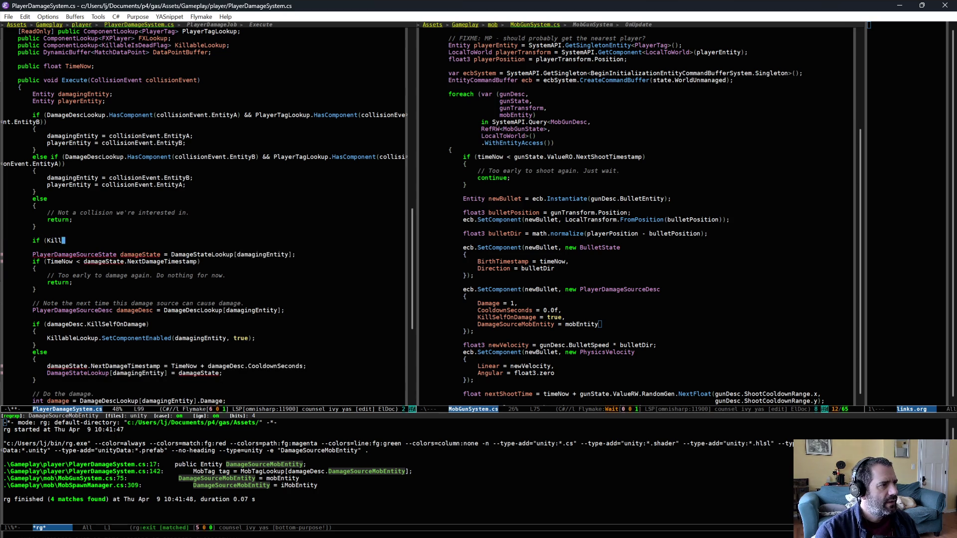
{"action": "type", "text": "b"}
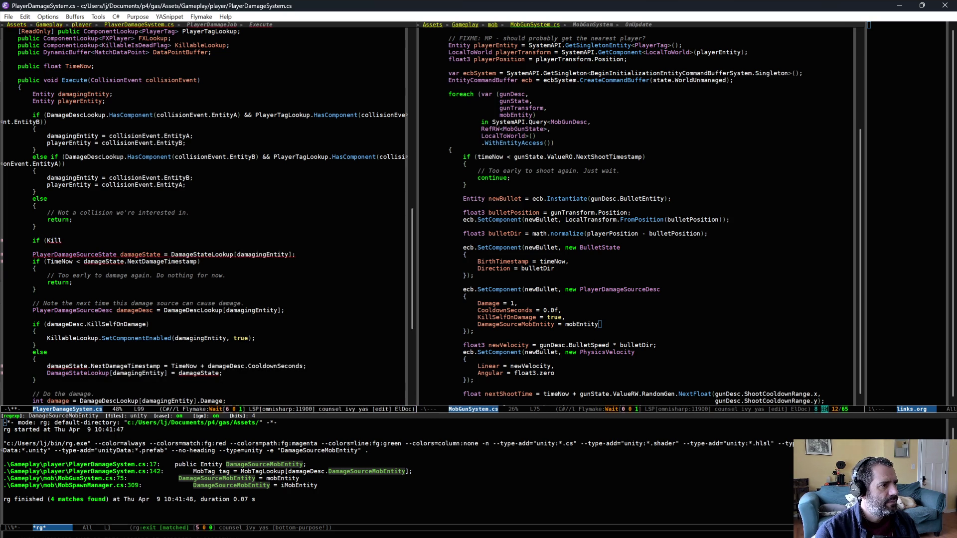
{"action": "type", "text": "ableLookup."}
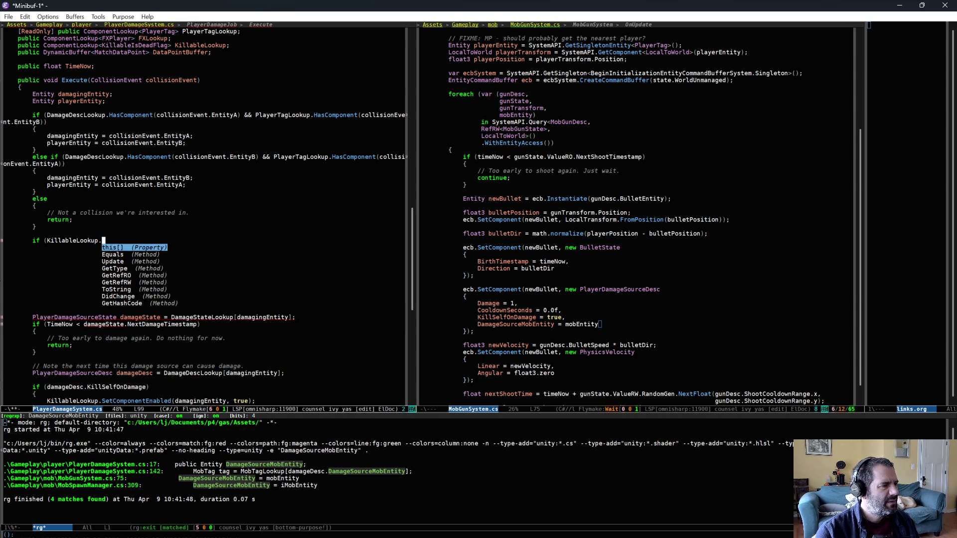
{"action": "type", "text": "Is"}
{"action": "key", "text": "Return"}
{"action": "type", "text": "("}
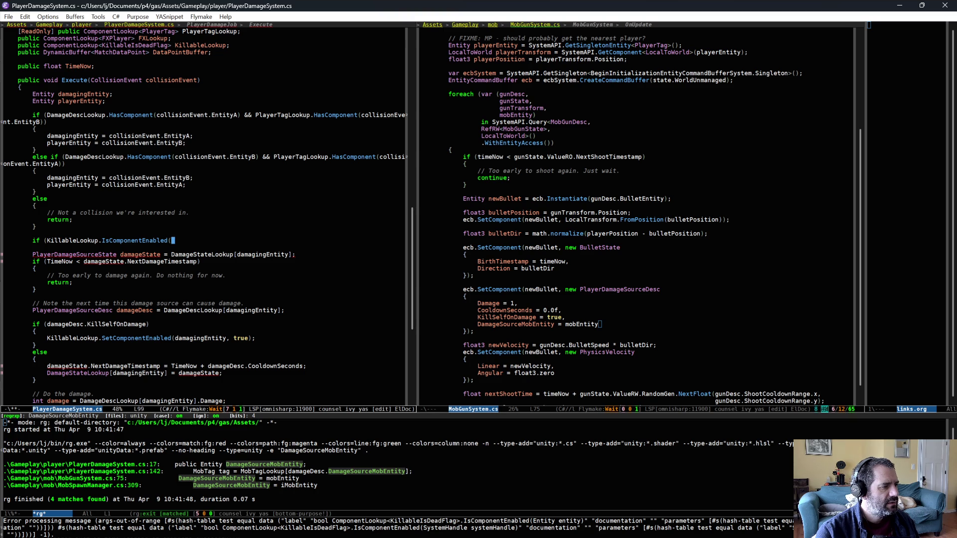
{"action": "key", "text": "BackSpace"}
{"action": "type", "text": "<"}
{"action": "key", "text": "BackSpace"}
{"action": "type", "text": "("}
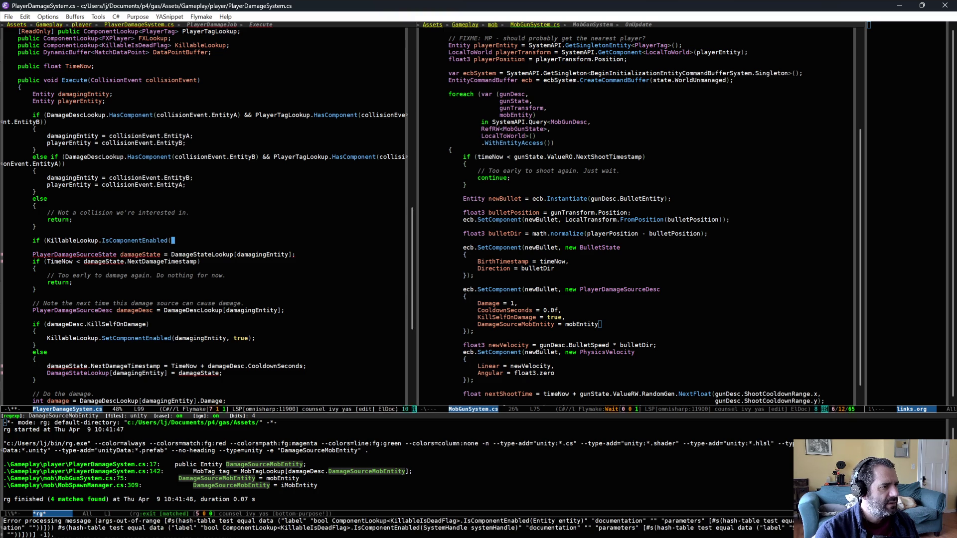
{"action": "type", "text": "damagingEntity"}
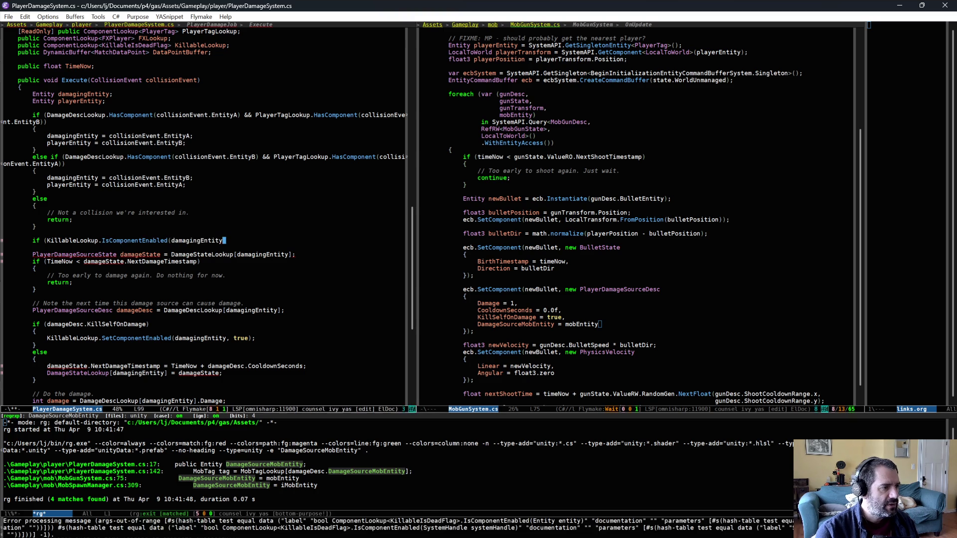
{"action": "type", "text": "))"}
{"action": "key", "text": "Return"}
{"action": "type", "text": "{"}
{"action": "key", "text": "Return"}
Write the comment about skipping entities already marked to be killed and refill it with M-q.
{"action": "type", "text": "/"}
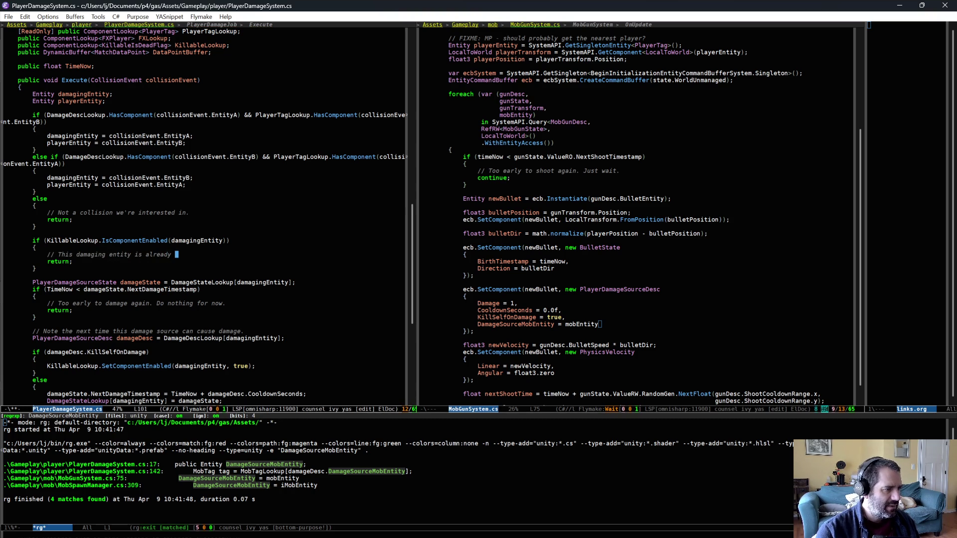
{"action": "type", "text": "marked to be killed."}
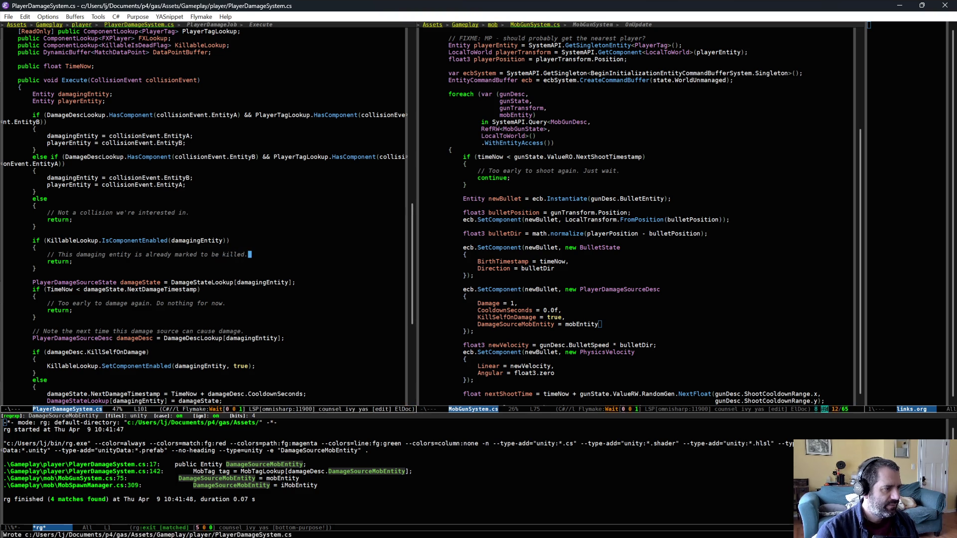
{"action": "type", "text": " Don't do try to work on it."}
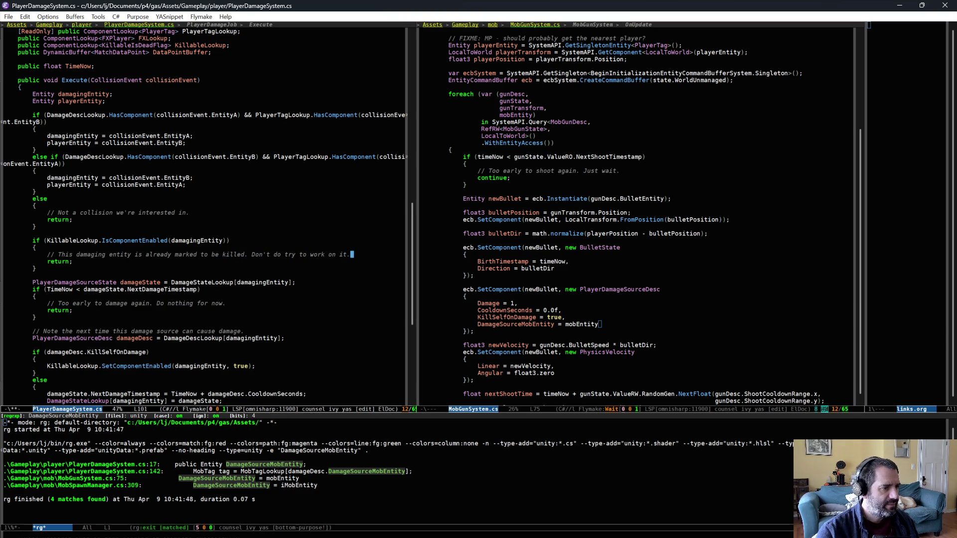
{"action": "key", "text": "alt+q"}
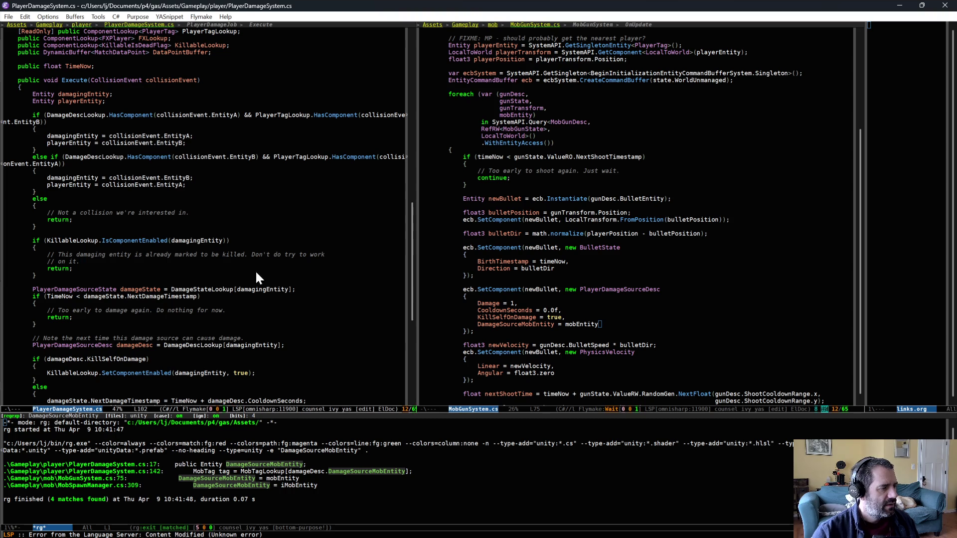
{"action": "key", "text": "alt+Tab"}
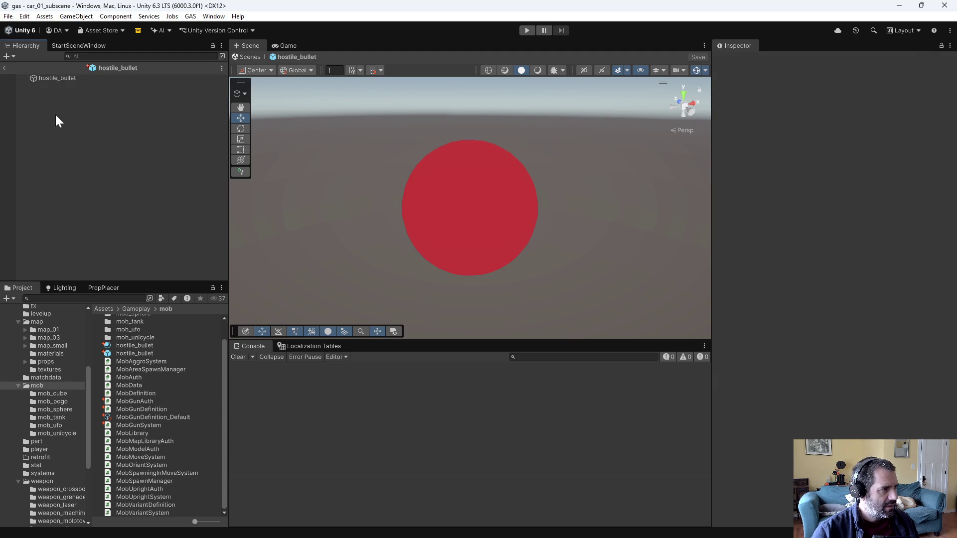
Select hostile_bullet and expand, then collapse, its Mesh Renderer and Lighting settings in the Inspector.
{"action": "left_click", "coordinate": [54, 78]}
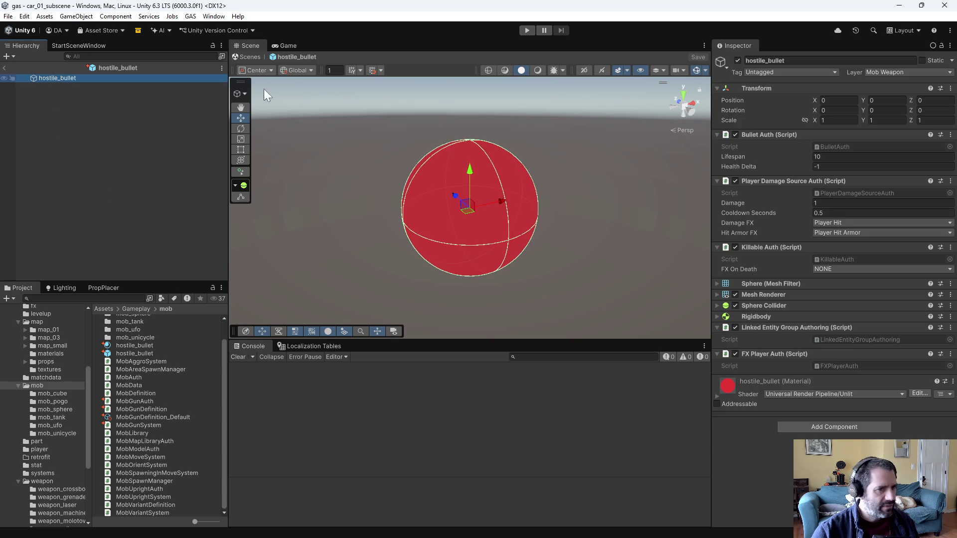
{"action": "left_click", "coordinate": [717, 294]}
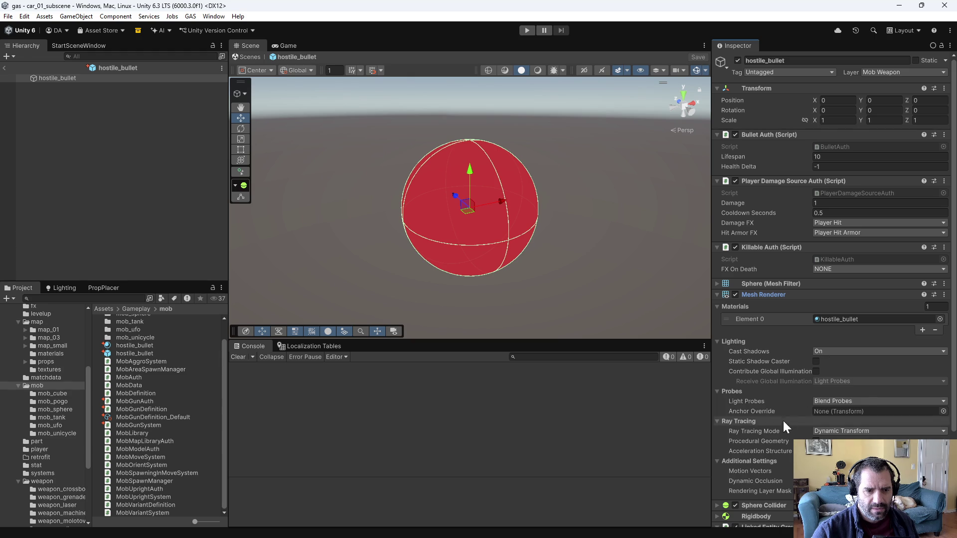
{"action": "scroll", "coordinate": [781, 429], "scroll_direction": "down", "scroll_amount": 3}
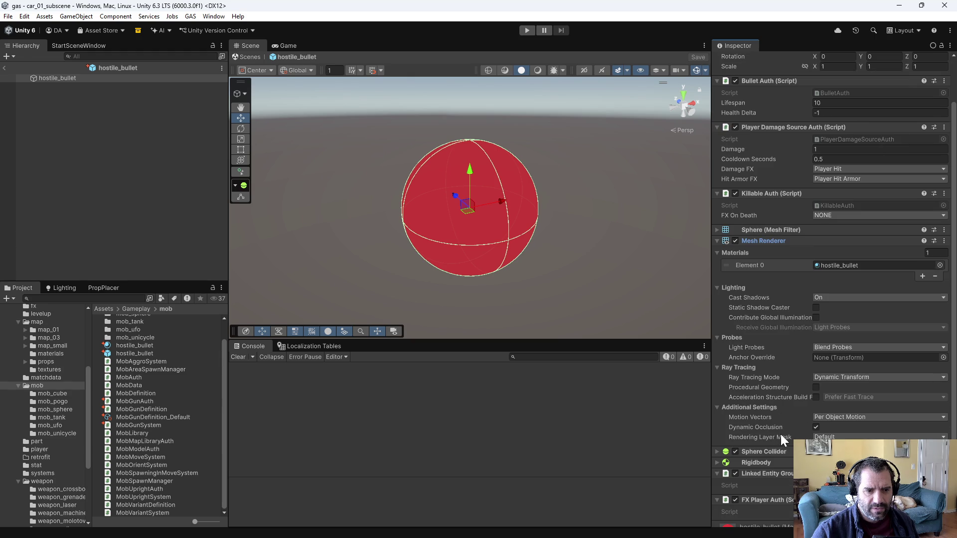
{"action": "left_click", "coordinate": [719, 288]}
{"action": "left_click", "coordinate": [717, 241]}
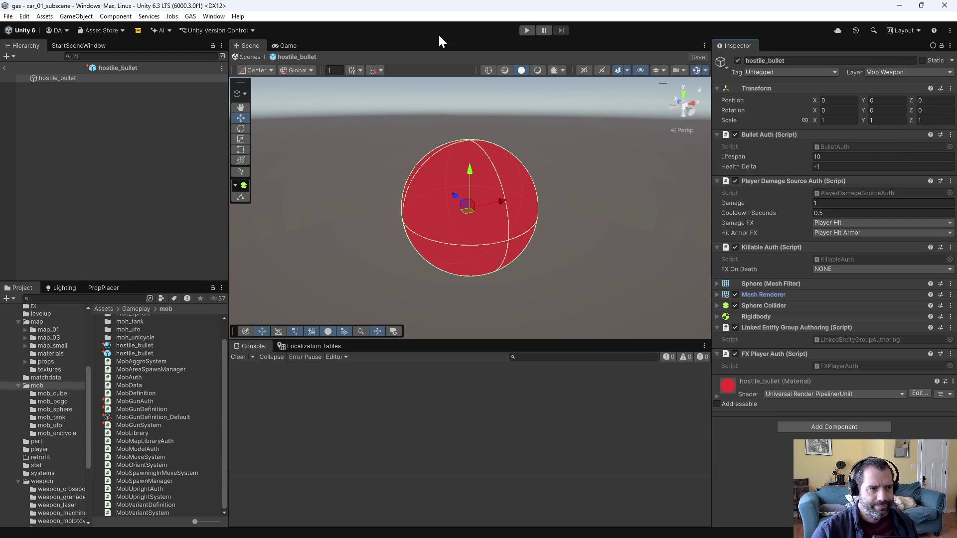
Start a playtest, drive the car forward and back, and dismiss the retrofit screen.
{"action": "left_click", "coordinate": [523, 33]}
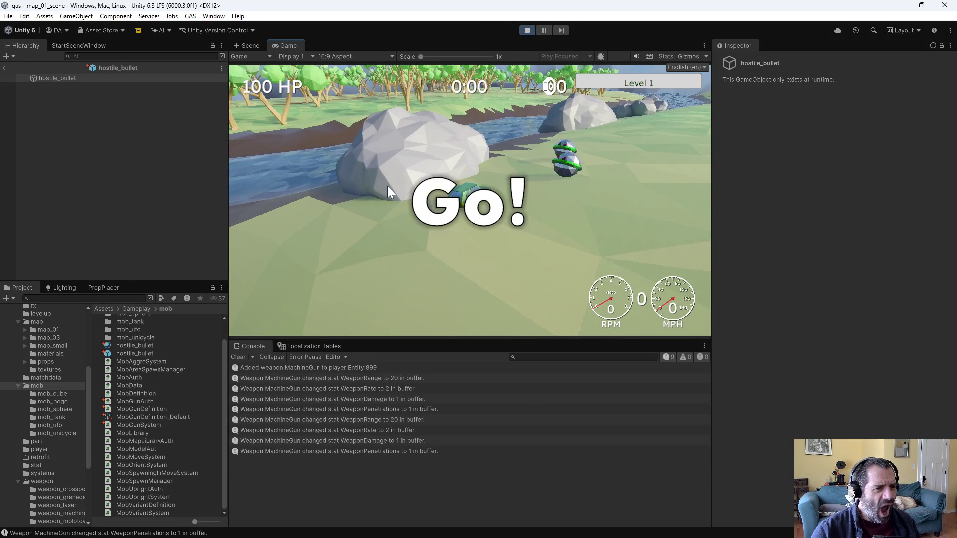
{"action": "key", "text": "w"}
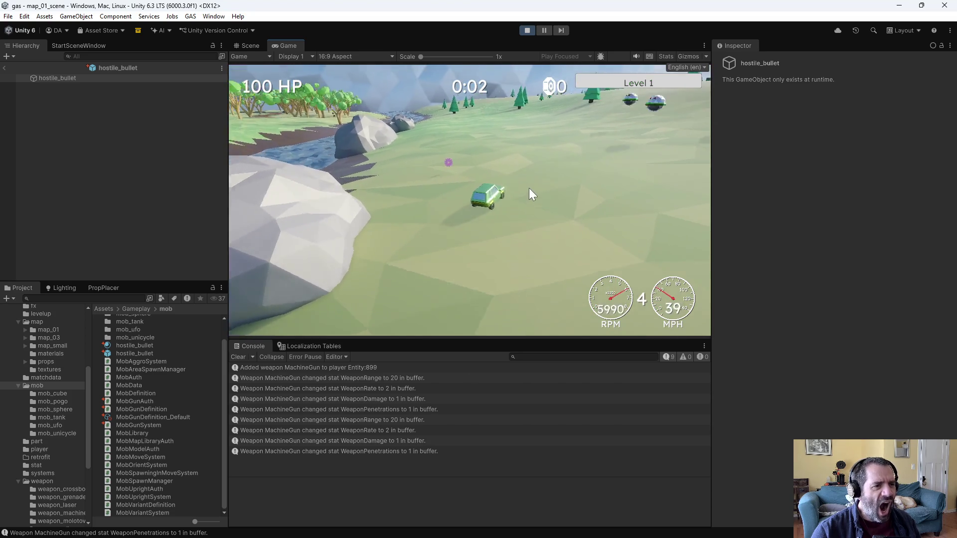
{"action": "key", "text": "s"}
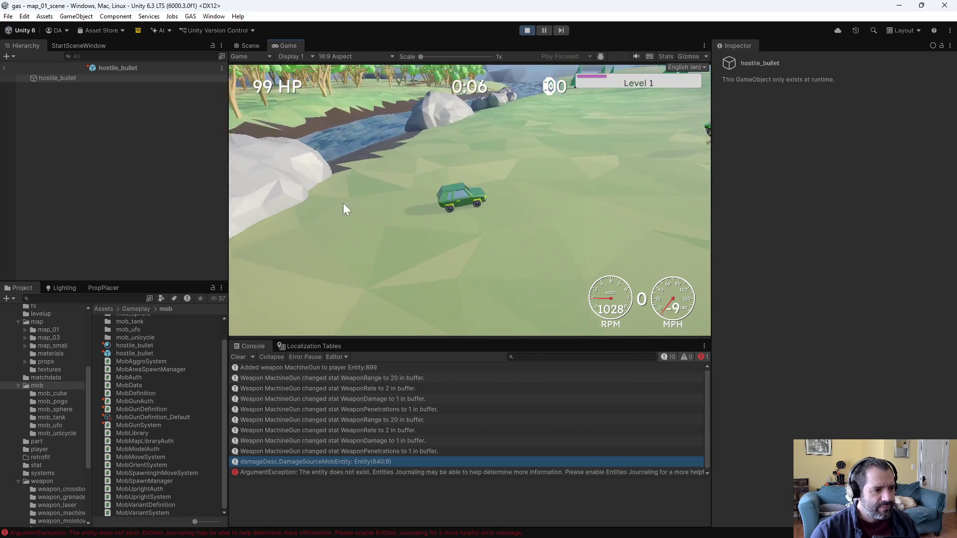
{"action": "key", "text": "w"}
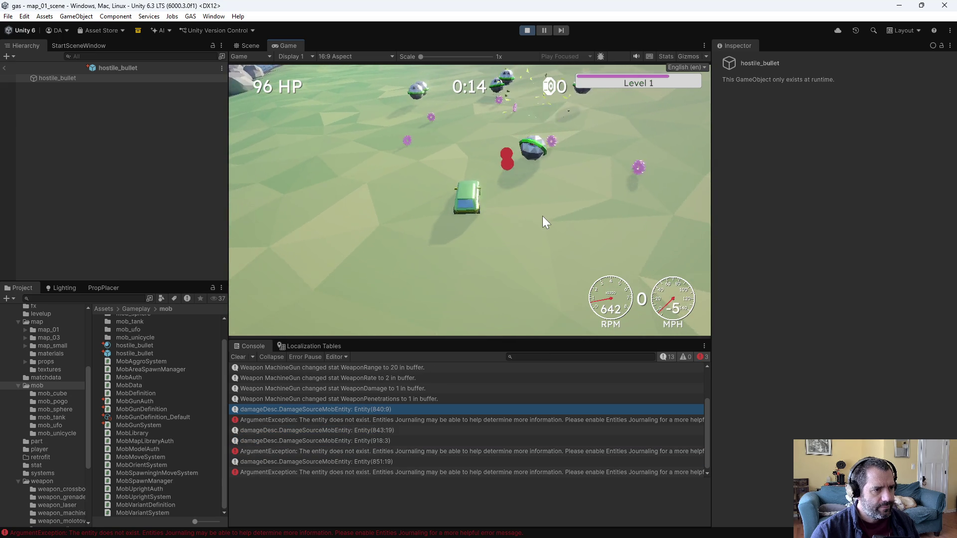
{"action": "key", "text": "w"}
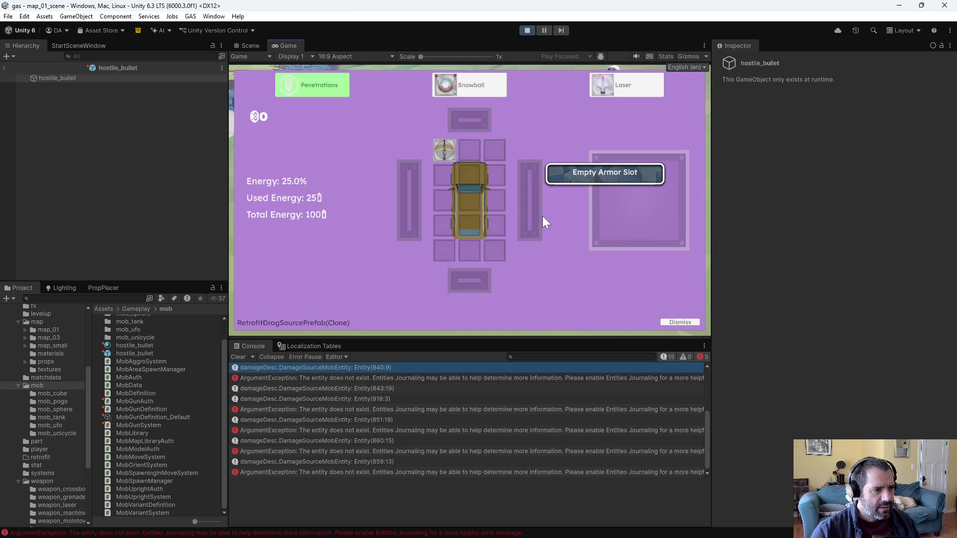
{"action": "left_click", "coordinate": [693, 324]}
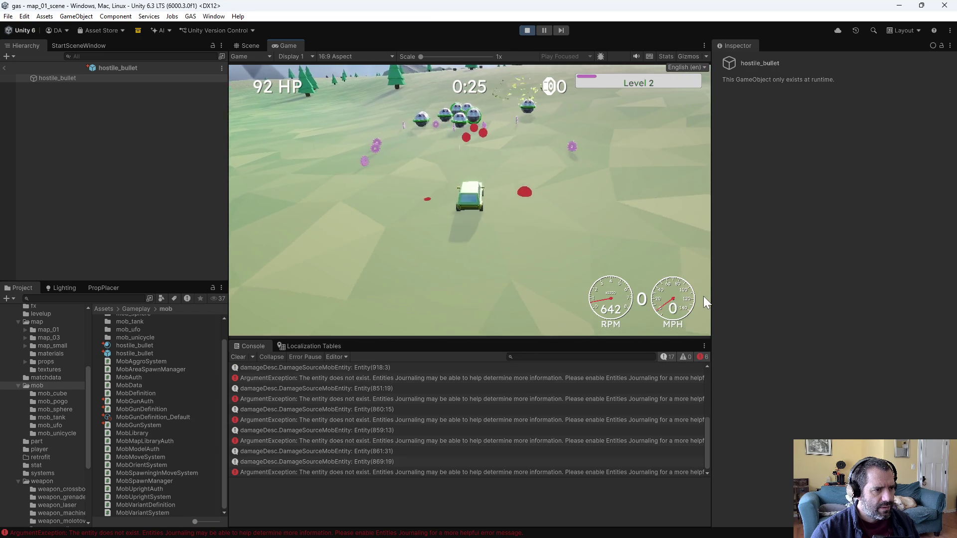
Keep driving the car forward and in reverse, then stop the playtest.
{"action": "key", "text": "w"}
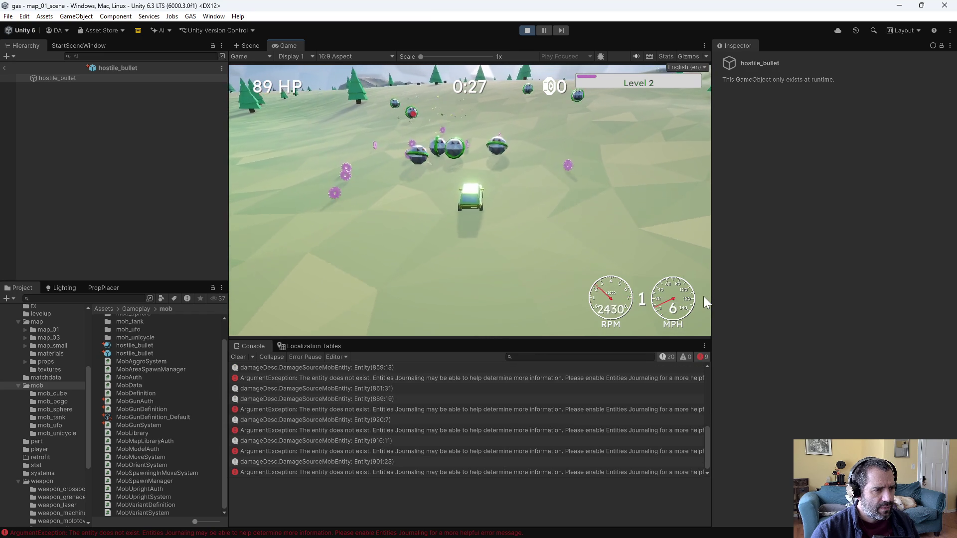
{"action": "key", "text": "s"}
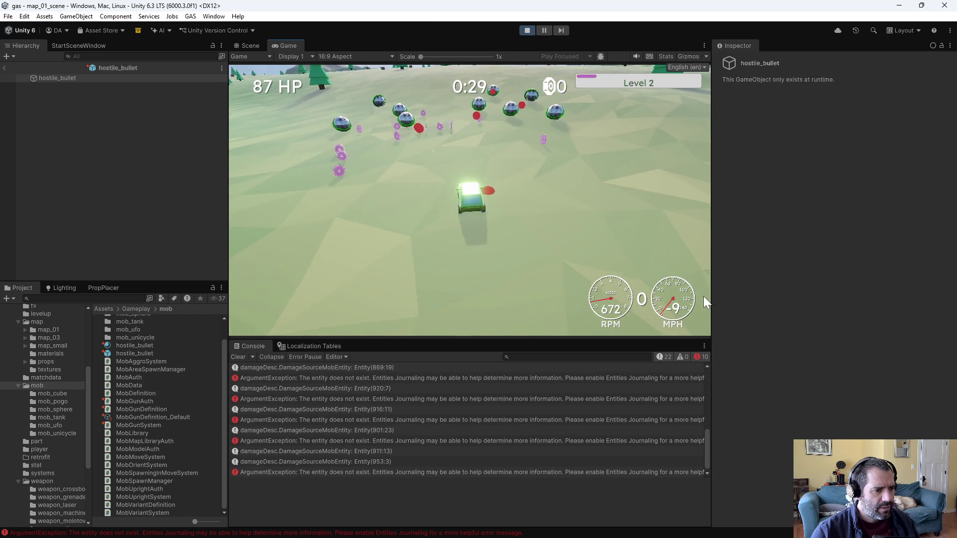
{"action": "key", "text": "w"}
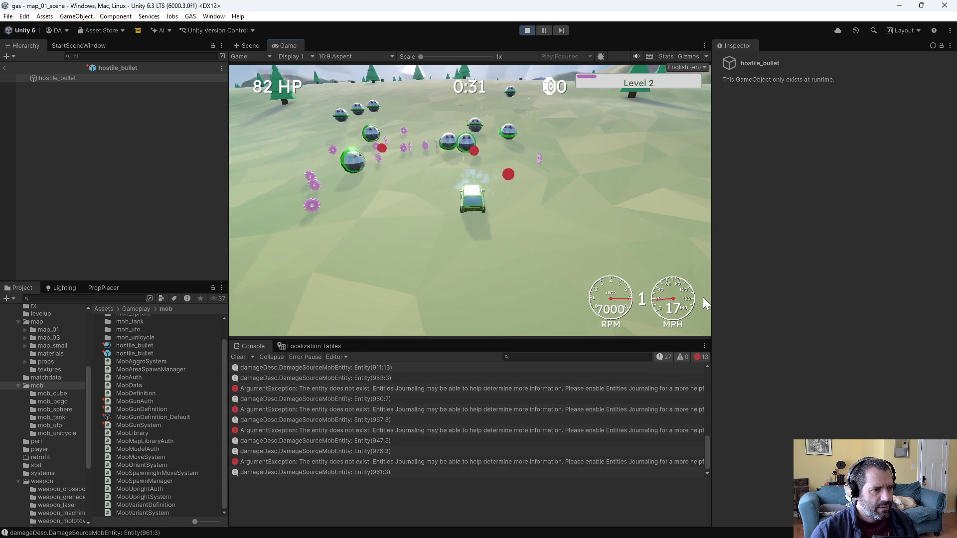
{"action": "key", "text": "s"}
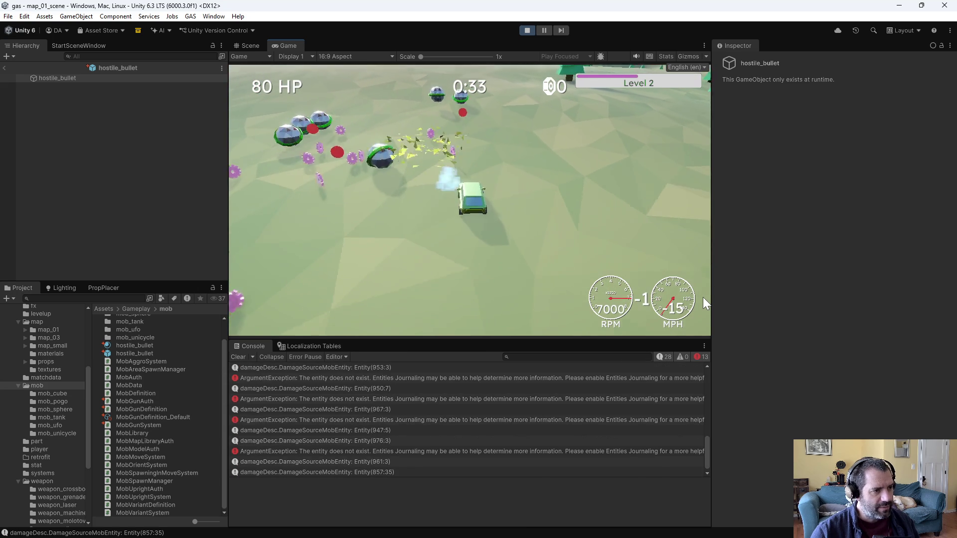
{"action": "key", "text": "w"}
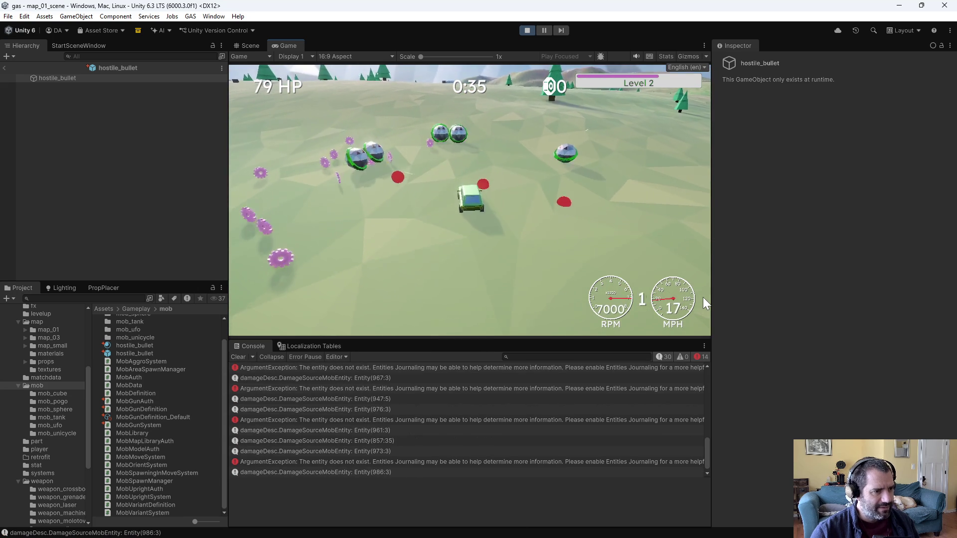
{"action": "key", "text": "s"}
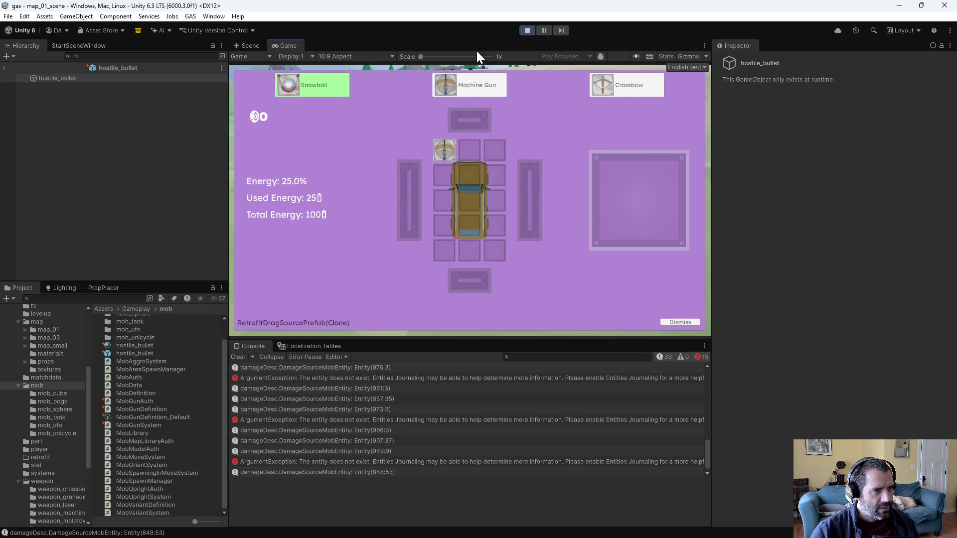
{"action": "left_click", "coordinate": [527, 30]}
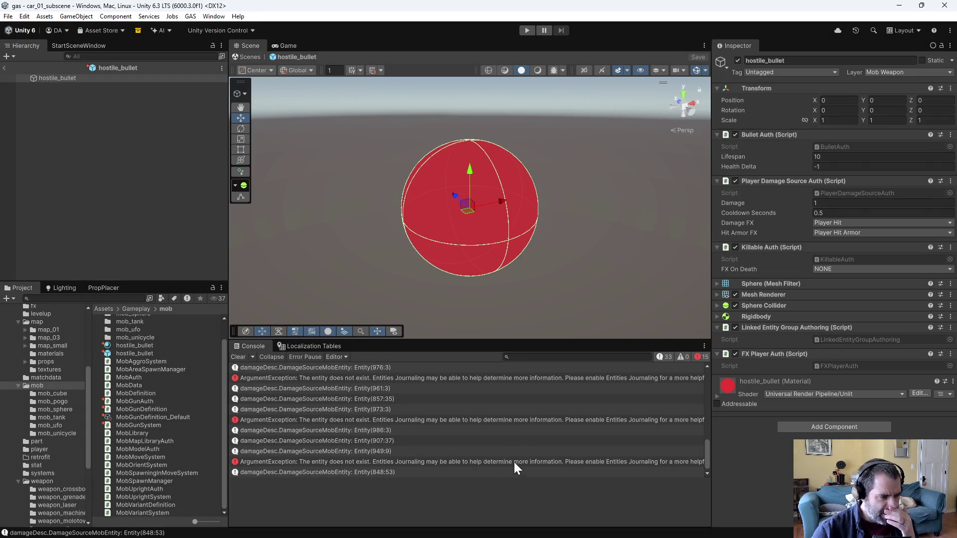
Inspect the entity-does-not-exist ArgumentException stack trace in the Console, then return to Emacs.
{"action": "left_click", "coordinate": [474, 461]}
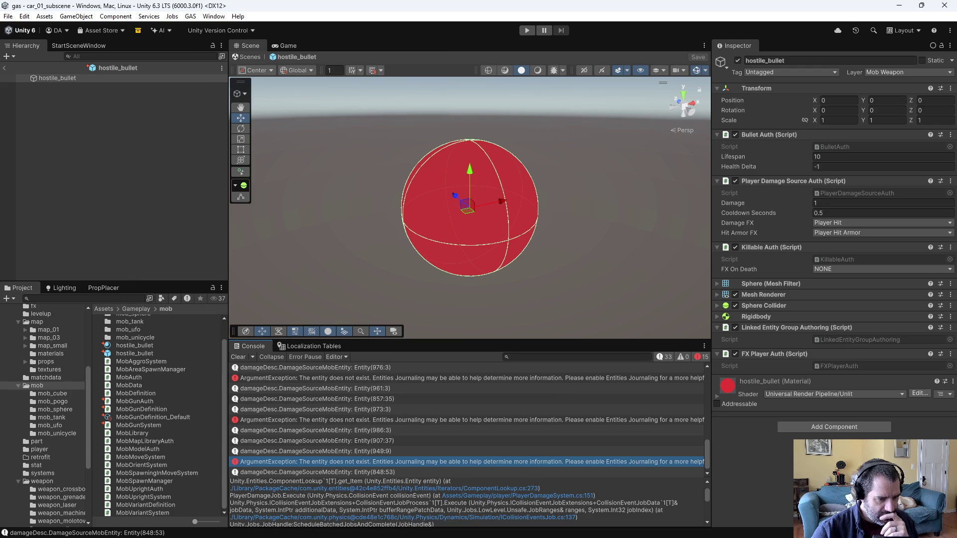
{"action": "key", "text": "alt+Tab"}
{"action": "scroll", "coordinate": [293, 357], "scroll_direction": "down", "scroll_amount": 10}
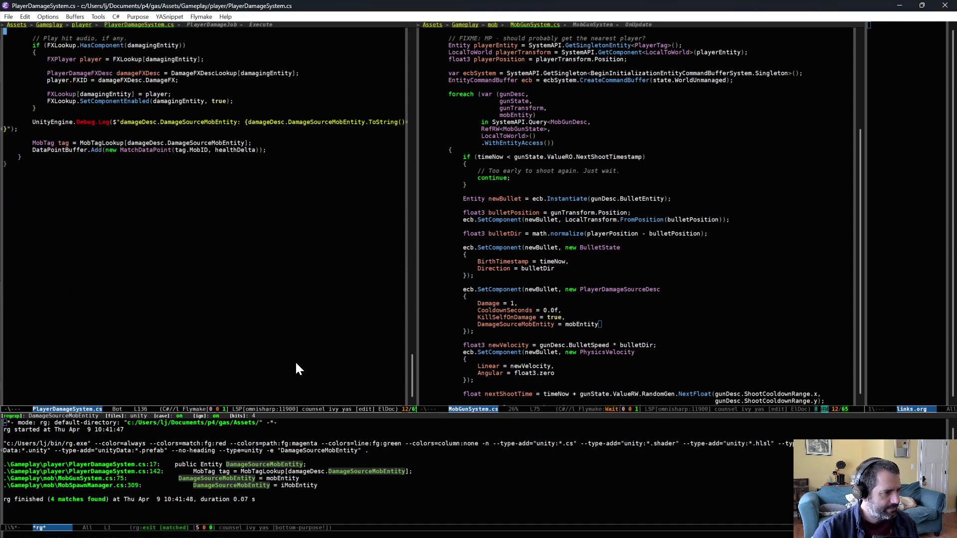
{"action": "scroll", "coordinate": [297, 364], "scroll_direction": "up", "scroll_amount": 3}
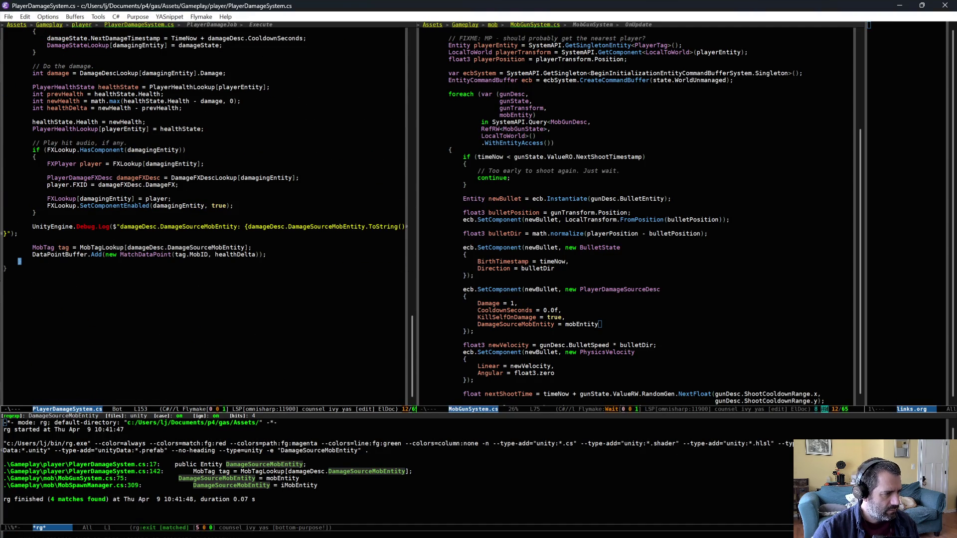
{"action": "key", "text": "ctrl+a"}
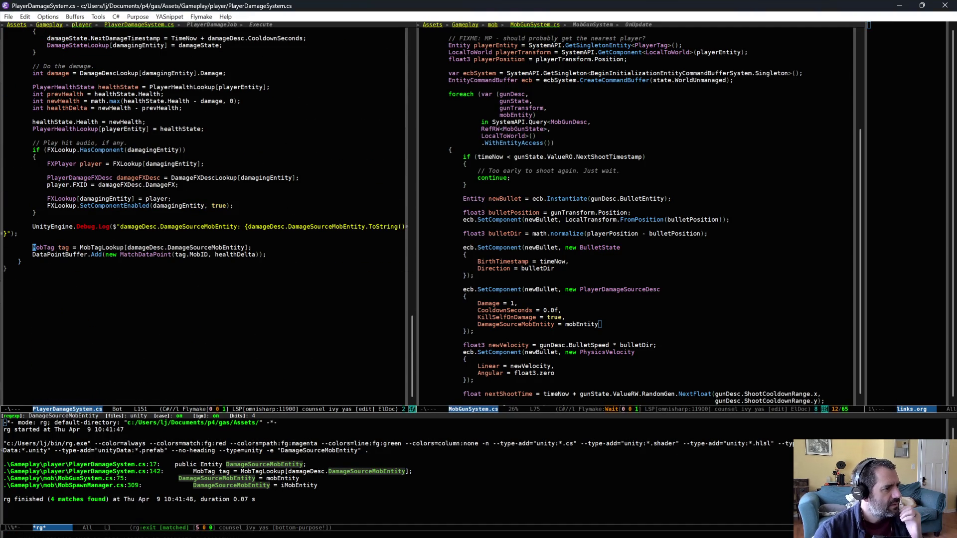
{"action": "key", "text": "ctrl+space"}
{"action": "key", "text": "Down"}
{"action": "key", "text": "alt+w"}
{"action": "key", "text": "Down"}
{"action": "key", "text": "End"}
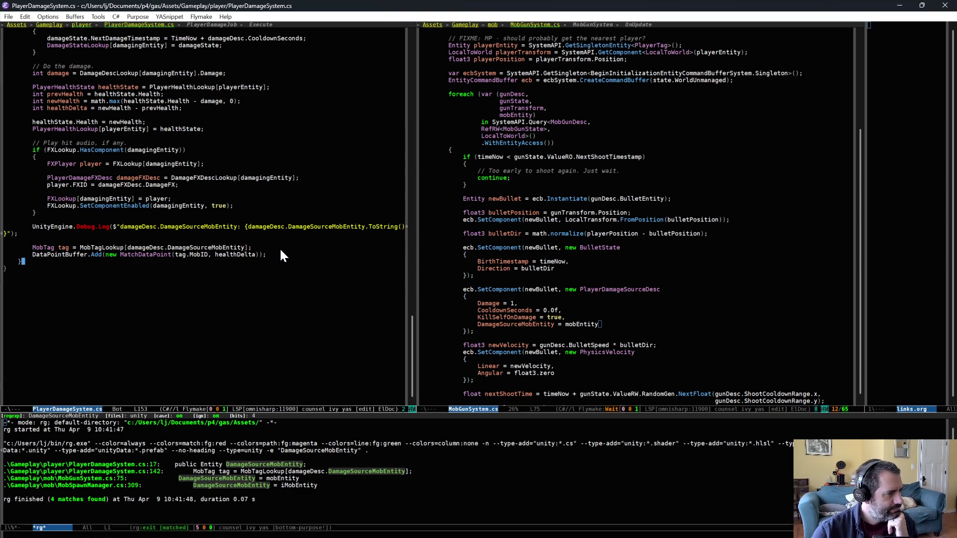
{"action": "key", "text": "Left"}
{"action": "key", "text": "Left"}
{"action": "key", "text": "Left"}
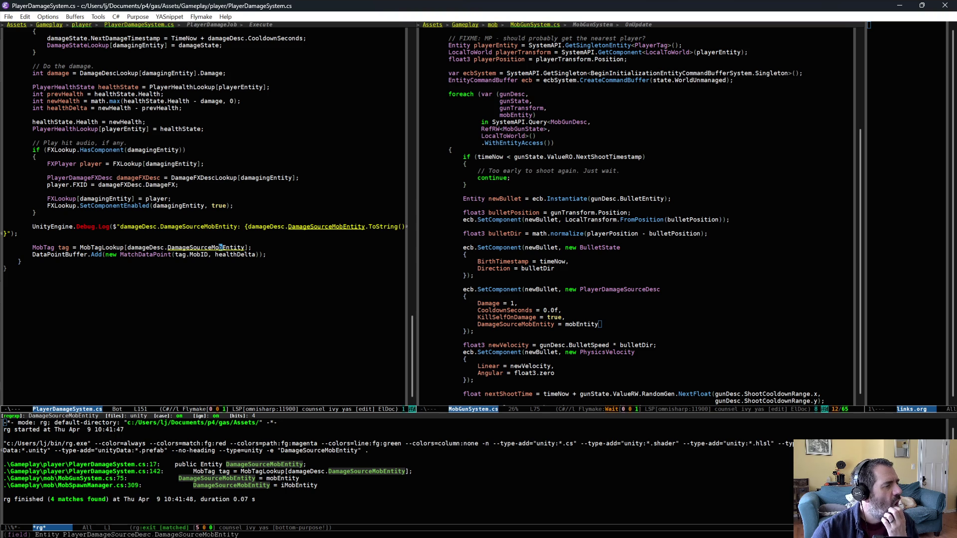
{"action": "scroll", "coordinate": [319, 311], "scroll_direction": "up", "scroll_amount": 3}
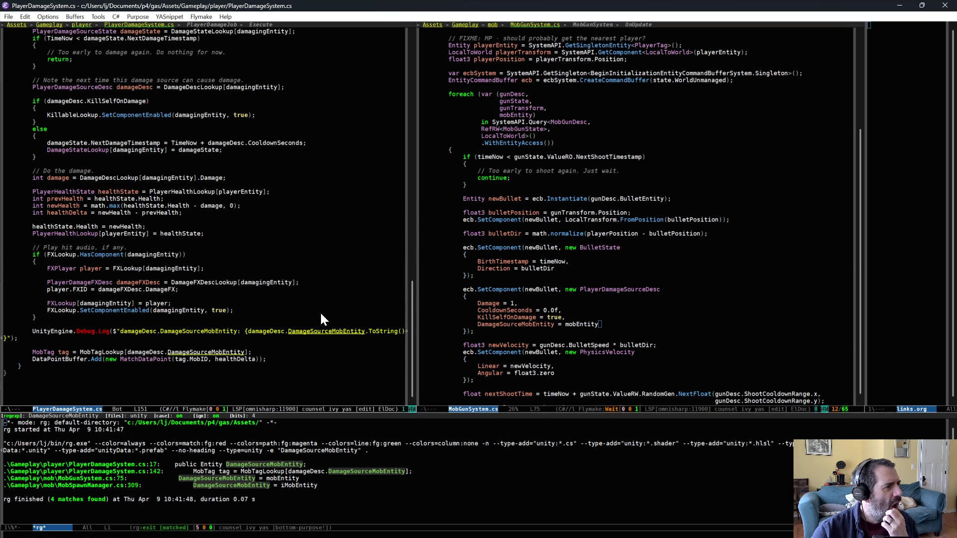
{"action": "key", "text": "ctrl+u"}
{"action": "key", "text": "ctrl+space"}
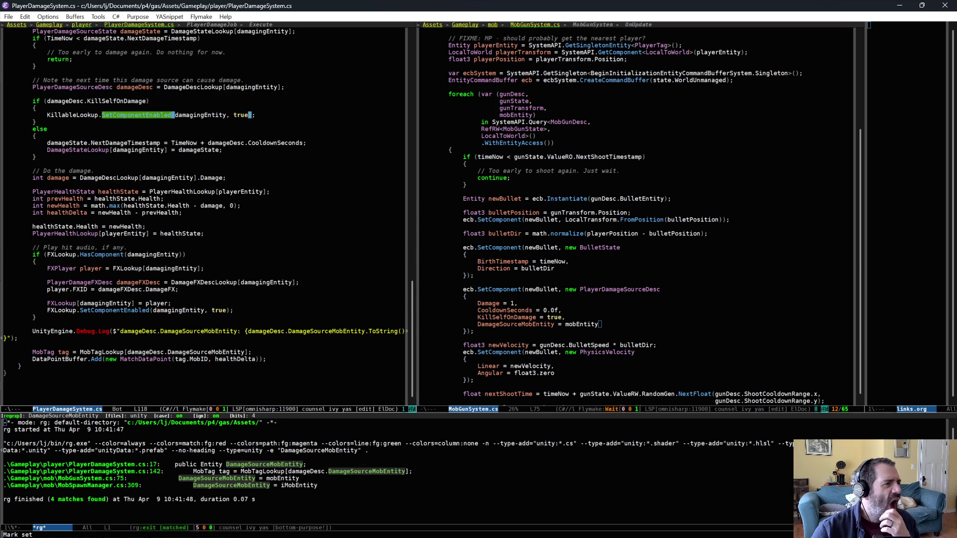
{"action": "scroll", "coordinate": [234, 255], "scroll_direction": "up", "scroll_amount": 1}
{"action": "scroll", "coordinate": [233, 257], "scroll_direction": "up", "scroll_amount": 5}
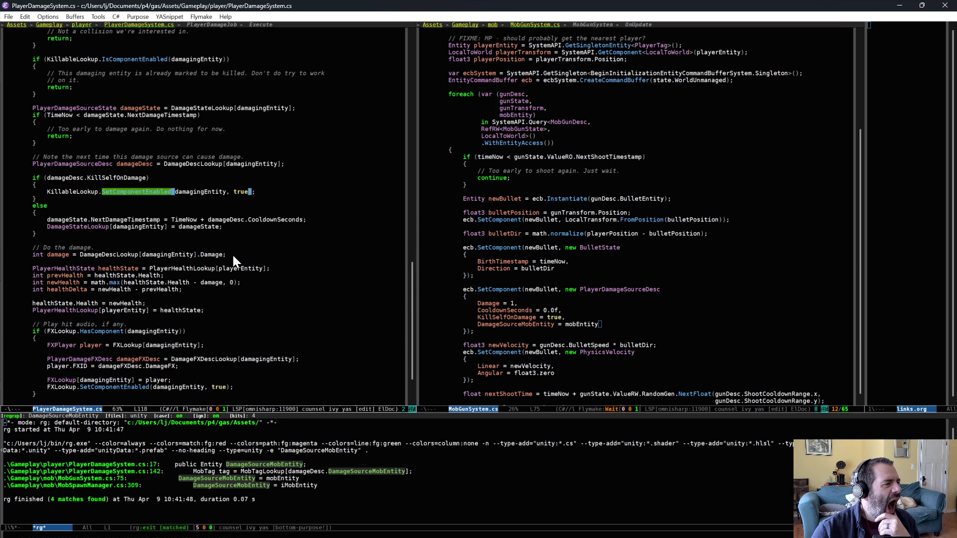
{"action": "key", "text": "Up"}
{"action": "key", "text": "Up"}
{"action": "key", "text": "Up"}
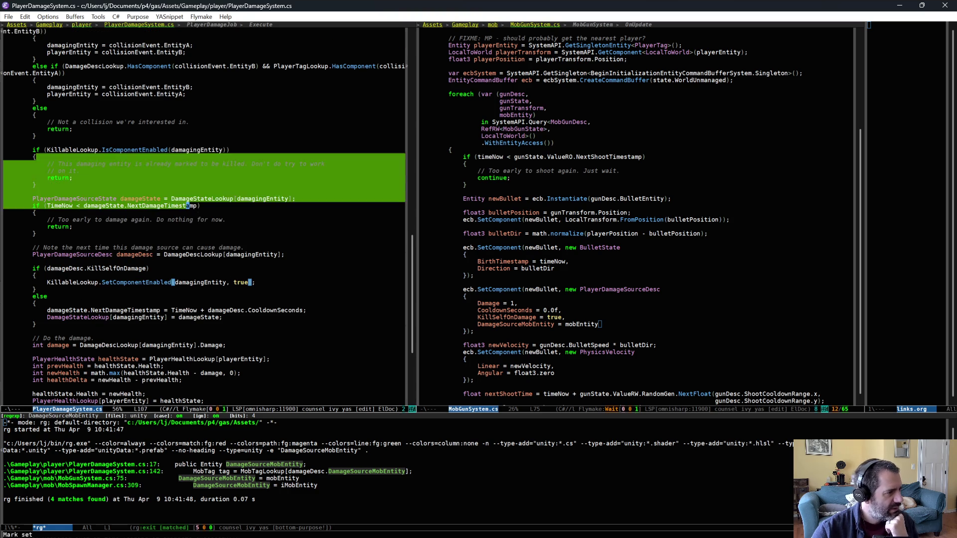
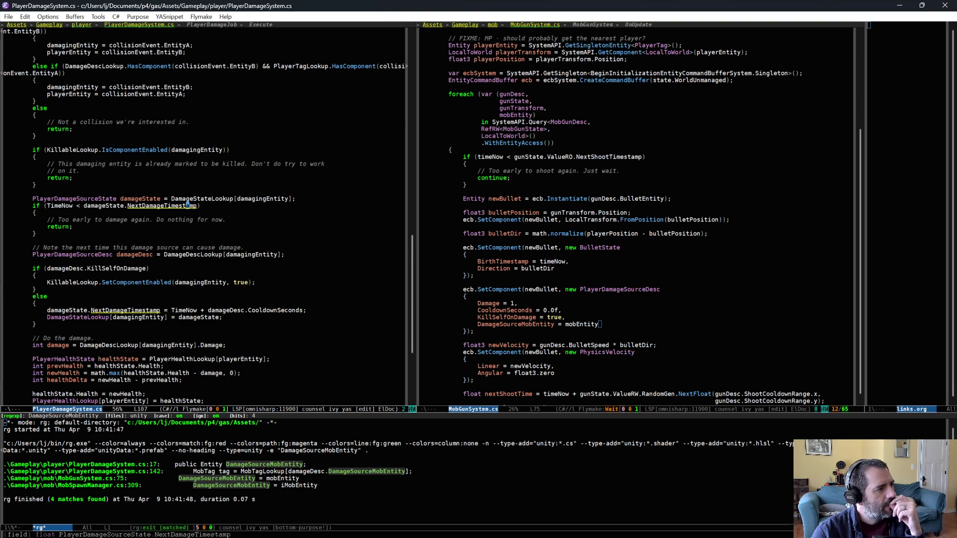
Add UnityEngine.Debug.Log($"already killed"); under the '// on it.' comment in PlayerDamageSystem.cs and save.
{"action": "left_click", "coordinate": [167, 168]}
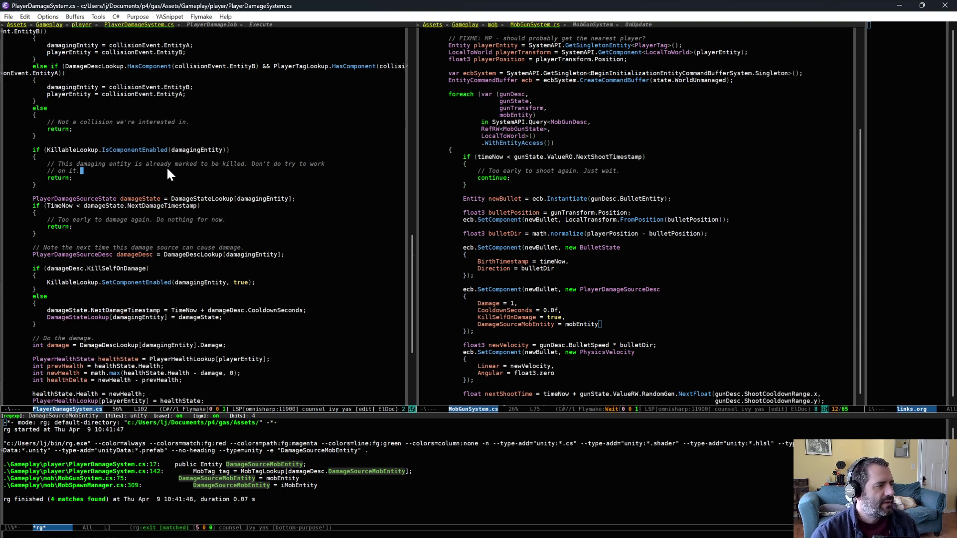
{"action": "key", "text": "Return"}
{"action": "type", "text": "UnityEngine.Debug.Log($\"\");"}
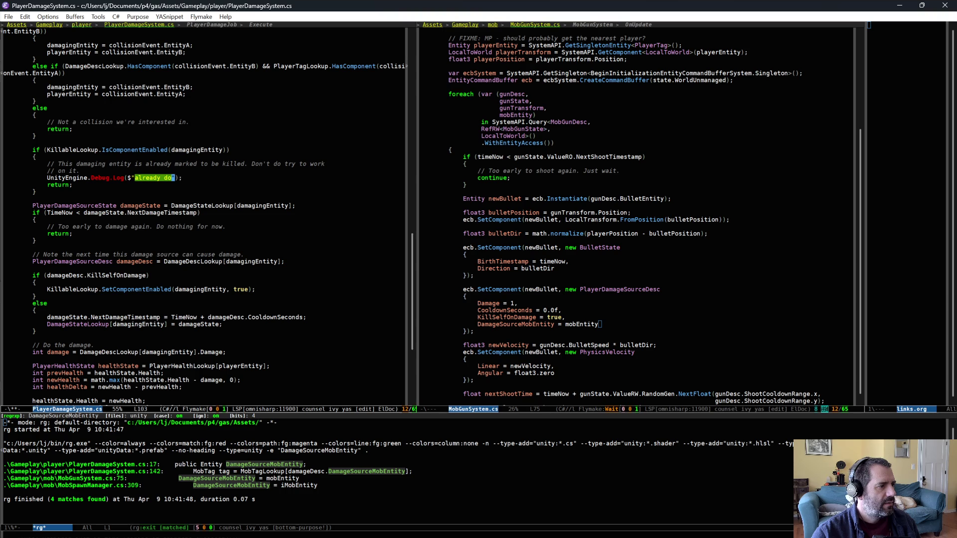
{"action": "key", "text": "BackSpace"}
{"action": "key", "text": "BackSpace"}
{"action": "key", "text": "ctrl+x"}
{"action": "key", "text": "ctrl+s"}
{"action": "key", "text": "alt+Tab"}
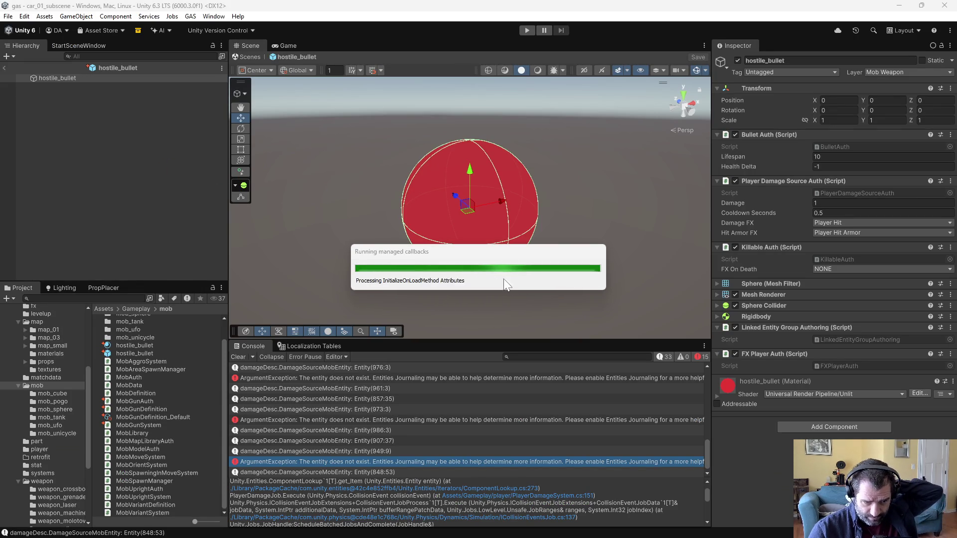
Switch the hostile_bullet material to the Universal Render Pipeline > Simple Lit shader and enter Play mode.
{"action": "left_click", "coordinate": [148, 345]}
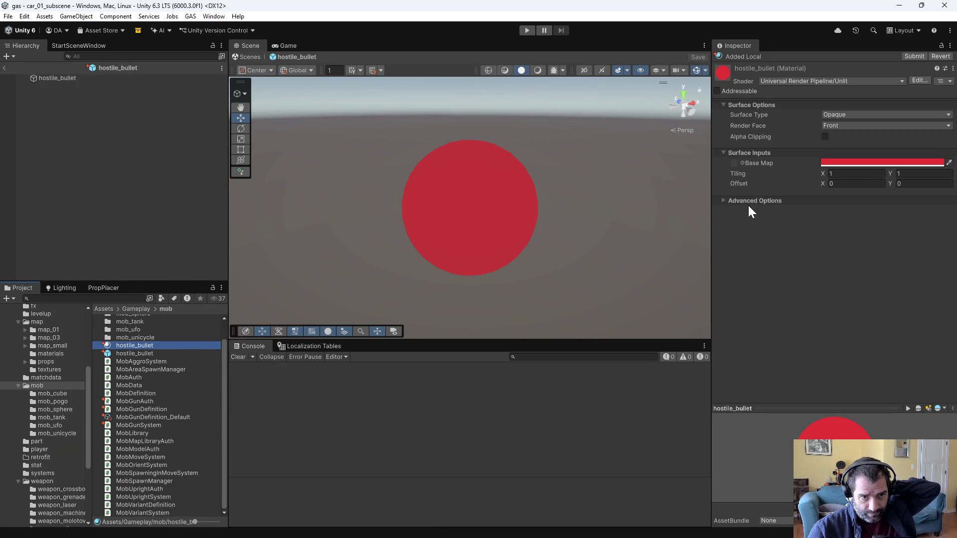
{"action": "left_click", "coordinate": [728, 201]}
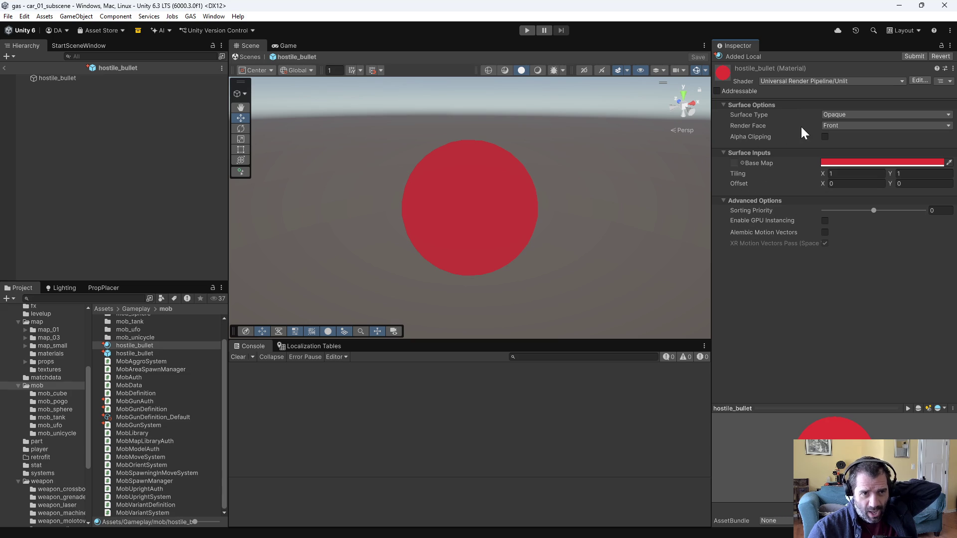
{"action": "left_click", "coordinate": [812, 81]}
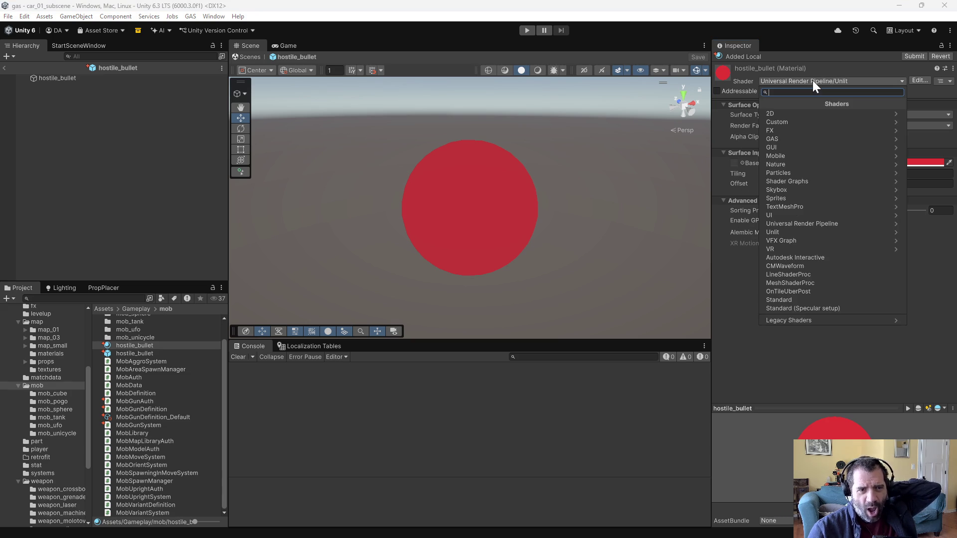
{"action": "left_click", "coordinate": [803, 222]}
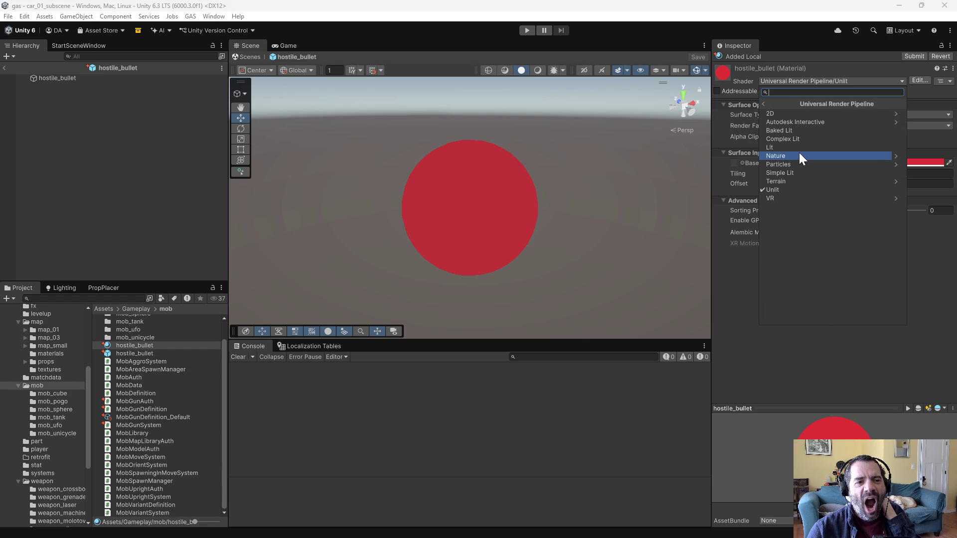
{"action": "left_click", "coordinate": [799, 172]}
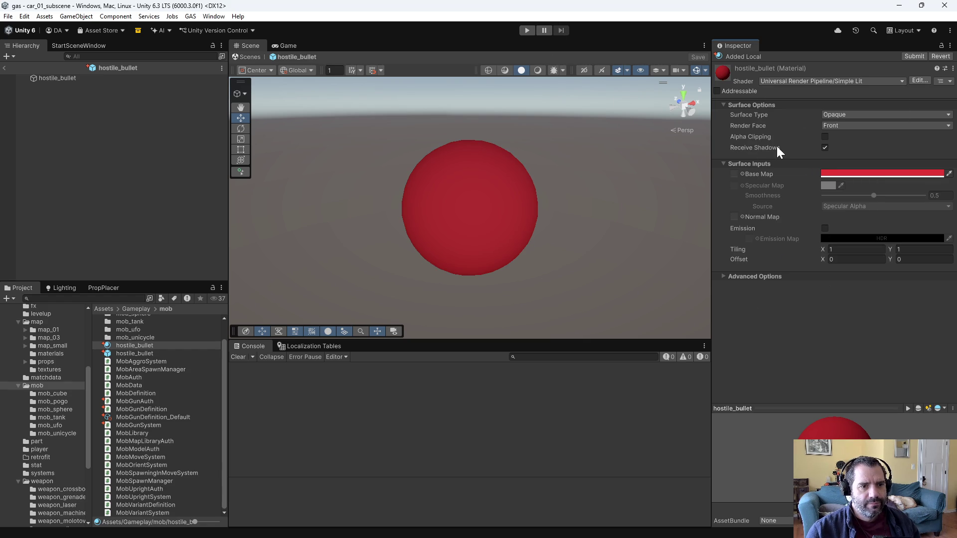
{"action": "left_click", "coordinate": [527, 30]}
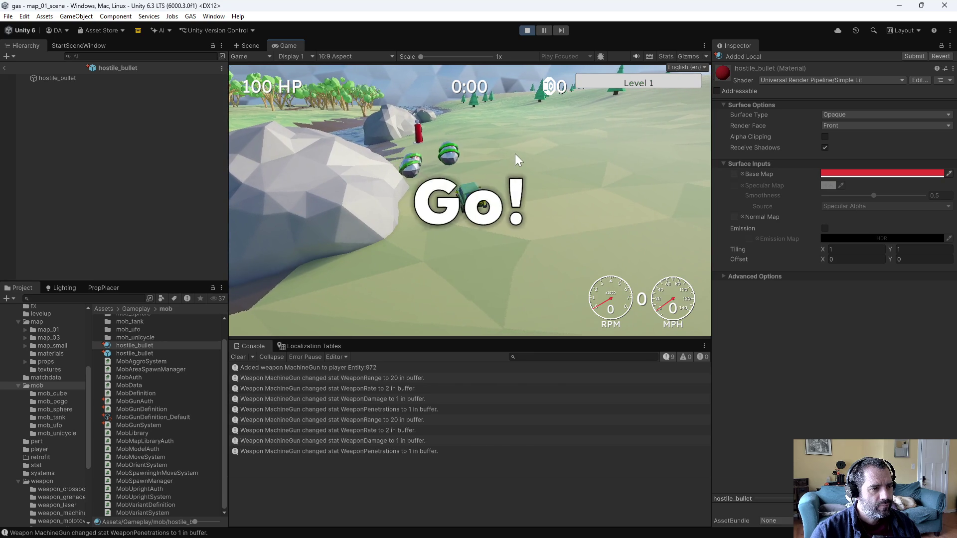
Drive the car back and forth with W, A and S through the incoming mob bullets.
{"action": "key", "text": "s"}
{"action": "key", "text": "w"}
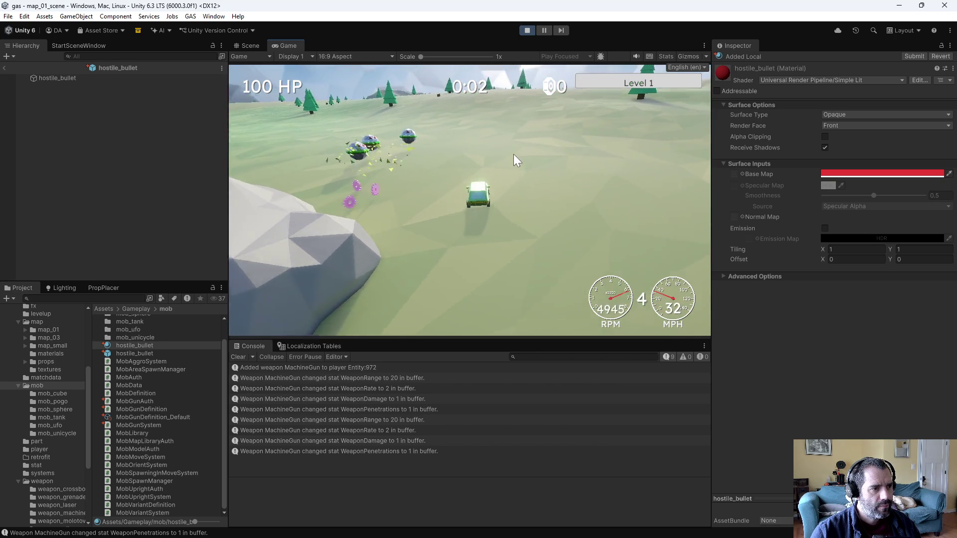
{"action": "key", "text": "s"}
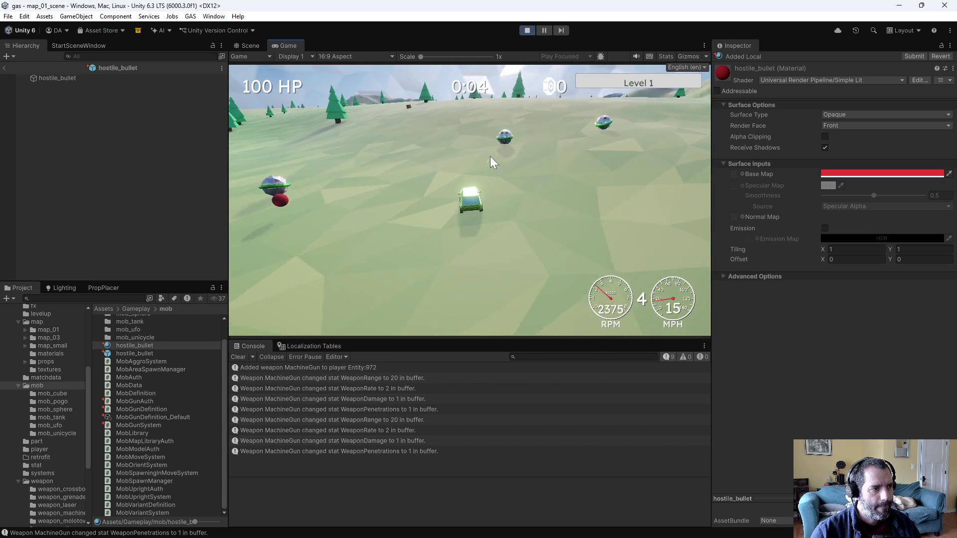
{"action": "key", "text": "a"}
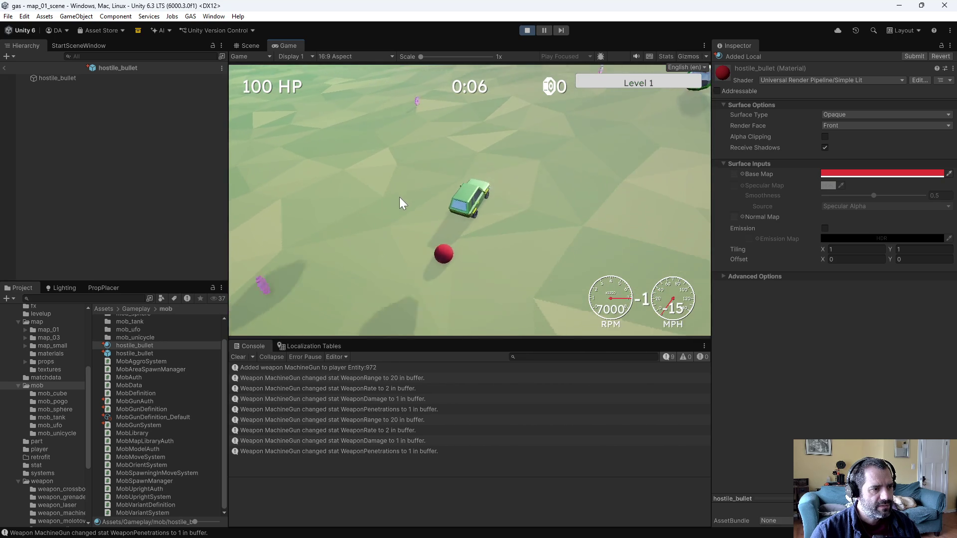
{"action": "key", "text": "w"}
{"action": "key", "text": "s"}
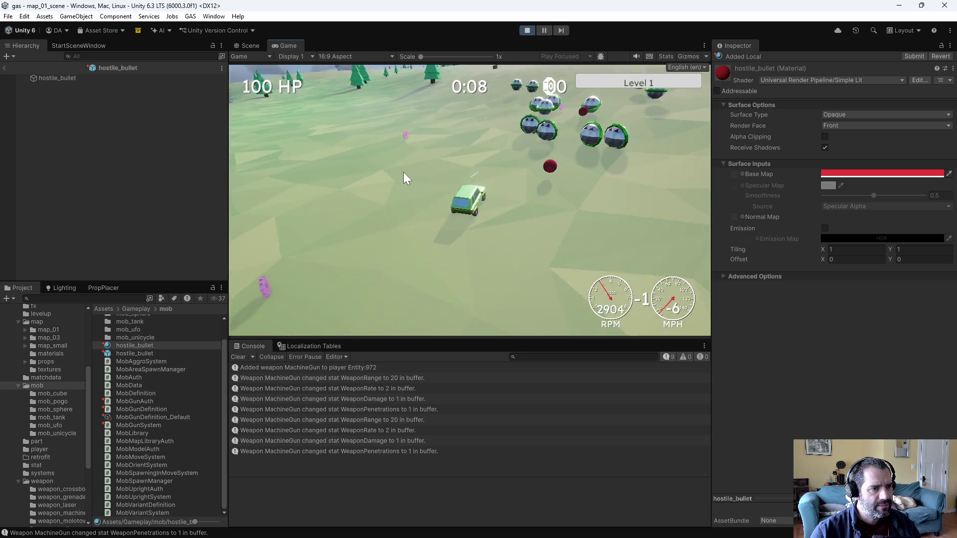
{"action": "key", "text": "s"}
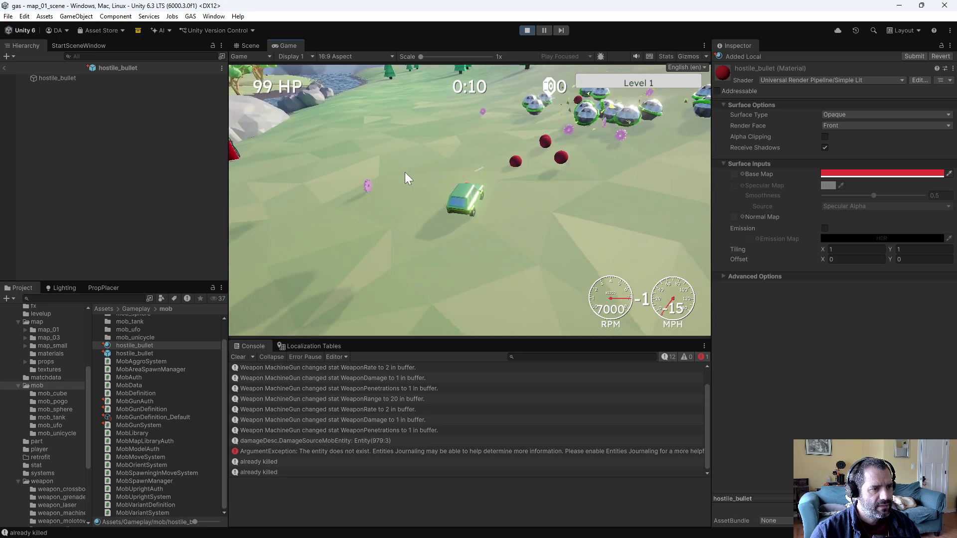
{"action": "key", "text": "w"}
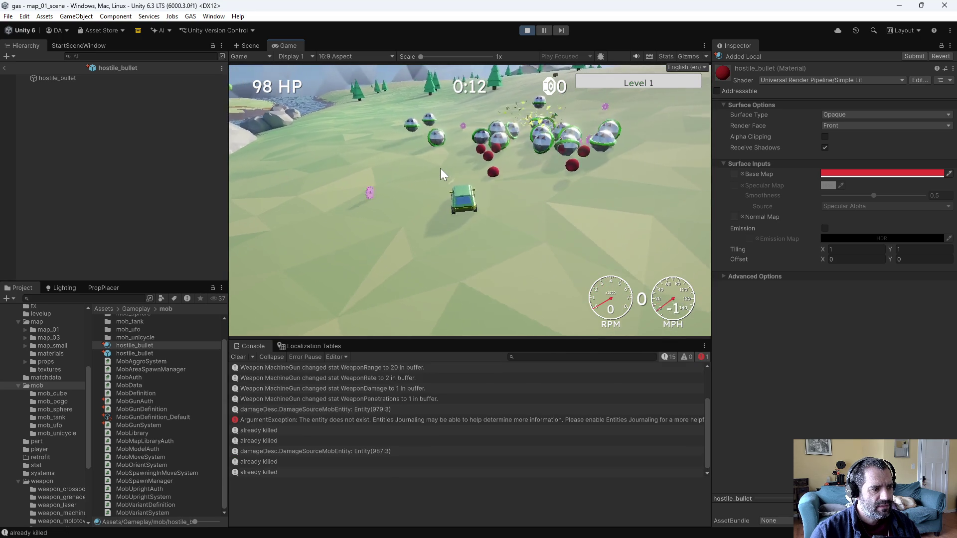
{"action": "key", "text": "s"}
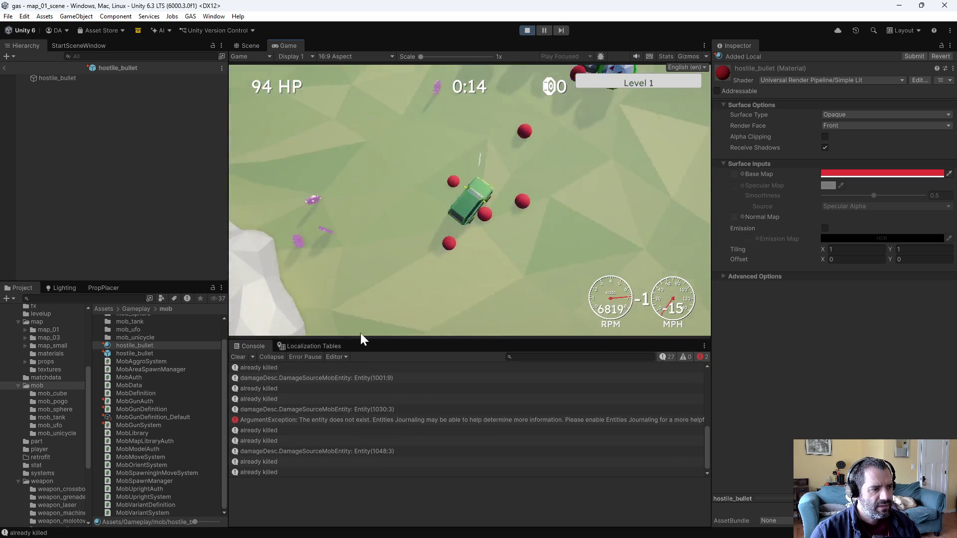
{"action": "key", "text": "w"}
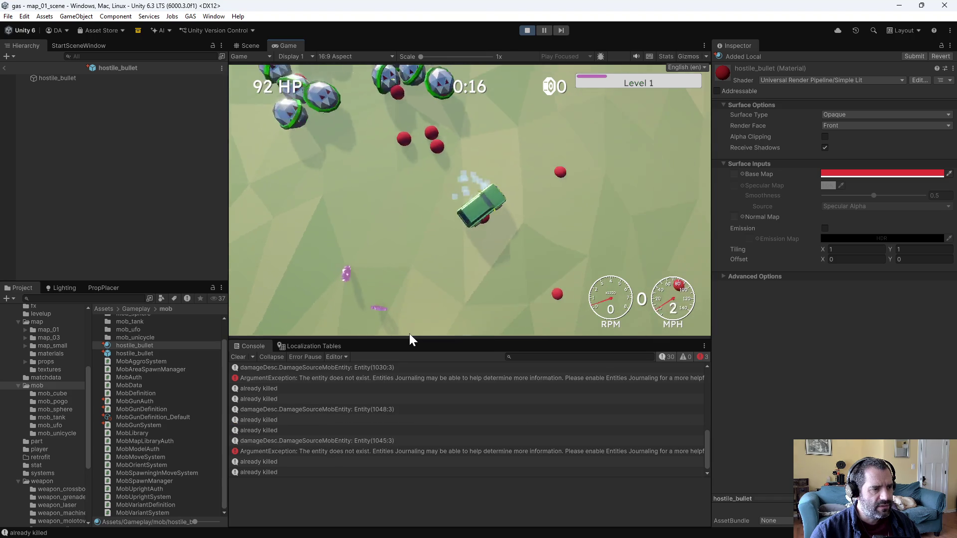
{"action": "key", "text": "w"}
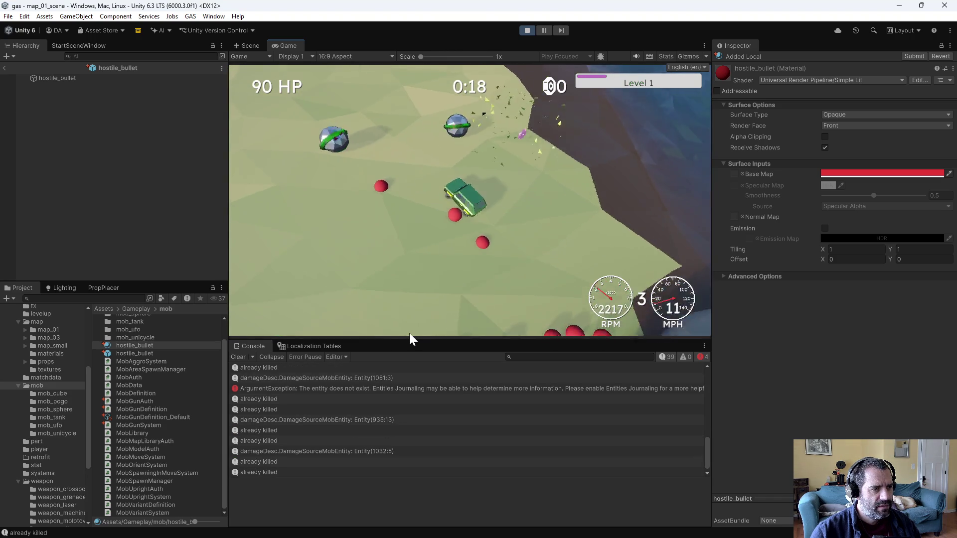
{"action": "key", "text": "w"}
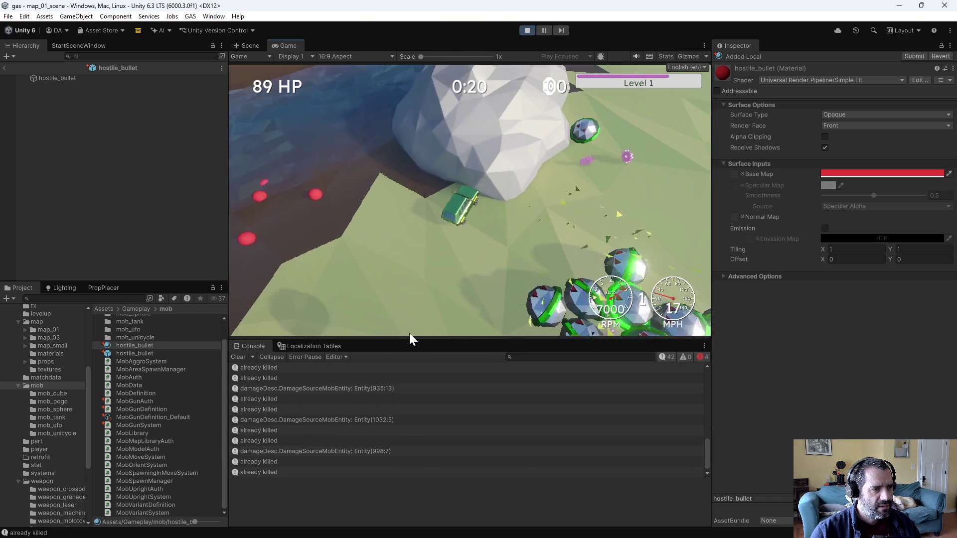
{"action": "key", "text": "w"}
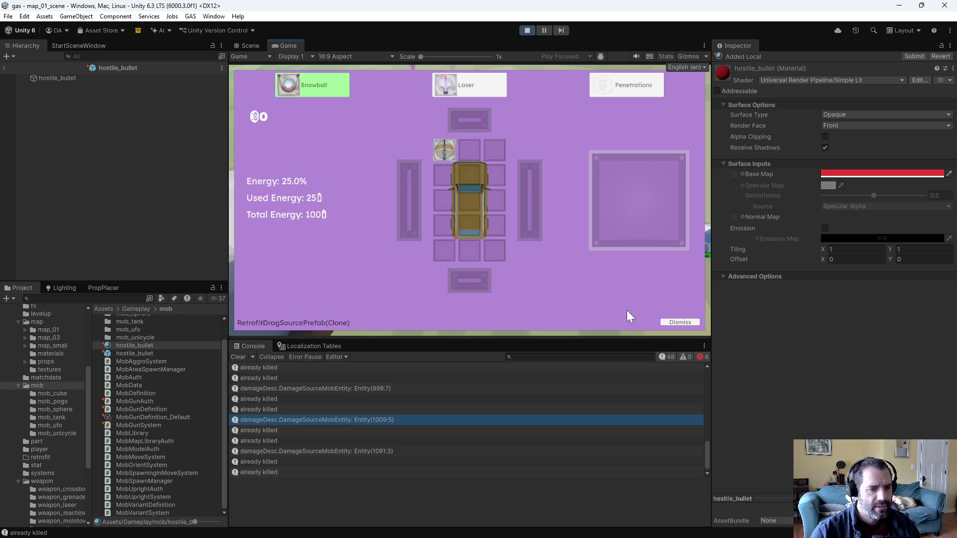
Dismiss the three retrofit upgrade screens, then stop Play mode.
{"action": "left_click", "coordinate": [675, 321]}
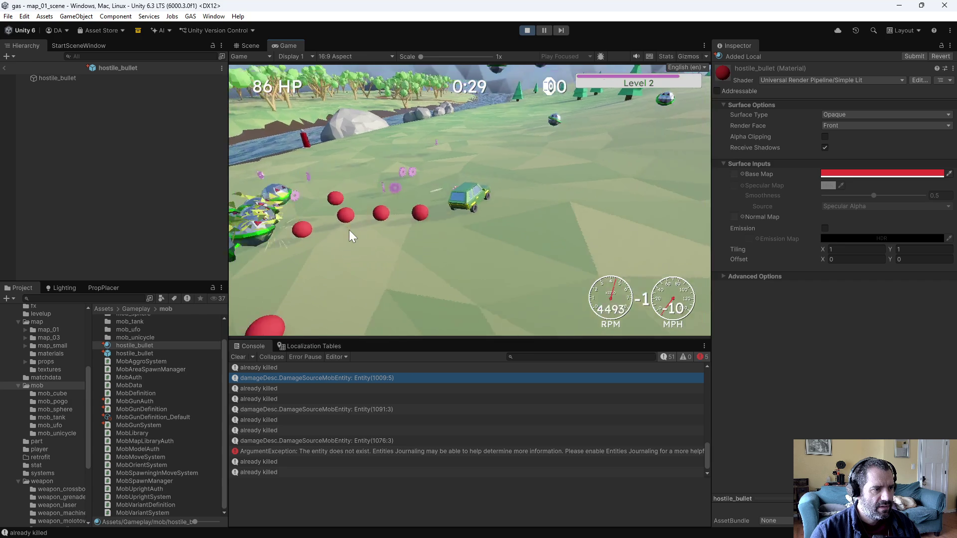
{"action": "left_click", "coordinate": [678, 322]}
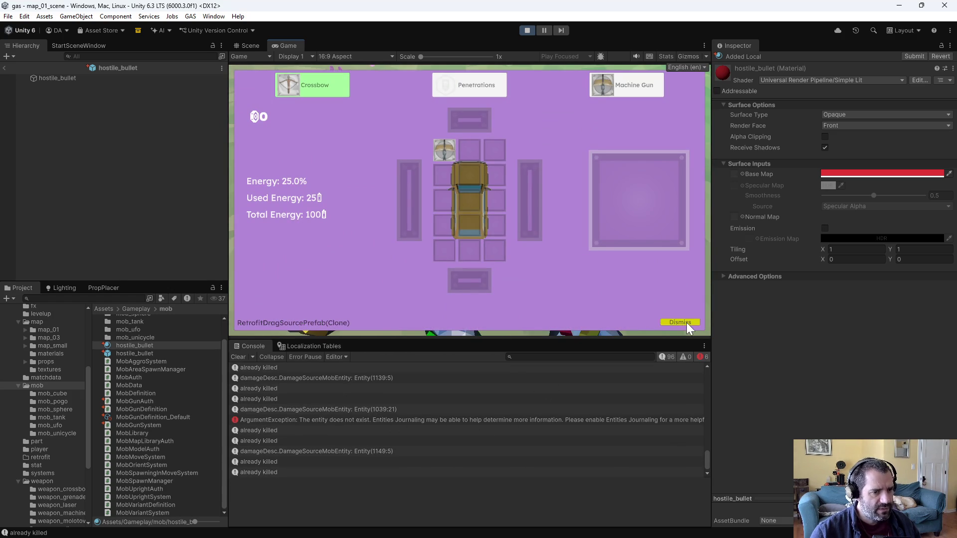
{"action": "left_click", "coordinate": [683, 322]}
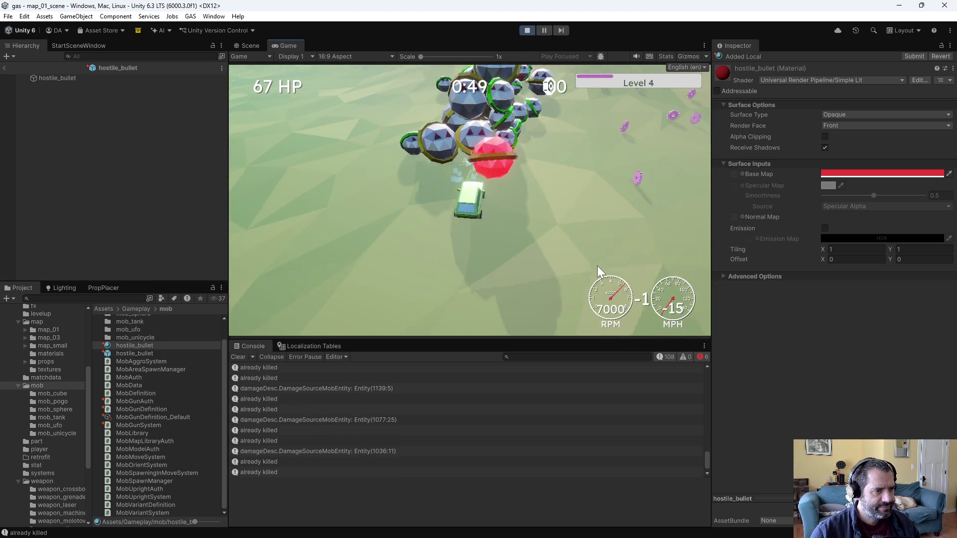
{"action": "left_click", "coordinate": [526, 31]}
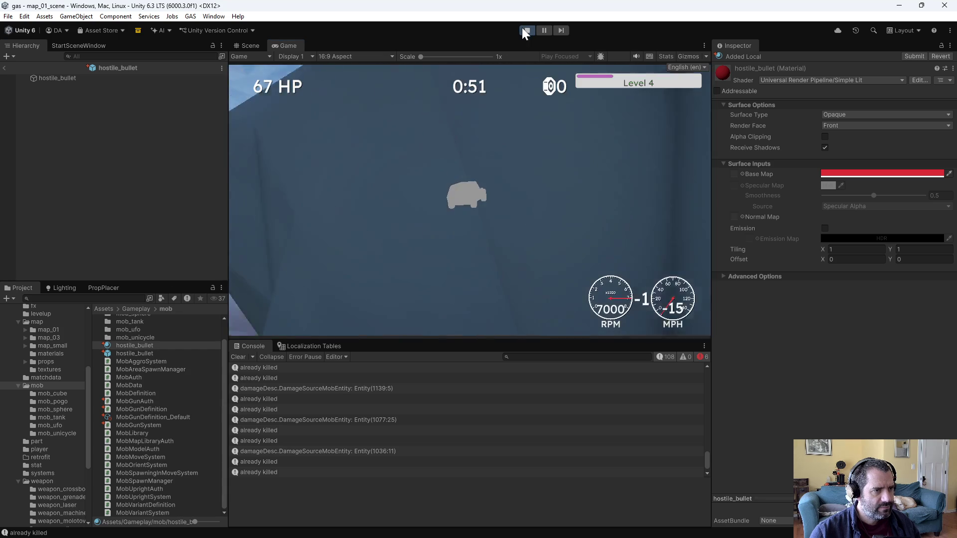
{"action": "left_click", "coordinate": [24, 16]}
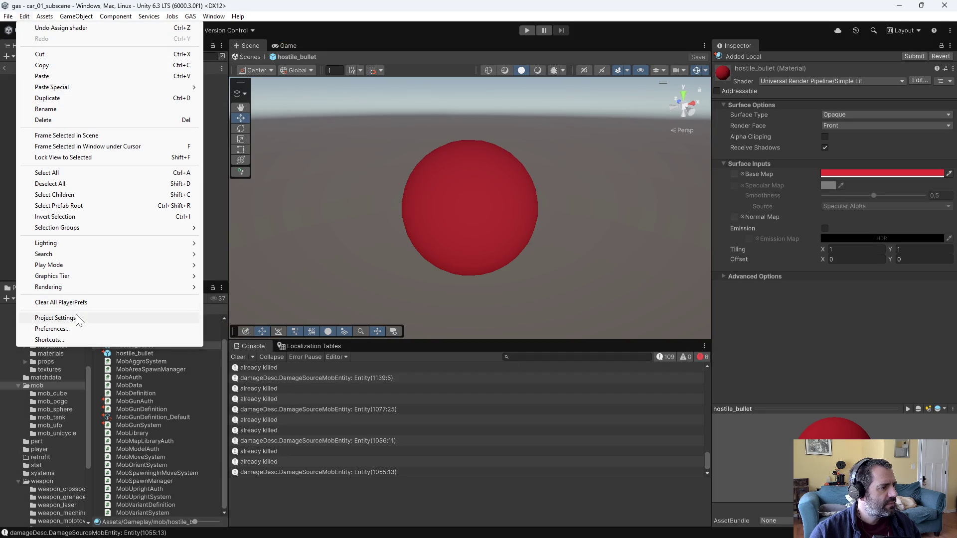
{"action": "left_click", "coordinate": [57, 317]}
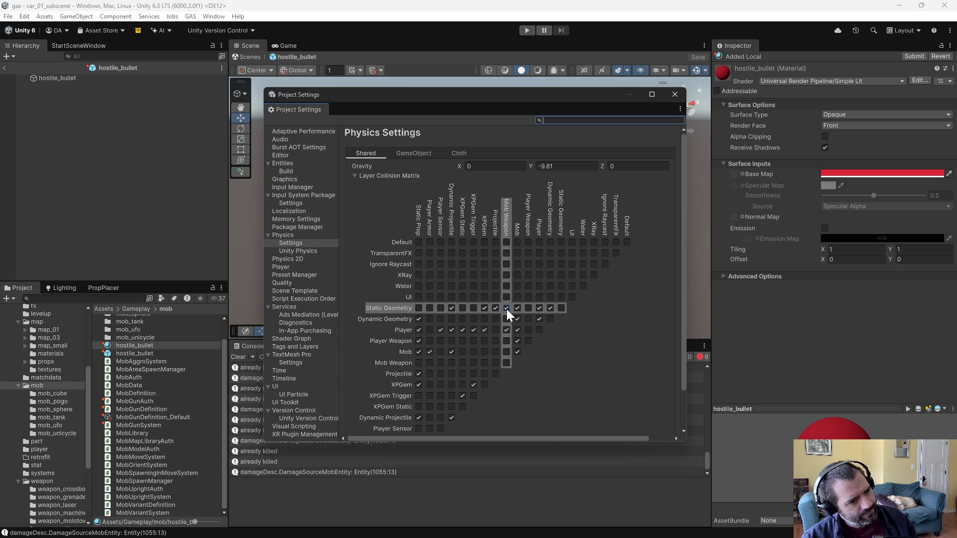
{"action": "left_click", "coordinate": [676, 95]}
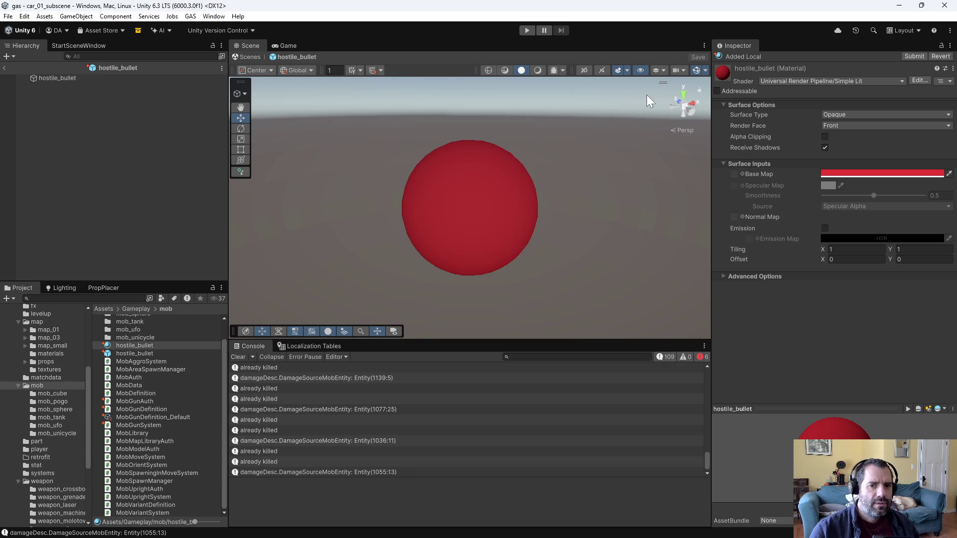
Run a short W/S test drive, stop Play mode, and select the hostile_bullet prefab in the mob folder.
{"action": "left_click", "coordinate": [525, 31]}
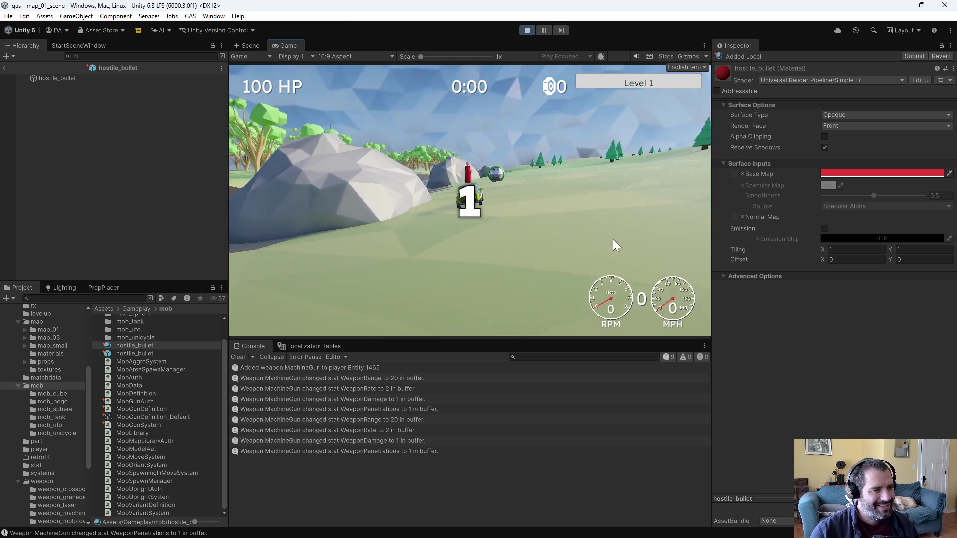
{"action": "key", "text": "w"}
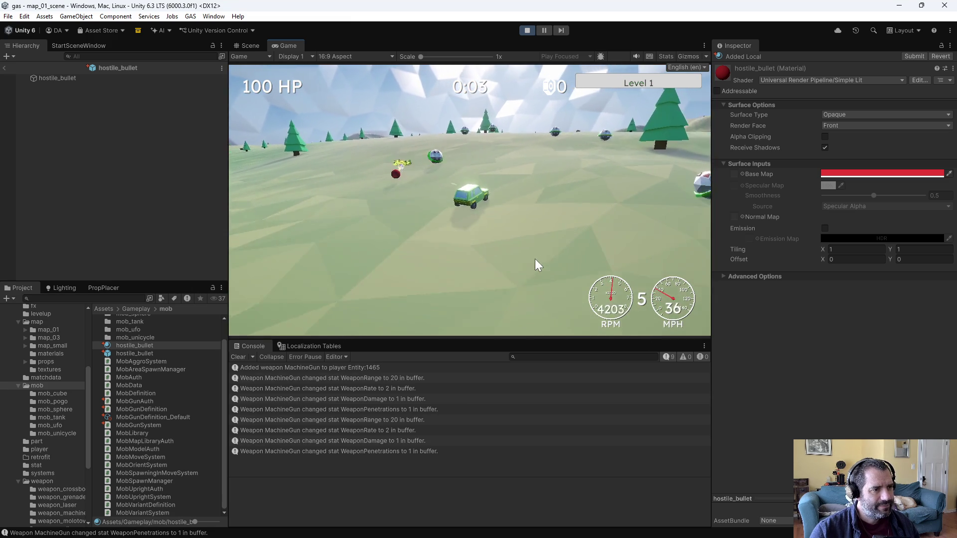
{"action": "key", "text": "s"}
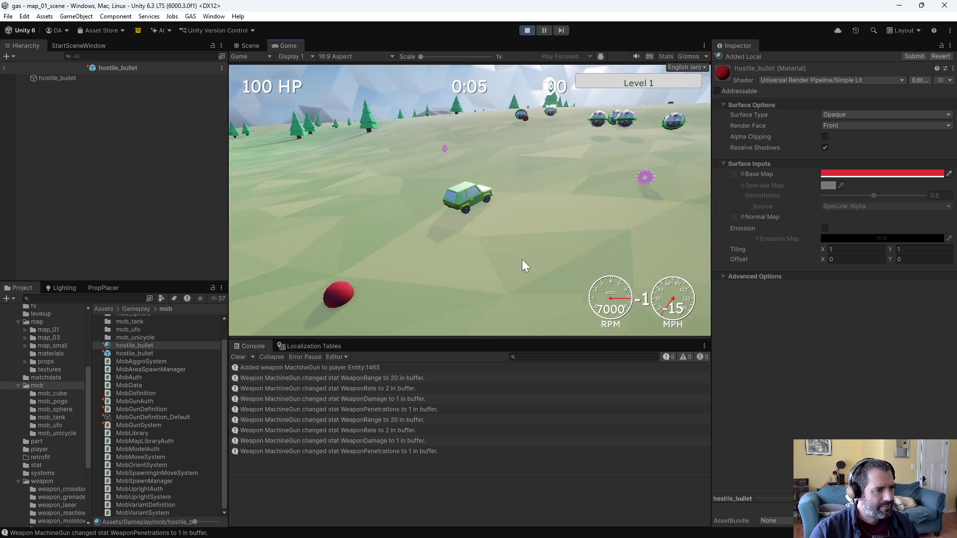
{"action": "key", "text": "w"}
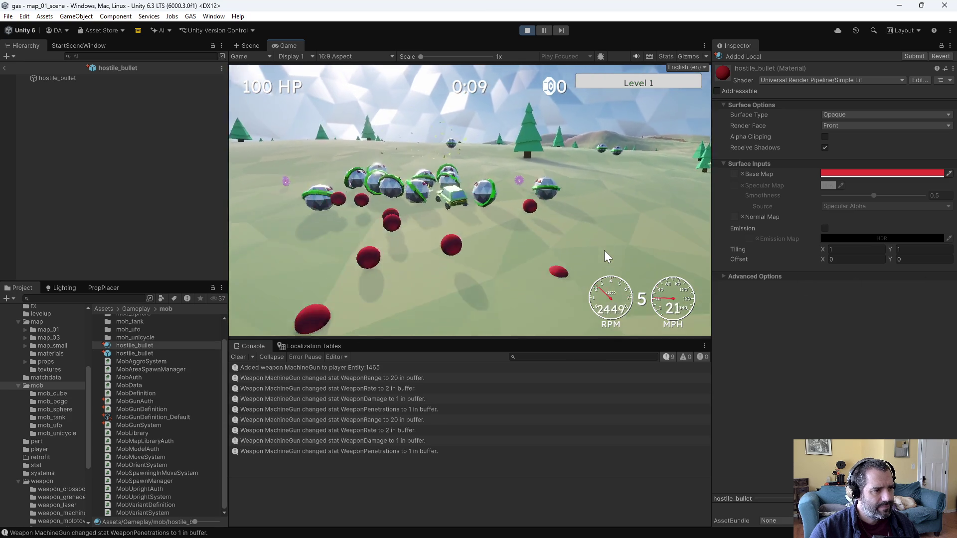
{"action": "left_click", "coordinate": [527, 30]}
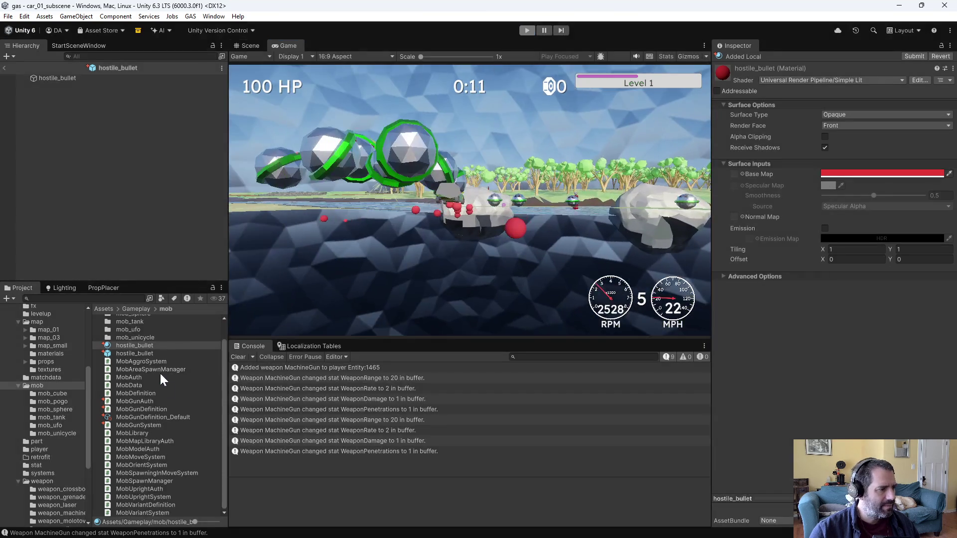
{"action": "left_click", "coordinate": [134, 353]}
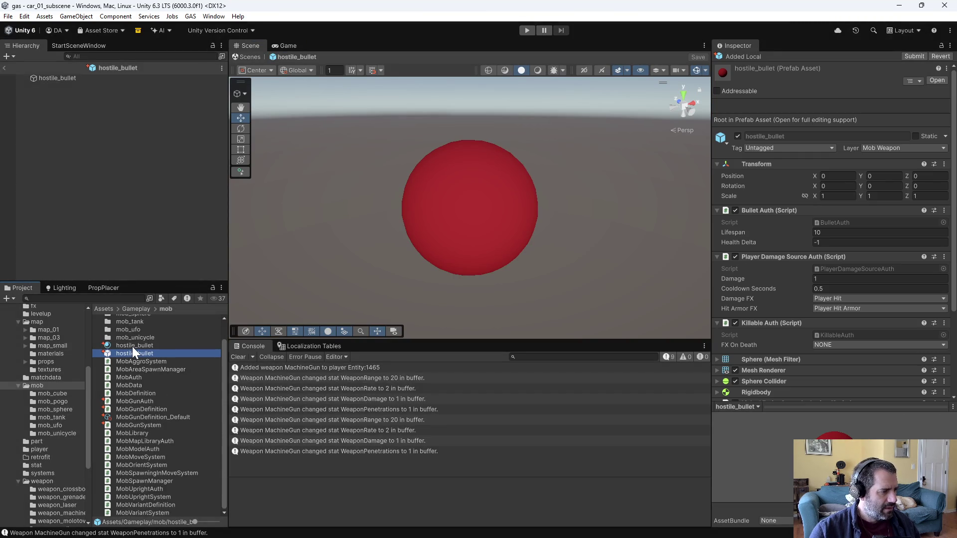
Set the hostile_bullet prefab's Transform Position X to 1.
{"action": "left_click", "coordinate": [142, 349]}
{"action": "left_click", "coordinate": [141, 352]}
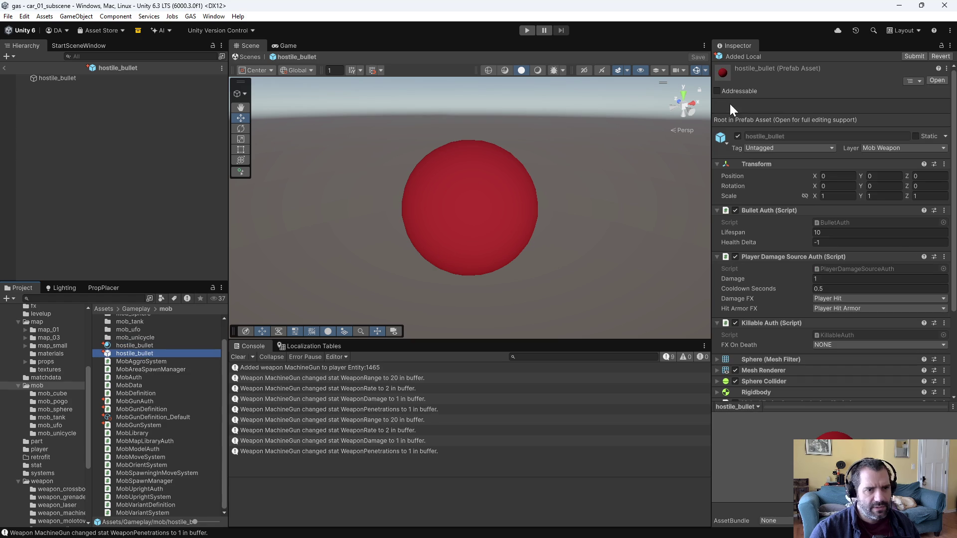
{"action": "left_click", "coordinate": [837, 176]}
{"action": "type", "text": "1"}
{"action": "key", "text": "Return"}
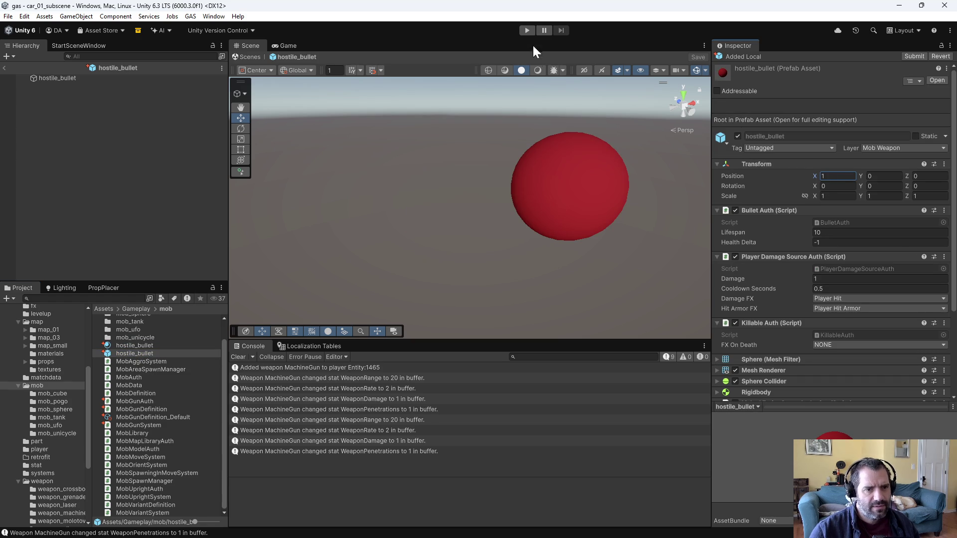
Playtest by driving forward and reversing until the upgrade screen appears, then stop.
{"action": "left_click", "coordinate": [525, 28]}
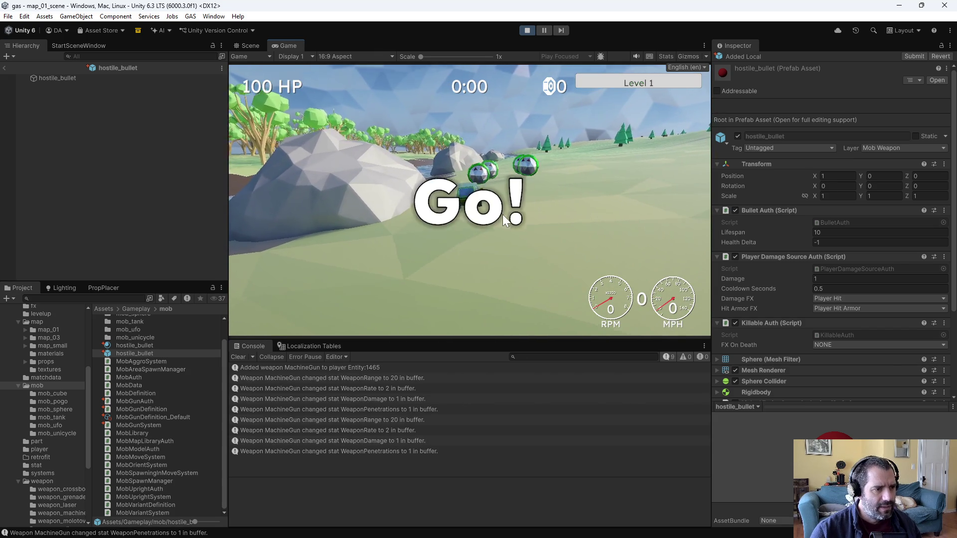
{"action": "key", "text": "w"}
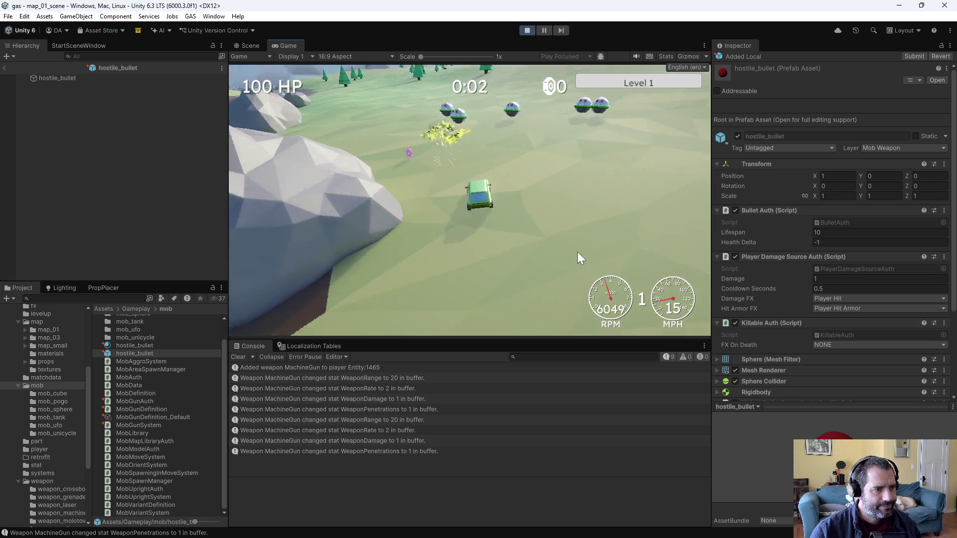
{"action": "key", "text": "s"}
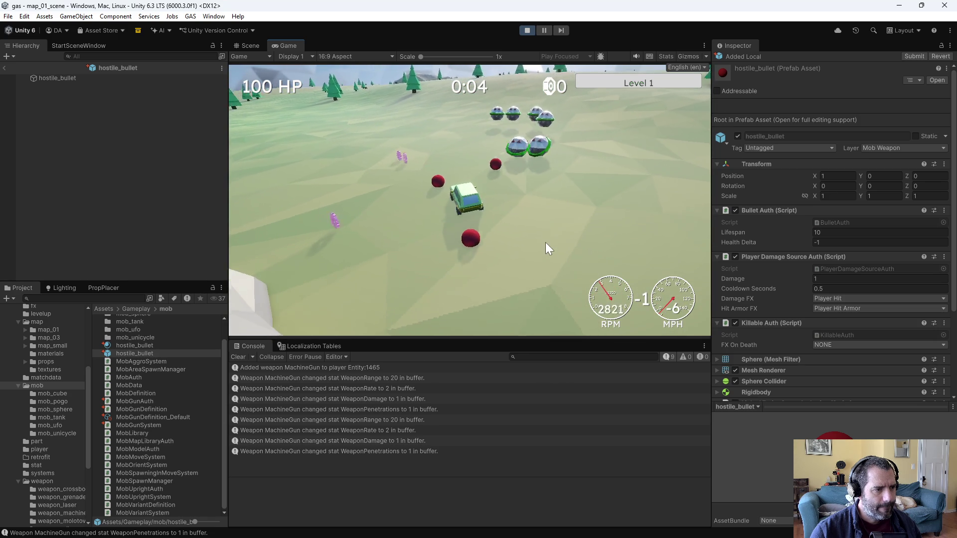
{"action": "key", "text": "w"}
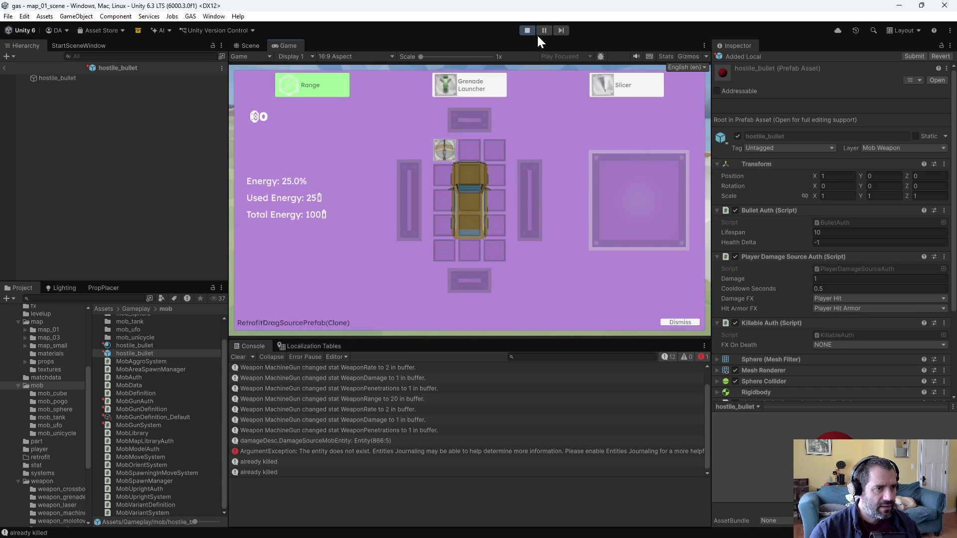
{"action": "left_click", "coordinate": [526, 30]}
Open map_01_subscene from the map_01 folder and set Outer Walls' Position Y to 30.
{"action": "left_click", "coordinate": [72, 322]}
{"action": "left_click", "coordinate": [62, 330]}
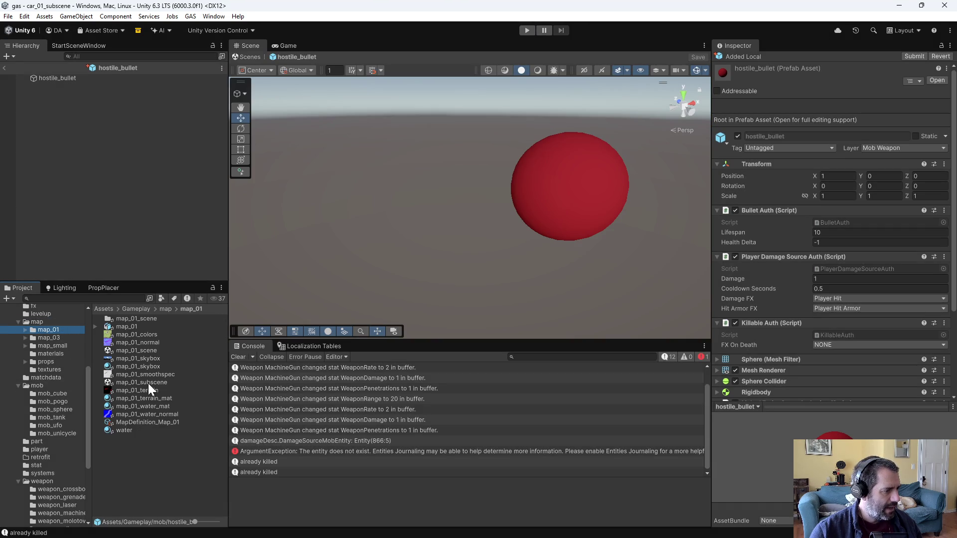
{"action": "double_click", "coordinate": [134, 350]}
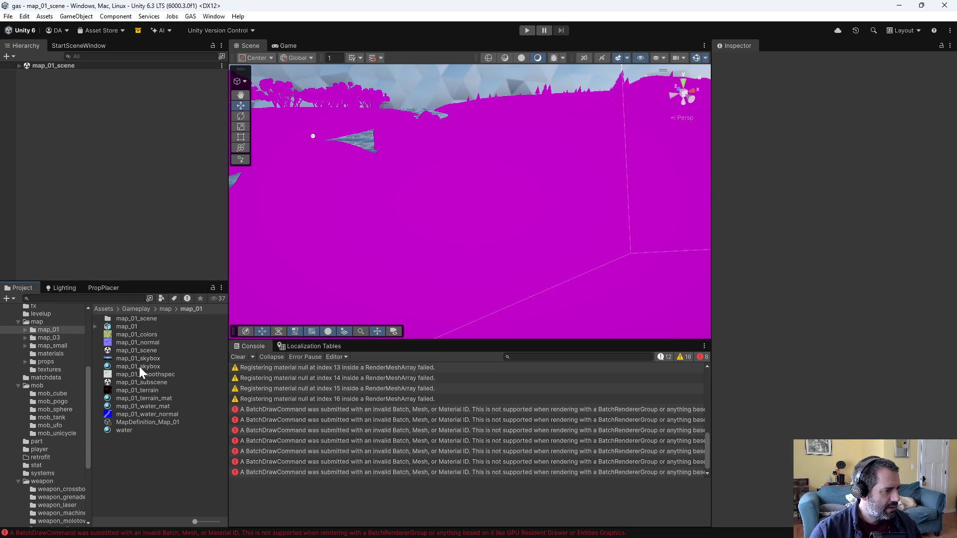
{"action": "double_click", "coordinate": [154, 381]}
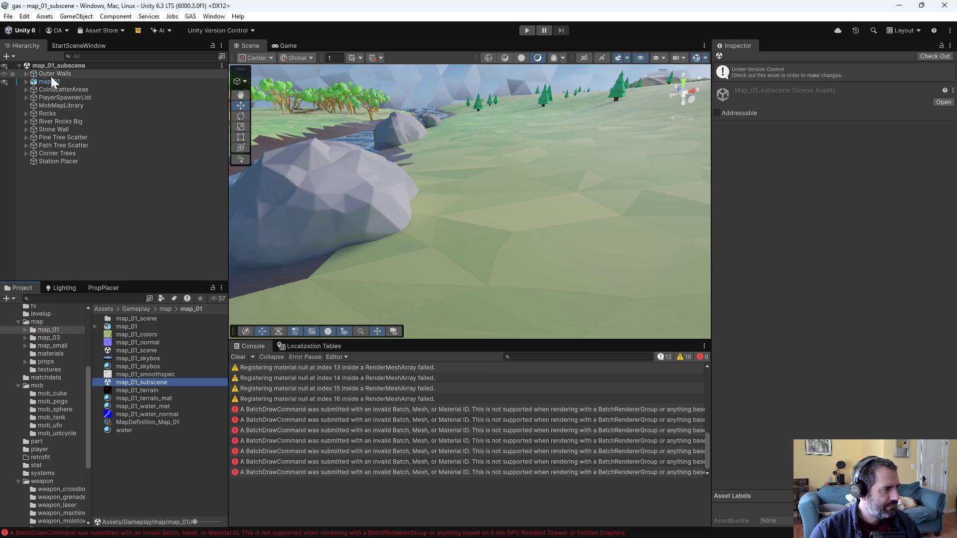
{"action": "left_click", "coordinate": [52, 75]}
{"action": "left_click", "coordinate": [817, 101]}
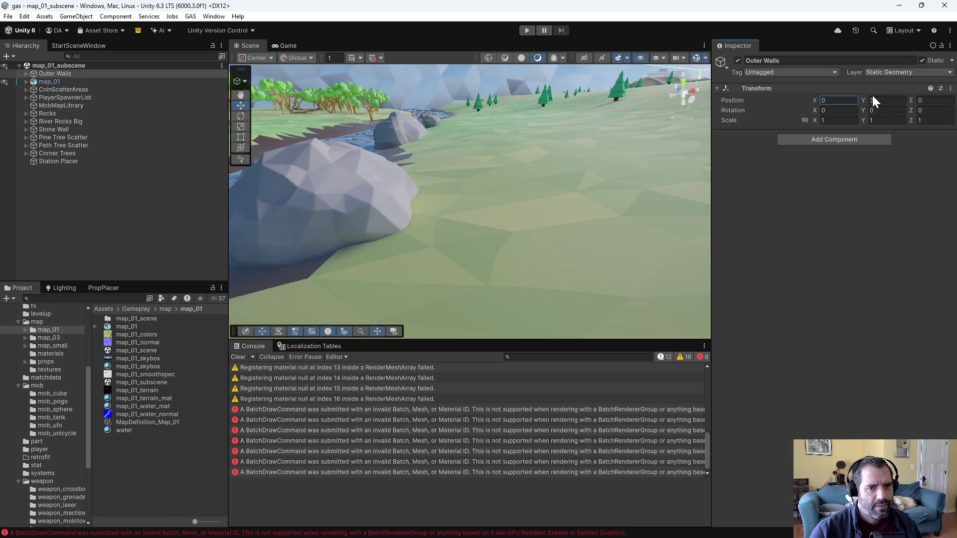
{"action": "left_click", "coordinate": [886, 100]}
{"action": "type", "text": "30"}
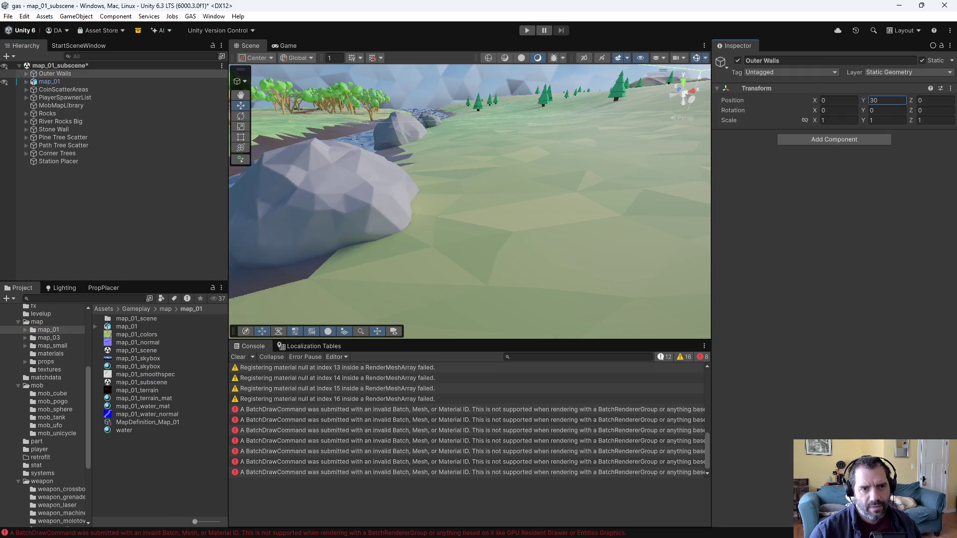
Playtest, driving among the mob bullets and dismissing the weapon upgrade screen, until HP drops to 91.
{"action": "left_click", "coordinate": [527, 31]}
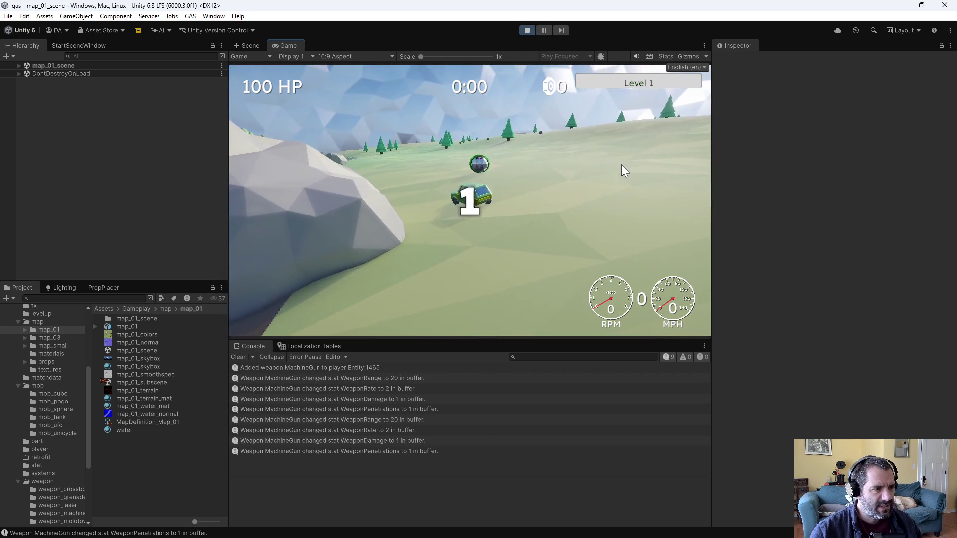
{"action": "key", "text": "w"}
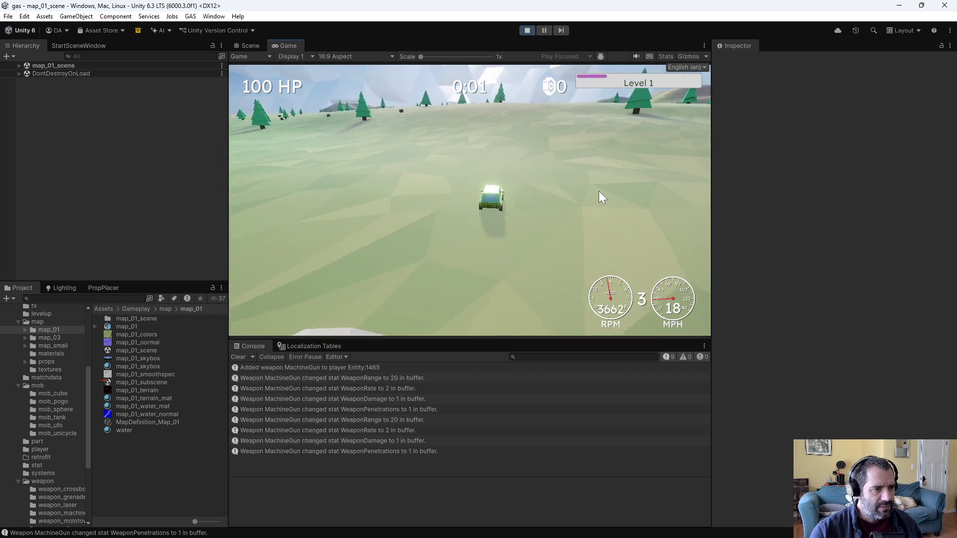
{"action": "key", "text": "s"}
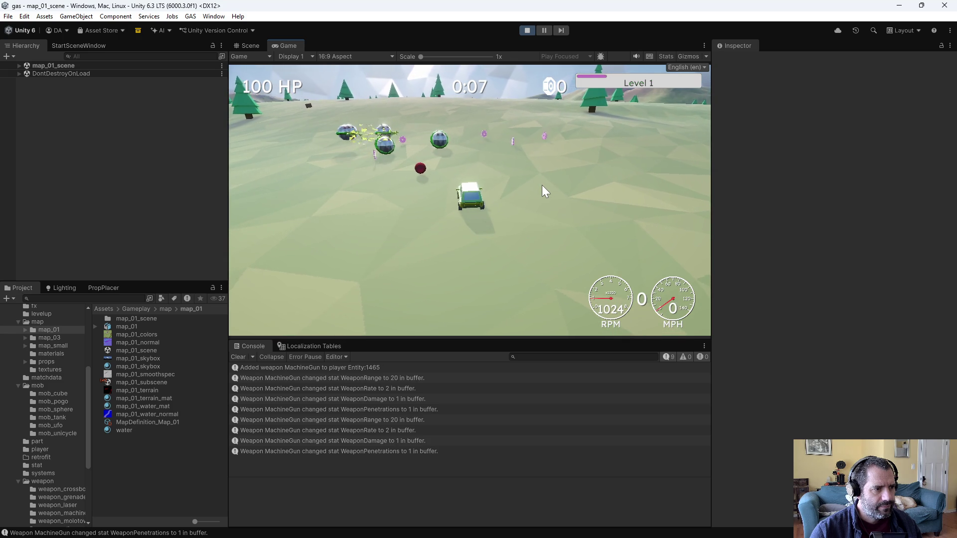
{"action": "key", "text": "s"}
{"action": "key", "text": "w"}
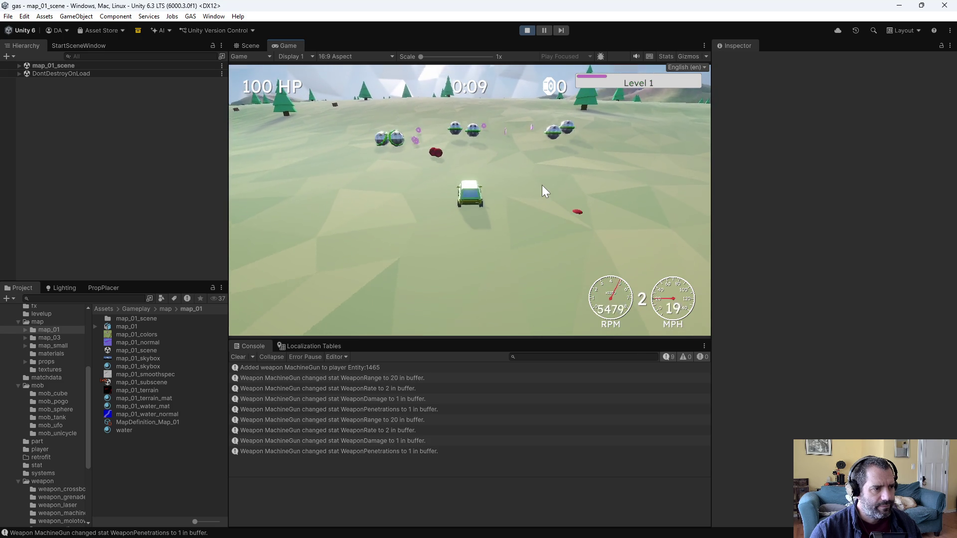
{"action": "key", "text": "s"}
{"action": "key", "text": "w"}
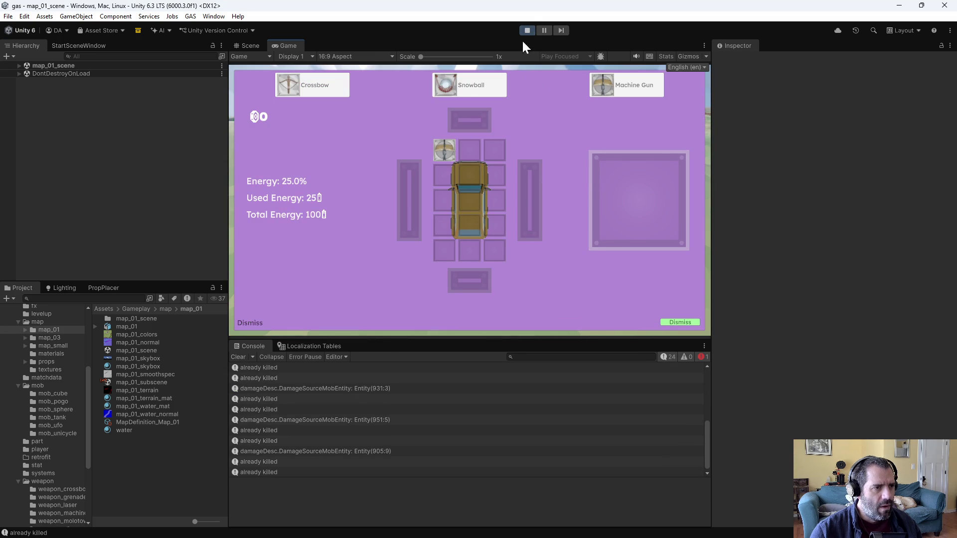
{"action": "left_click", "coordinate": [678, 322]}
{"action": "key", "text": "s"}
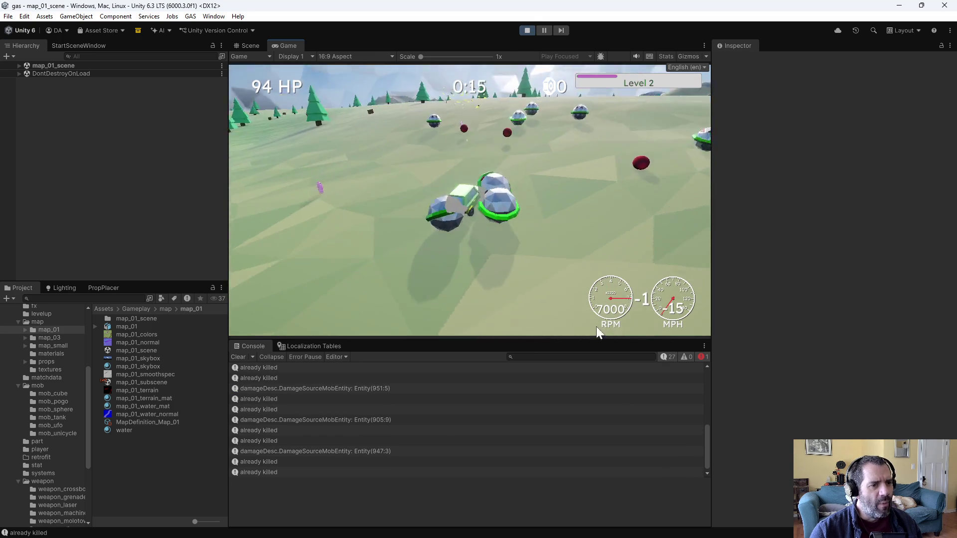
{"action": "key", "text": "w"}
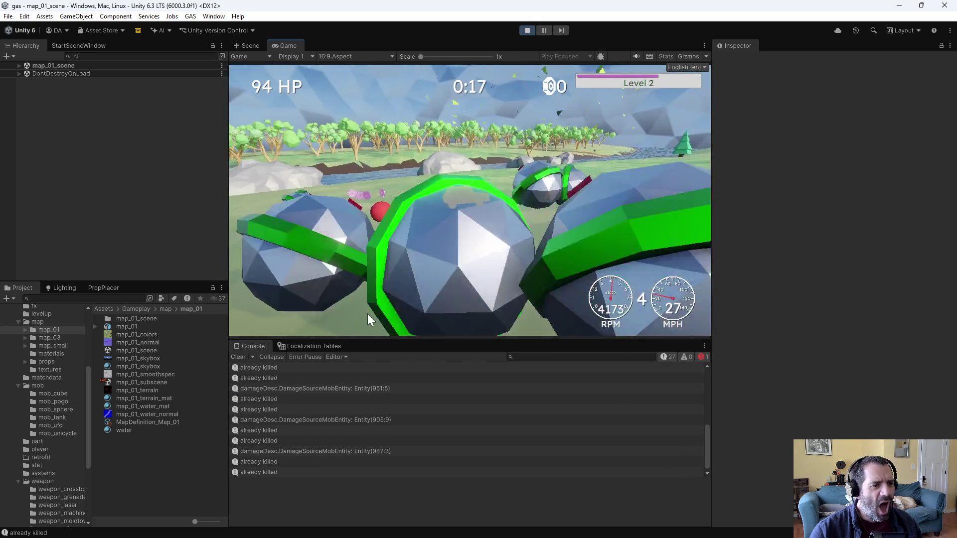
{"action": "key", "text": "d"}
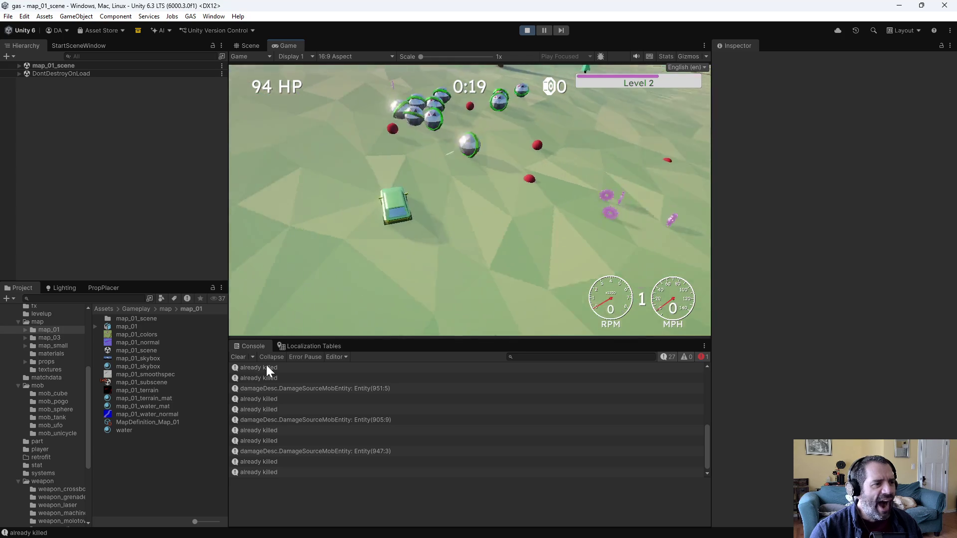
{"action": "key", "text": "d"}
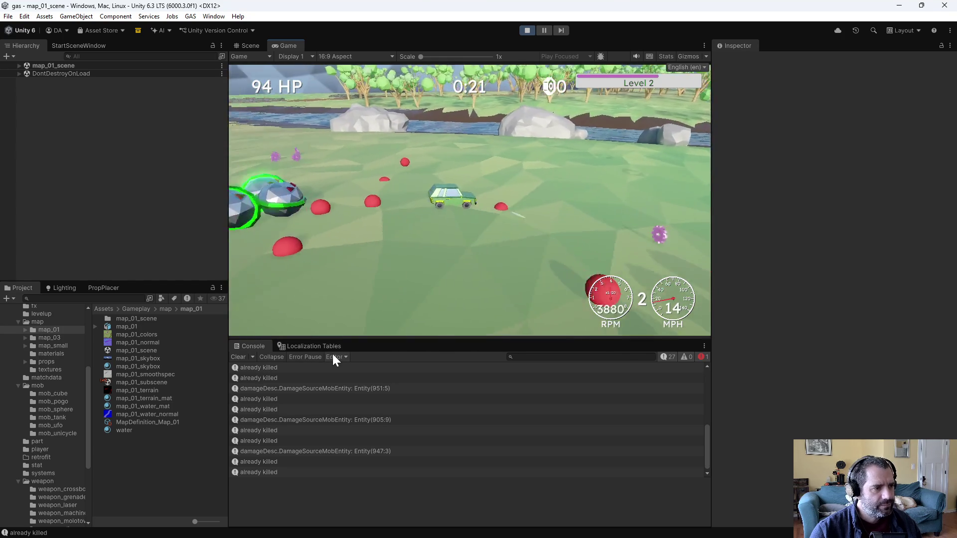
{"action": "key", "text": "s"}
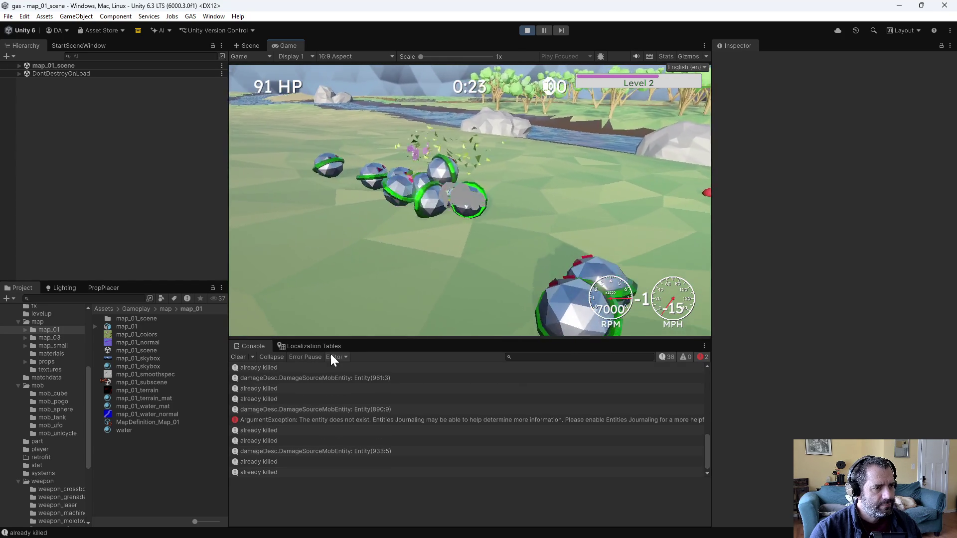
Stop the playtest and restore Outer Walls' Position Y to 31.
{"action": "left_click", "coordinate": [527, 30]}
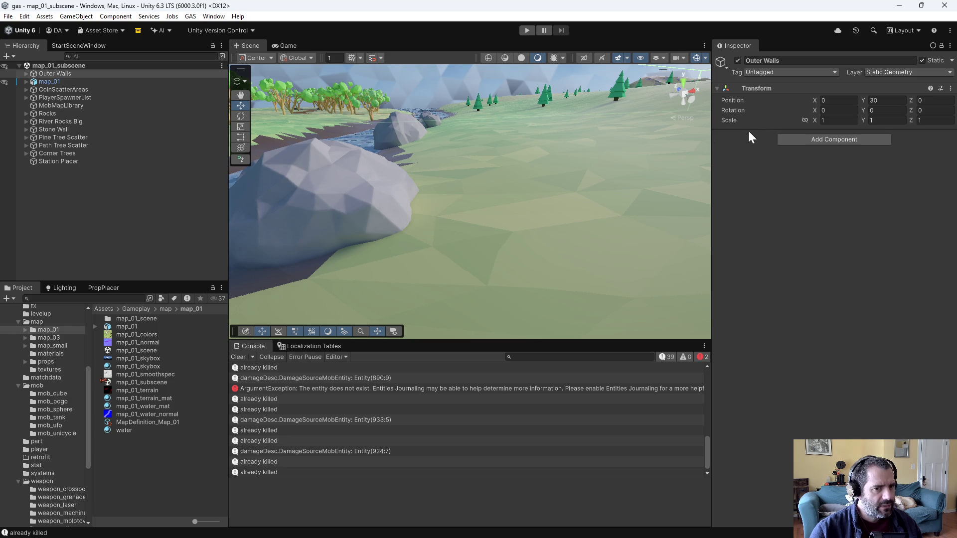
{"action": "left_click", "coordinate": [873, 100]}
{"action": "type", "text": "31"}
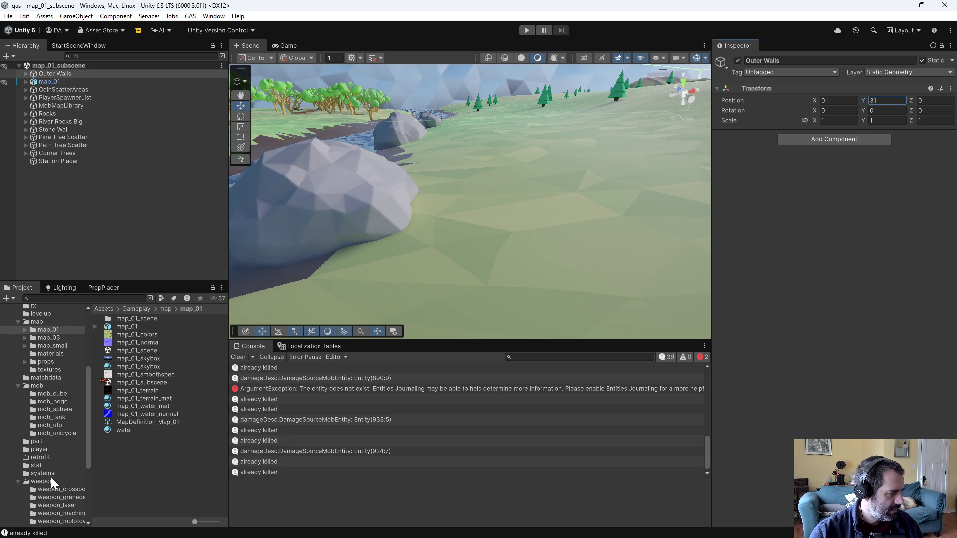
Open the hostile_bullet prefab, check its Rigidbody and Sphere Collider, and view the ArgumentException stack trace.
{"action": "left_click", "coordinate": [55, 386]}
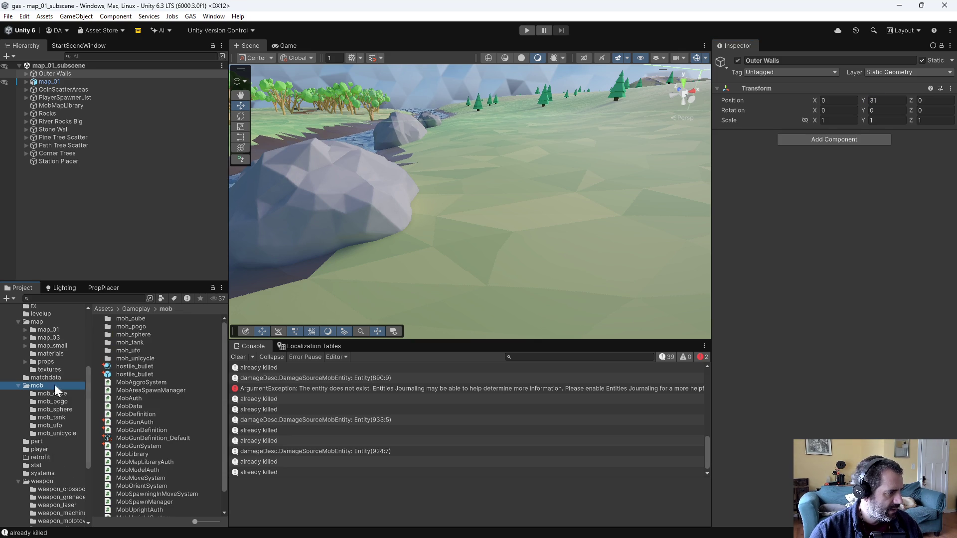
{"action": "double_click", "coordinate": [136, 374]}
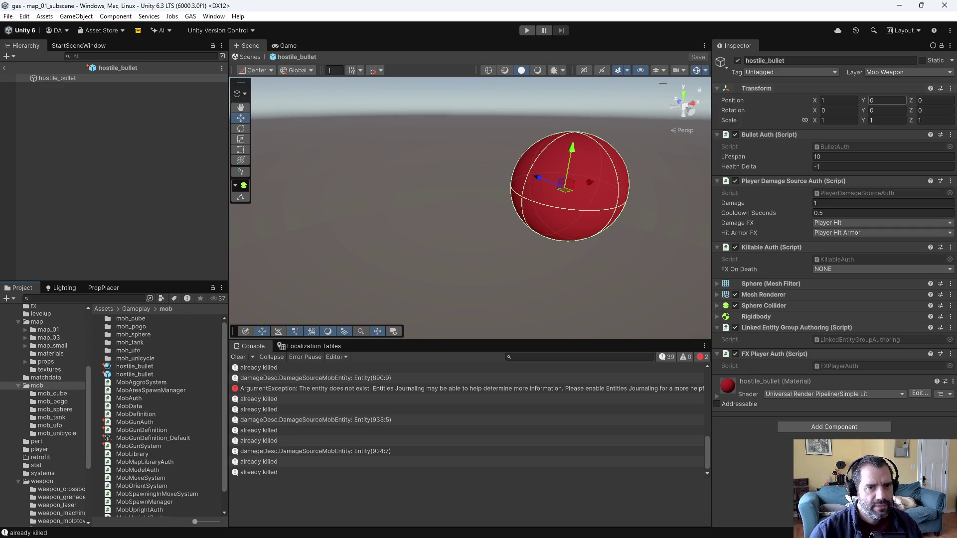
{"action": "left_click", "coordinate": [717, 316]}
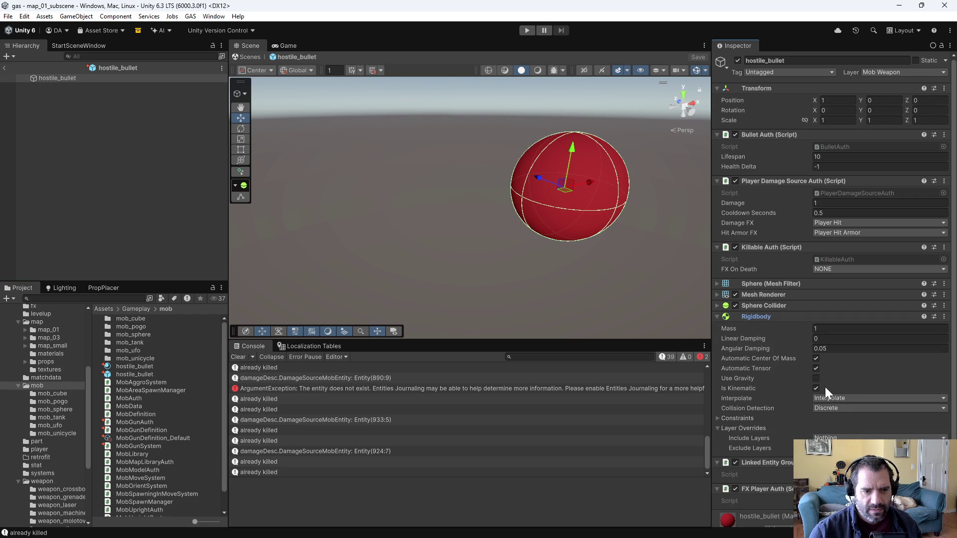
{"action": "left_click", "coordinate": [717, 306]}
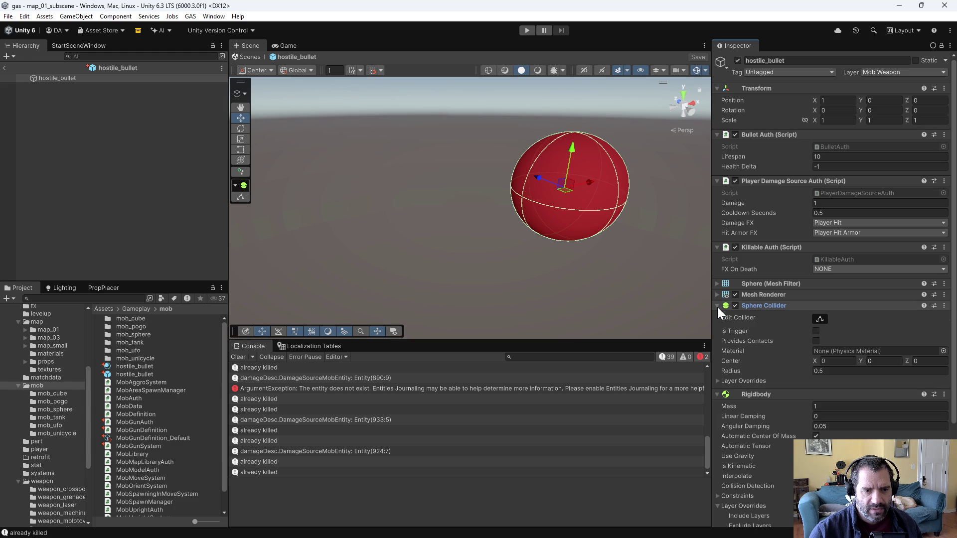
{"action": "left_click", "coordinate": [718, 306]}
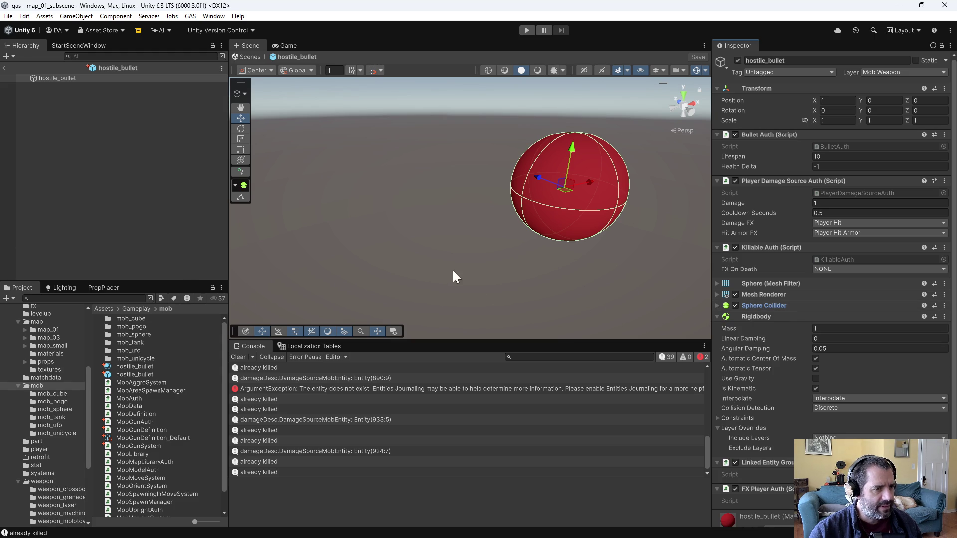
{"action": "mouse_move", "coordinate": [453, 271]}
{"action": "left_mouse_down"}
{"action": "mouse_move", "coordinate": [527, 271]}
{"action": "mouse_move", "coordinate": [488, 270]}
{"action": "left_mouse_up"}
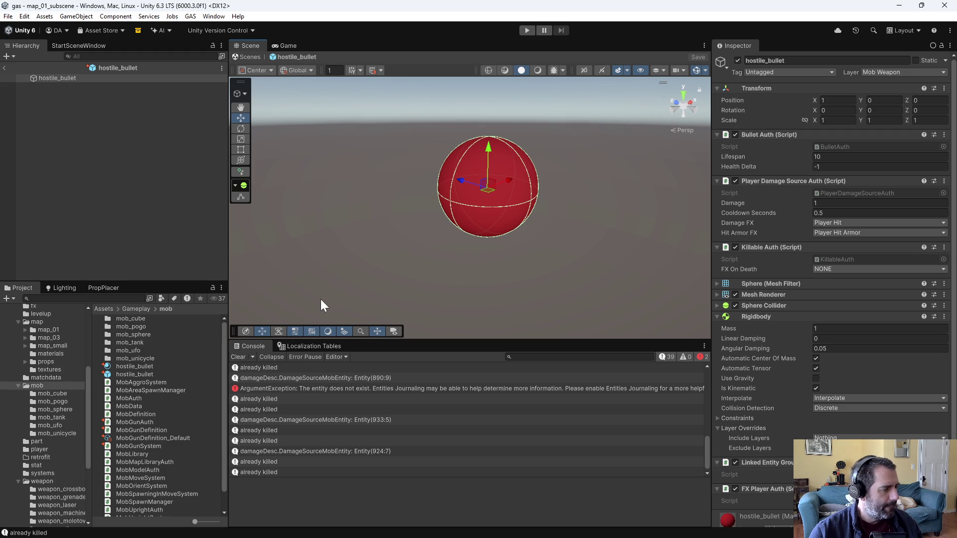
{"action": "left_click", "coordinate": [350, 393]}
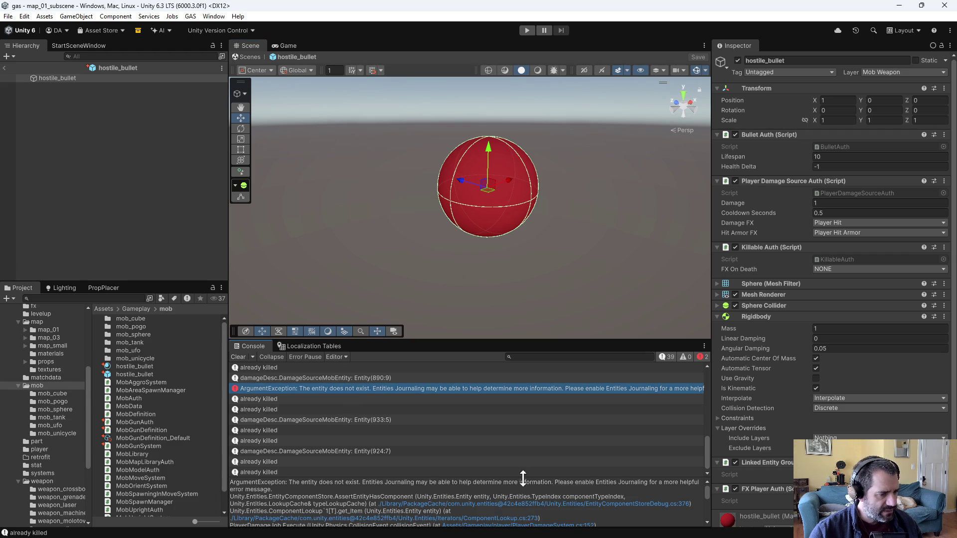
Enlarge the Console trace pane, compare the damageDesc and ArgumentException traces, then view PlayerDamageSystem.cs in Emacs.
{"action": "mouse_move", "coordinate": [511, 477]}
{"action": "left_mouse_down"}
{"action": "mouse_move", "coordinate": [516, 445]}
{"action": "mouse_move", "coordinate": [531, 433]}
{"action": "mouse_move", "coordinate": [530, 452]}
{"action": "left_mouse_up"}
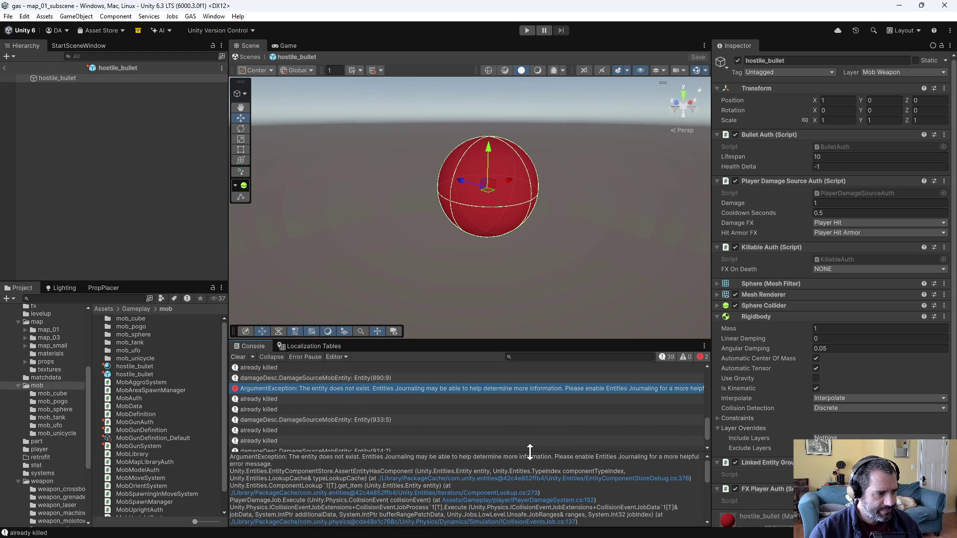
{"action": "left_click", "coordinate": [378, 378]}
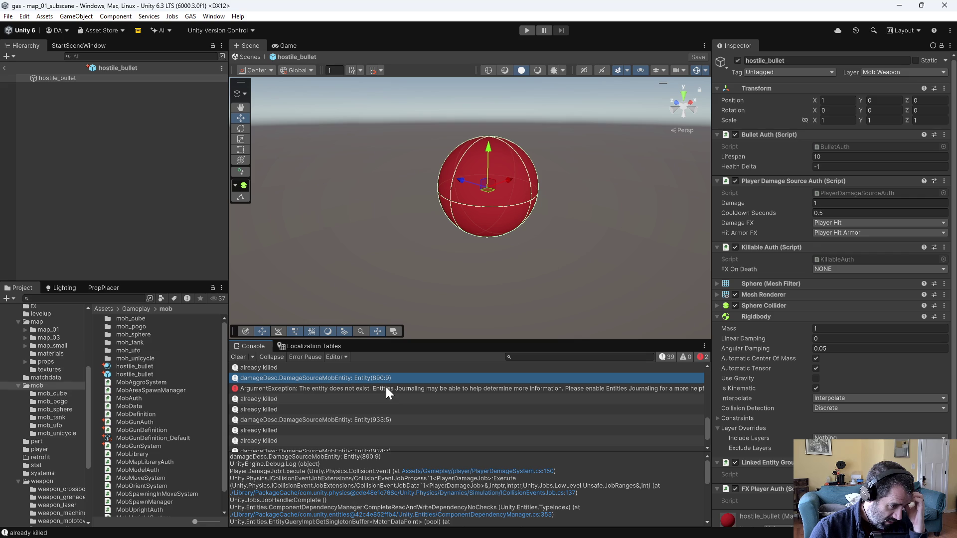
{"action": "left_click", "coordinate": [386, 388]}
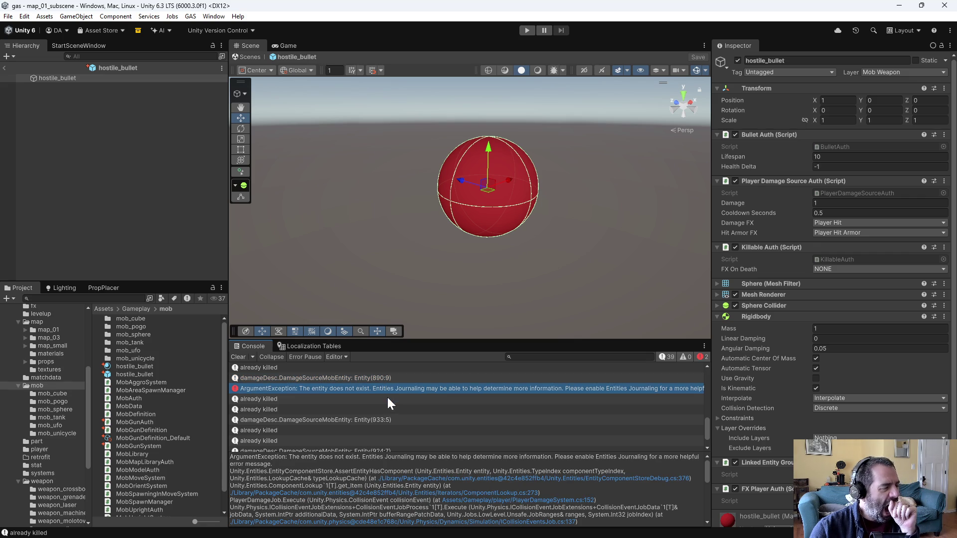
{"action": "scroll", "coordinate": [393, 409], "scroll_direction": "down", "scroll_amount": 1}
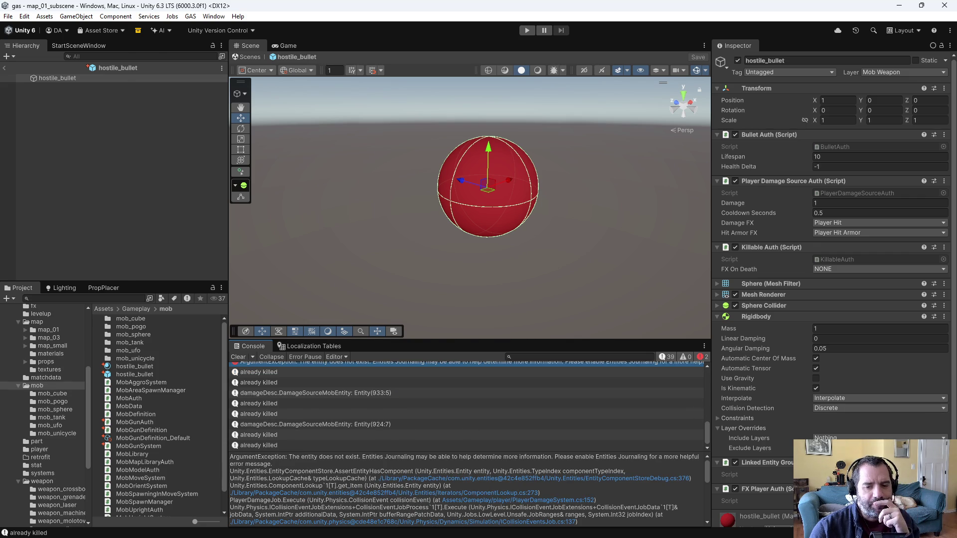
{"action": "key", "text": "alt+Tab"}
{"action": "scroll", "coordinate": [303, 318], "scroll_direction": "down", "scroll_amount": 7}
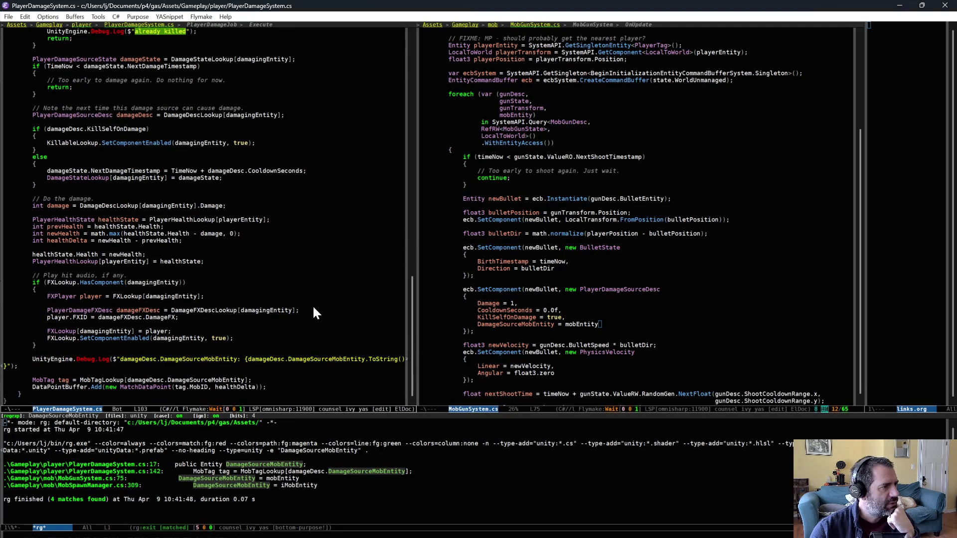
Delete the "already killed" Debug.Log line and save the file.
{"action": "scroll", "coordinate": [314, 308], "scroll_direction": "up", "scroll_amount": 7}
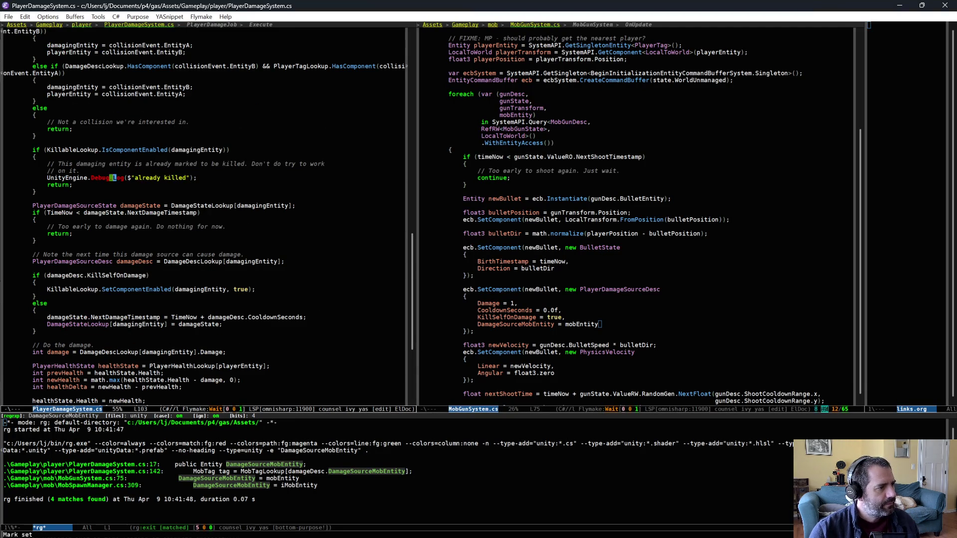
{"action": "triple_click", "coordinate": [110, 177]}
{"action": "key", "text": "ctrl+w"}
{"action": "key", "text": "ctrl+x"}
{"action": "key", "text": "ctrl+s"}
Cut the KillSelfOnDamage if/else block, paste it after the DataPointBuffer.Add line, and save.
{"action": "key", "text": "ctrl+e"}
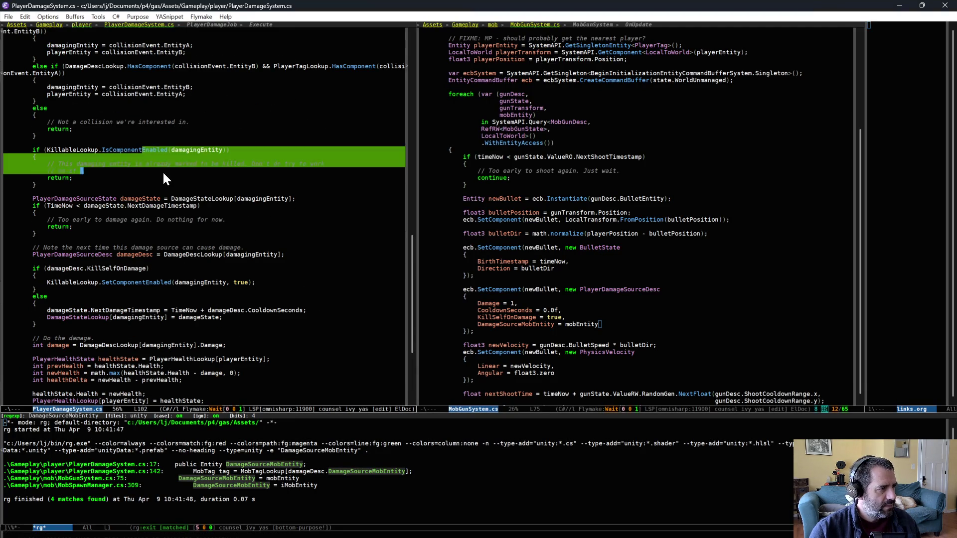
{"action": "scroll", "coordinate": [200, 169], "scroll_direction": "down", "scroll_amount": 2}
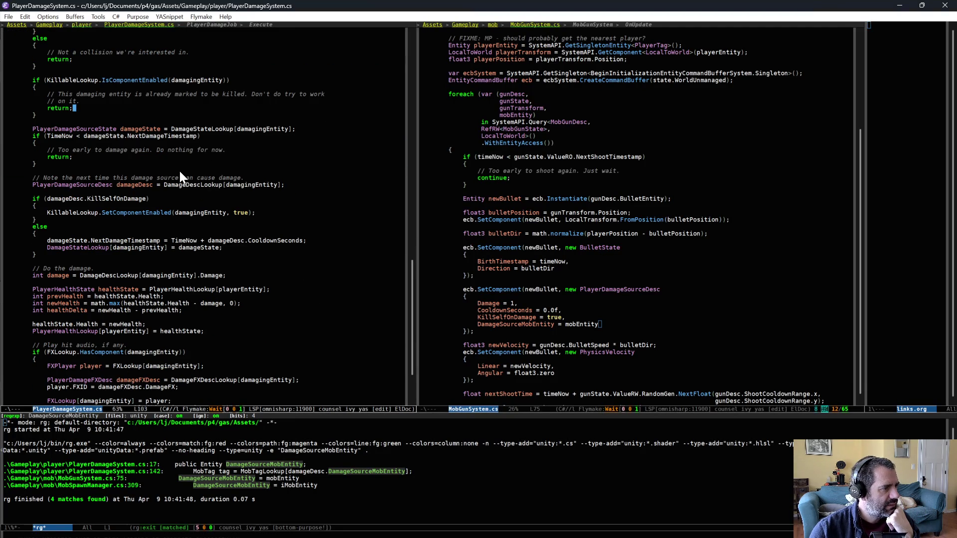
{"action": "scroll", "coordinate": [181, 170], "scroll_direction": "down", "scroll_amount": 4}
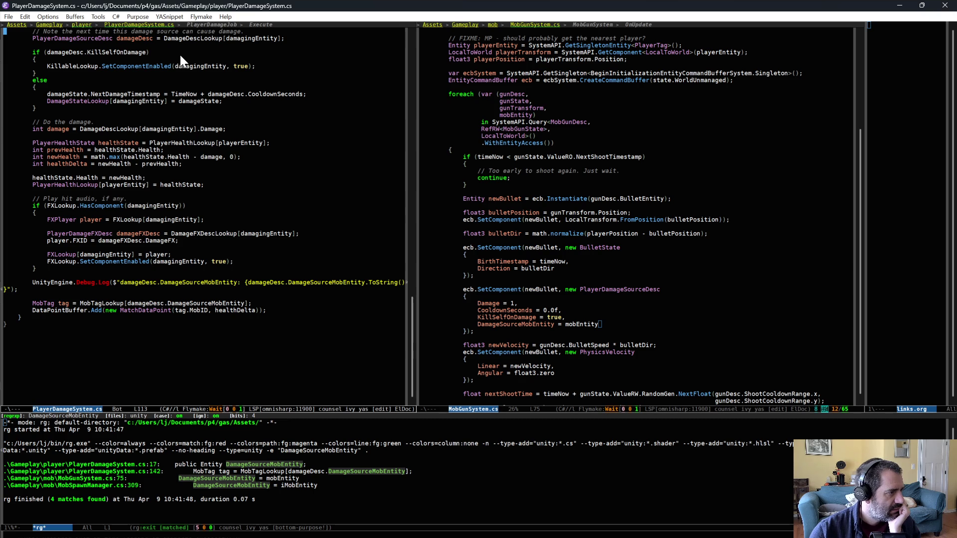
{"action": "left_click_drag", "start_coordinate": [157, 52], "coordinate": [168, 115]}
{"action": "left_click", "coordinate": [82, 44]}
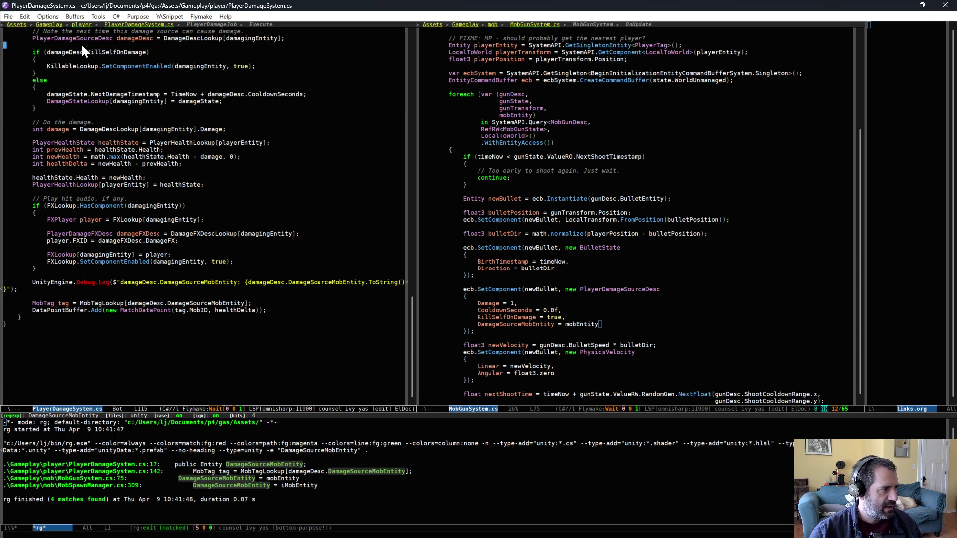
{"action": "left_click_drag", "start_coordinate": [82, 46], "coordinate": [94, 109]}
{"action": "key", "text": "ctrl+w"}
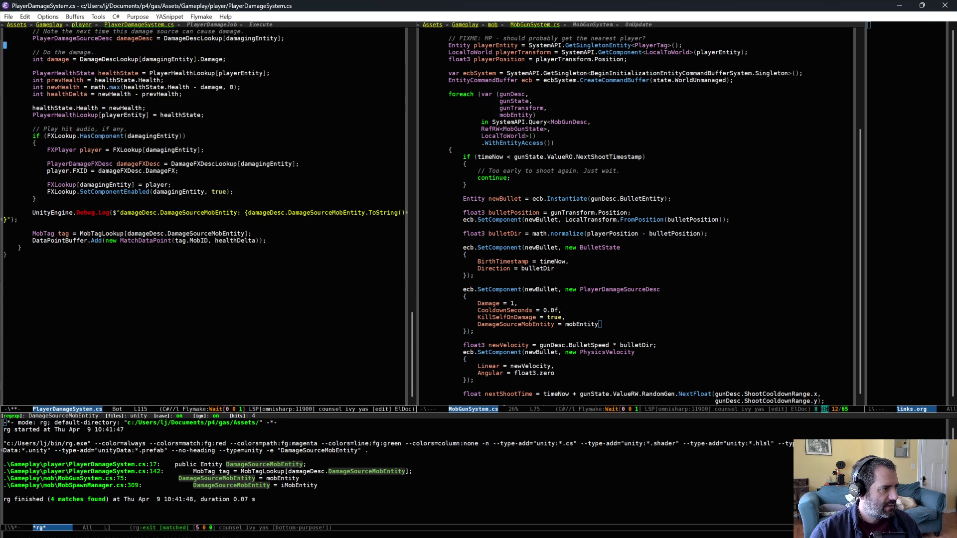
{"action": "left_click", "coordinate": [127, 245]}
{"action": "key", "text": "ctrl+a"}
{"action": "key", "text": "ctrl+y"}
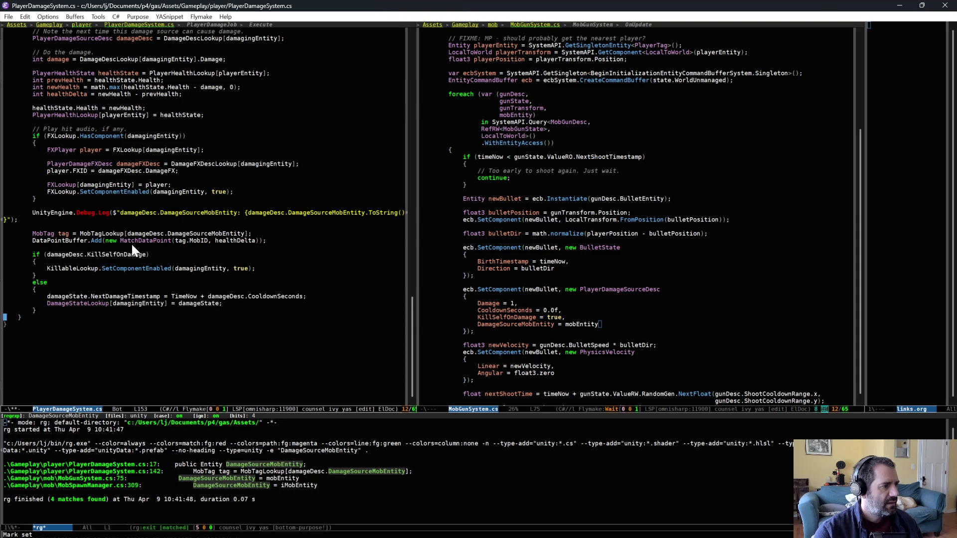
{"action": "key", "text": "ctrl+x"}
{"action": "key", "text": "ctrl+s"}
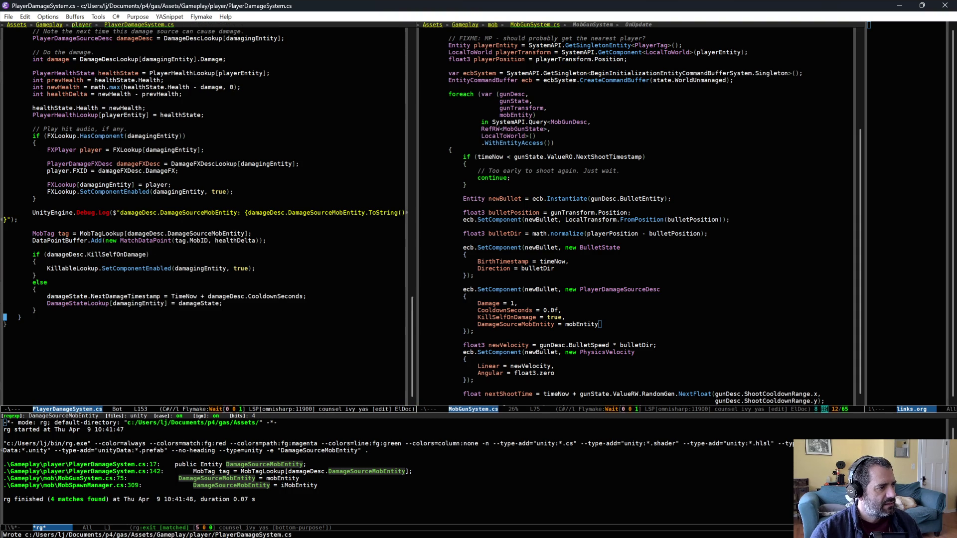
Review the moved KillSelfOnDamage block and its if condition before Unity recompiles.
{"action": "left_click_drag", "start_coordinate": [120, 72], "coordinate": [207, 219]}
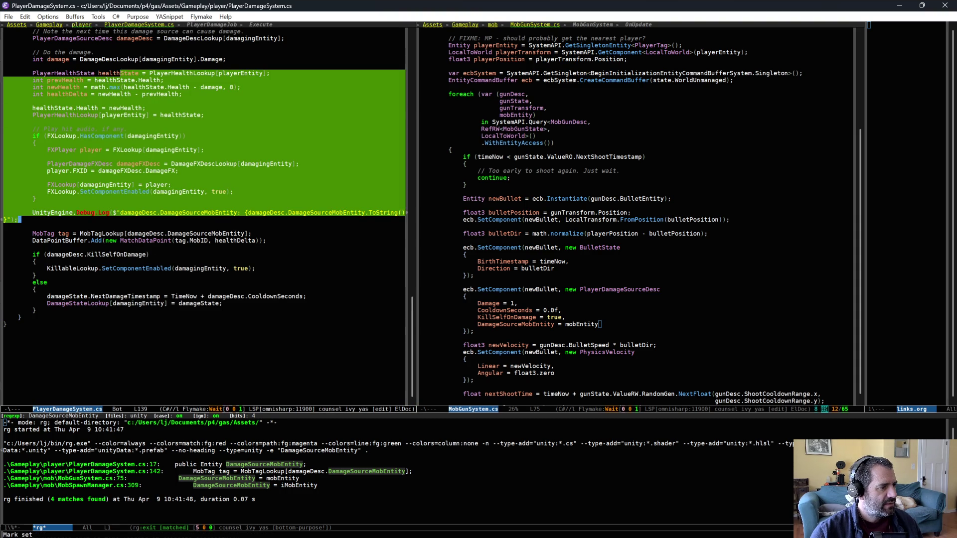
{"action": "left_click", "coordinate": [215, 240]}
{"action": "left_click_drag", "start_coordinate": [223, 246], "coordinate": [250, 296]}
{"action": "left_click", "coordinate": [201, 252]}
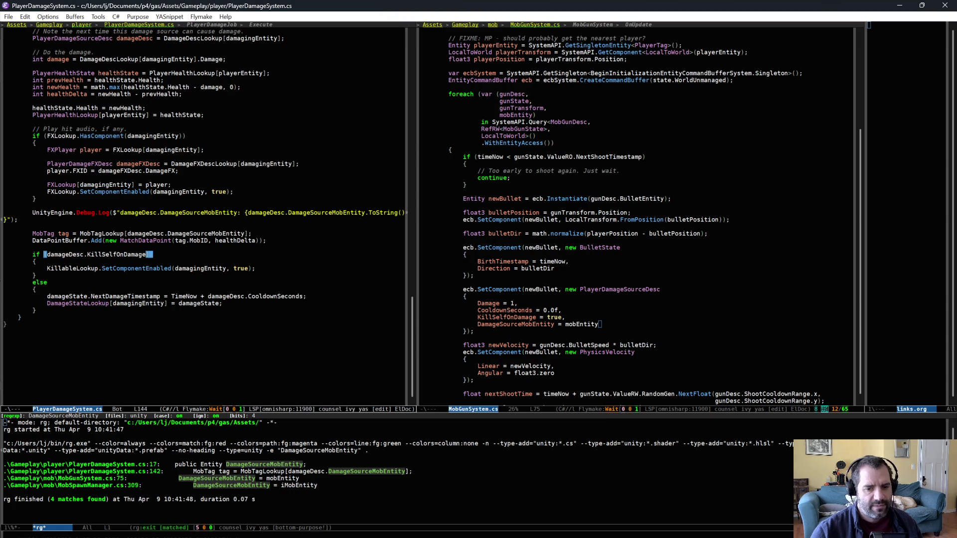
{"action": "key", "text": "alt+Tab"}
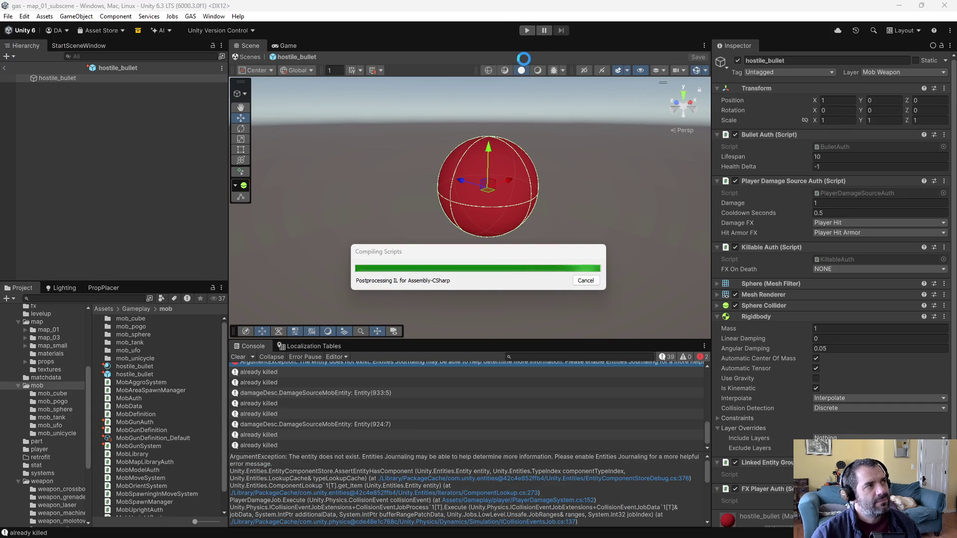
Playtest with W, A and S until the car hits 0 HP and Game Over, then stop.
{"action": "left_click", "coordinate": [526, 30]}
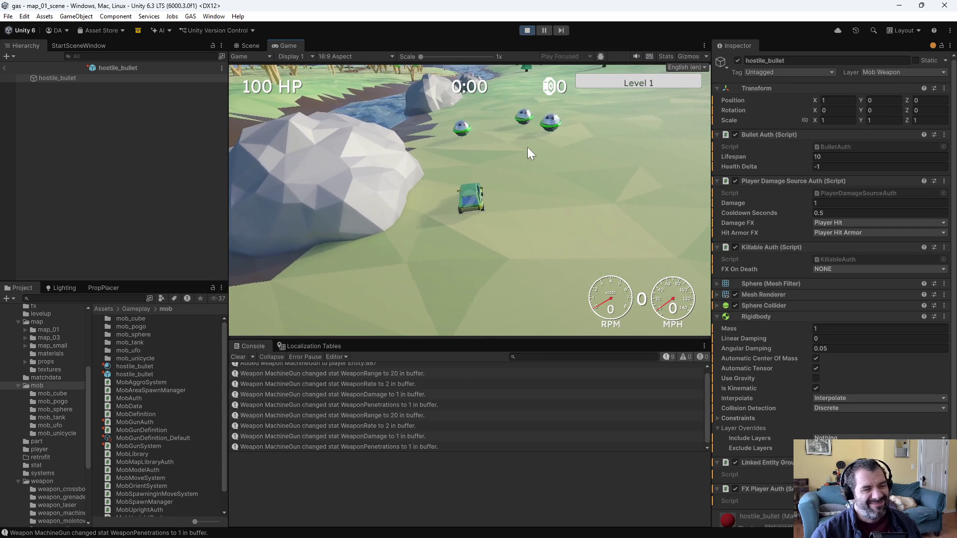
{"action": "key", "text": "w"}
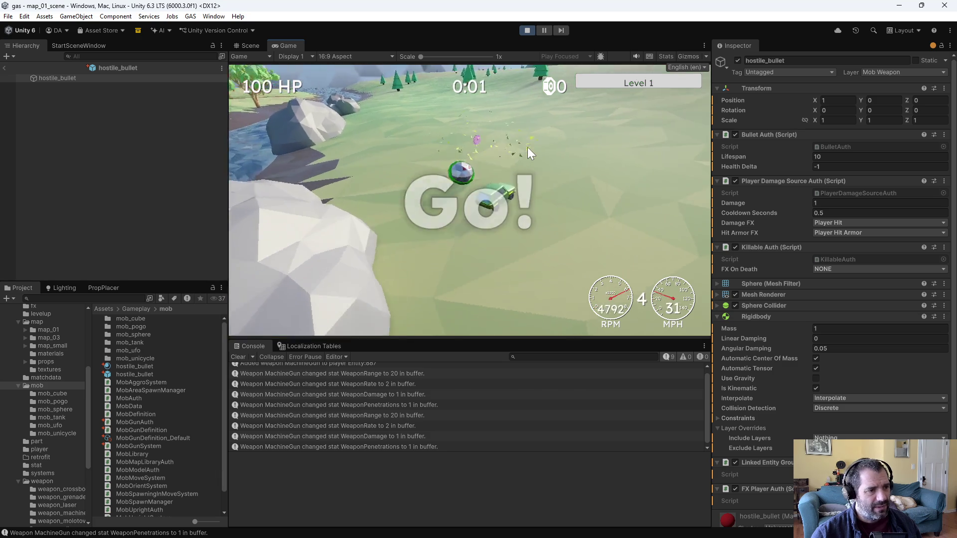
{"action": "key", "text": "a"}
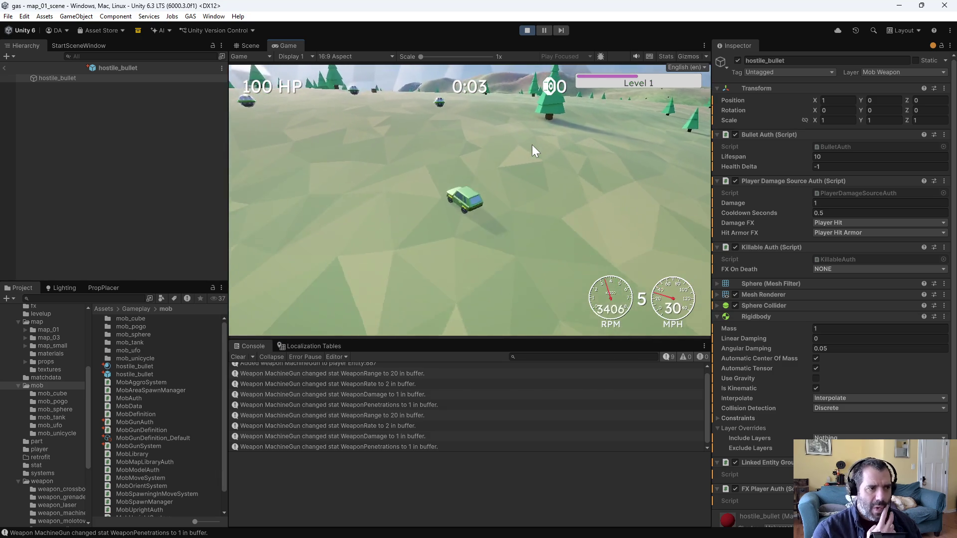
{"action": "key", "text": "s"}
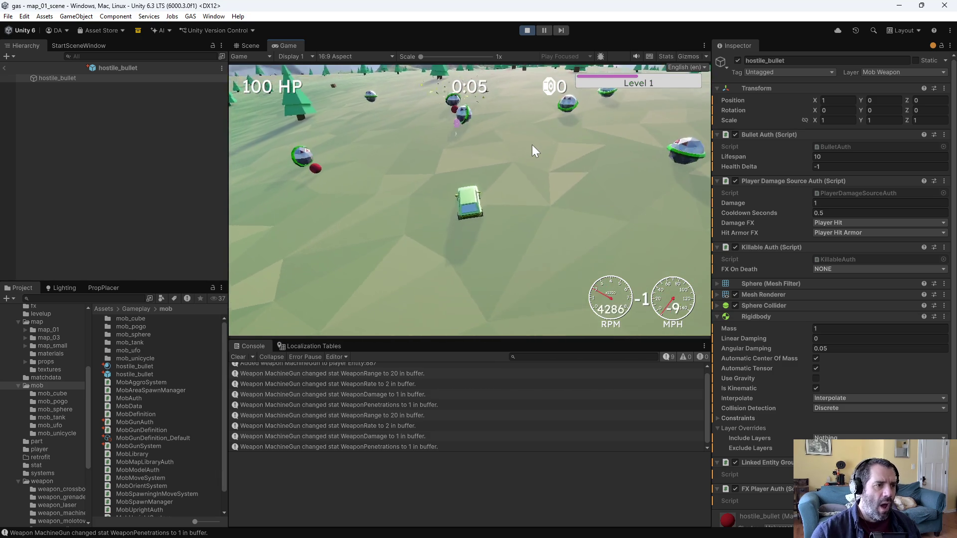
{"action": "key", "text": "s"}
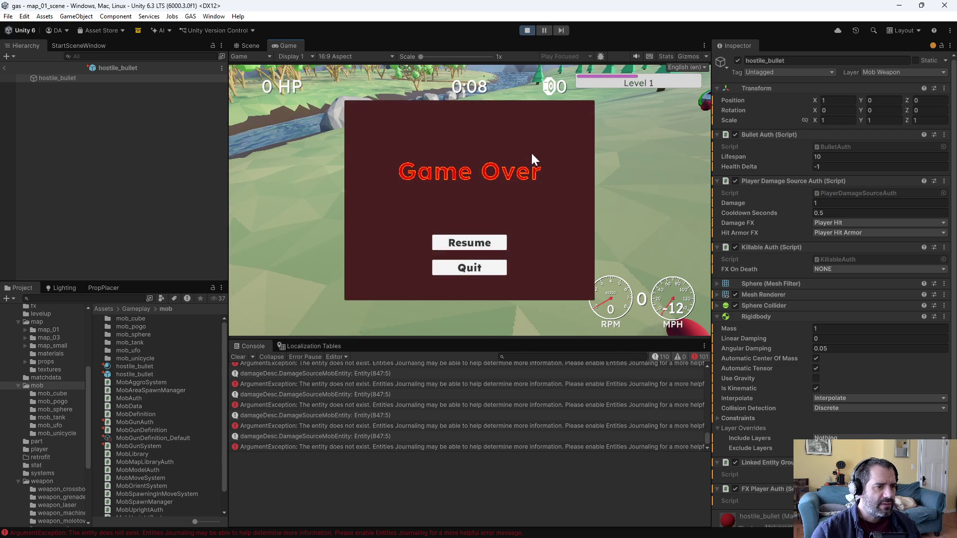
{"action": "left_click", "coordinate": [528, 32]}
{"action": "key", "text": "alt+Tab"}
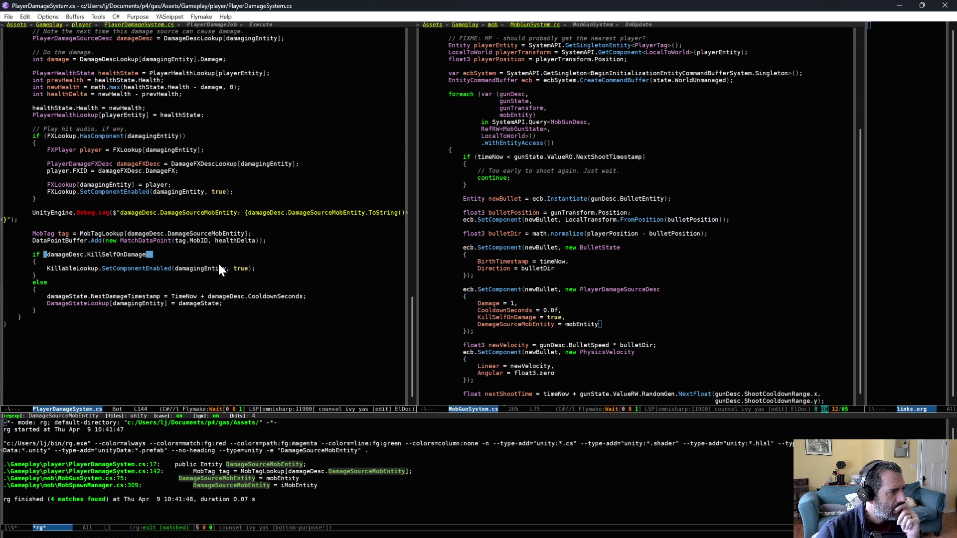
Playtest again, driving forward until mob fire ends the run in Game Over, then stop.
{"action": "scroll", "coordinate": [220, 327], "scroll_direction": "up", "scroll_amount": 2}
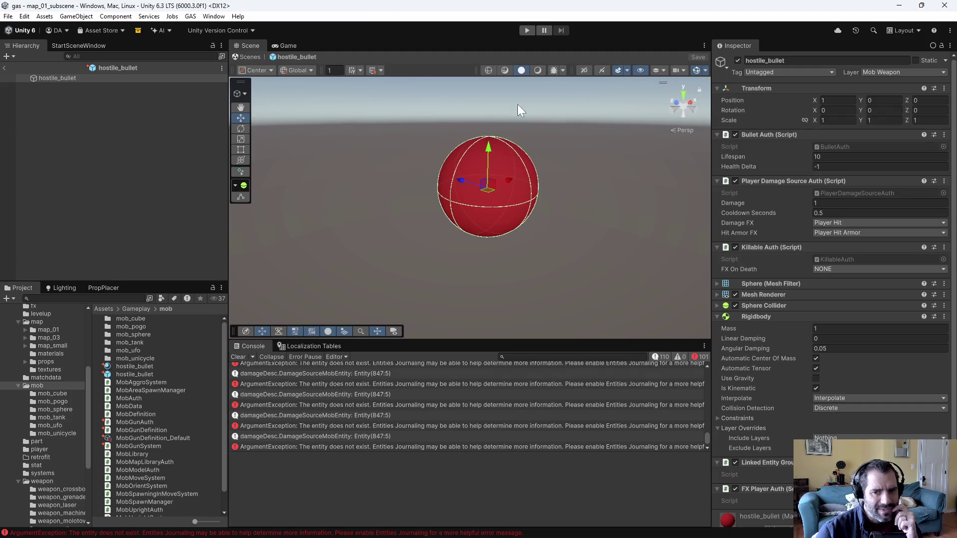
{"action": "left_click", "coordinate": [533, 29]}
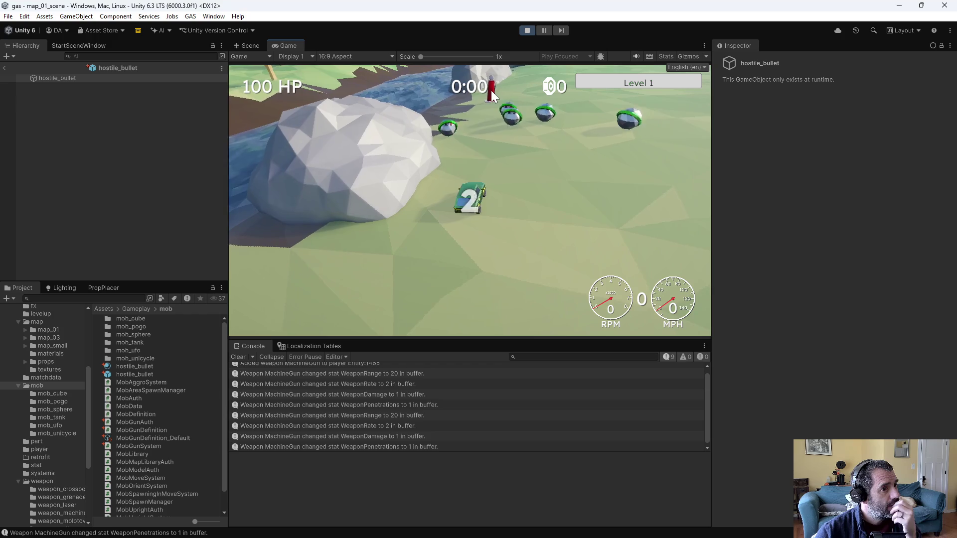
{"action": "key", "text": "w"}
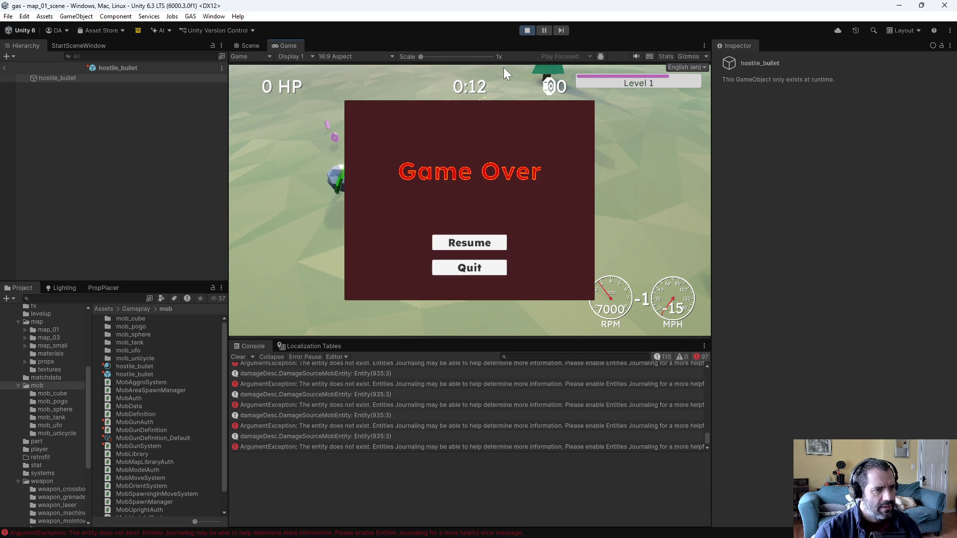
{"action": "left_click", "coordinate": [524, 31]}
Add an if (damageDesc.KillSelfOnDamage) block enabling Killable, with an else setting the cooldown.
{"action": "key", "text": "alt+Tab"}
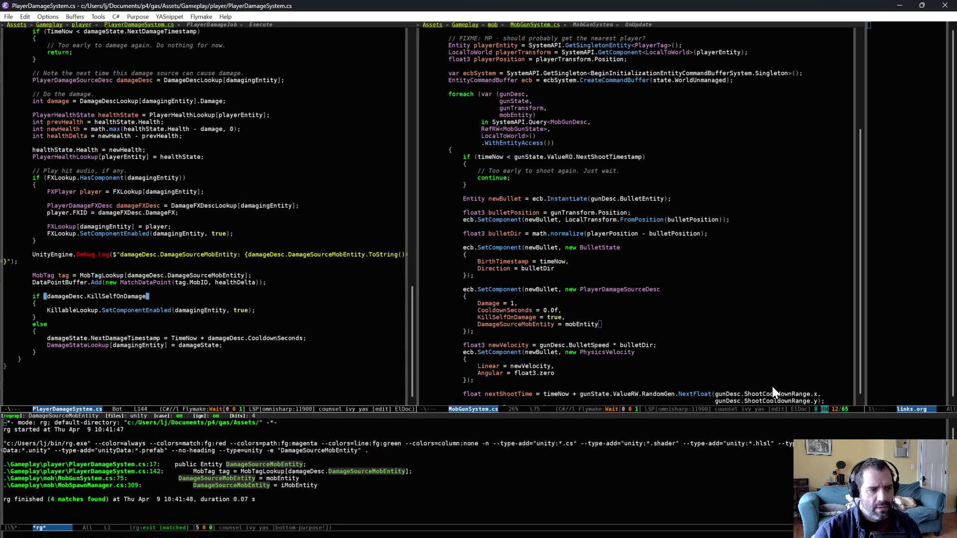
{"action": "key", "text": "ctrl+slash"}
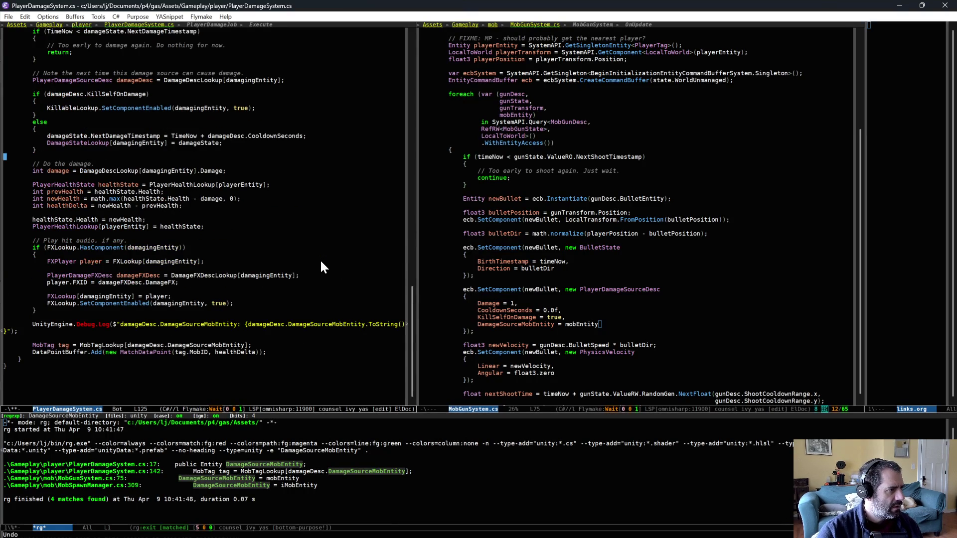
{"action": "left_click", "coordinate": [216, 149]}
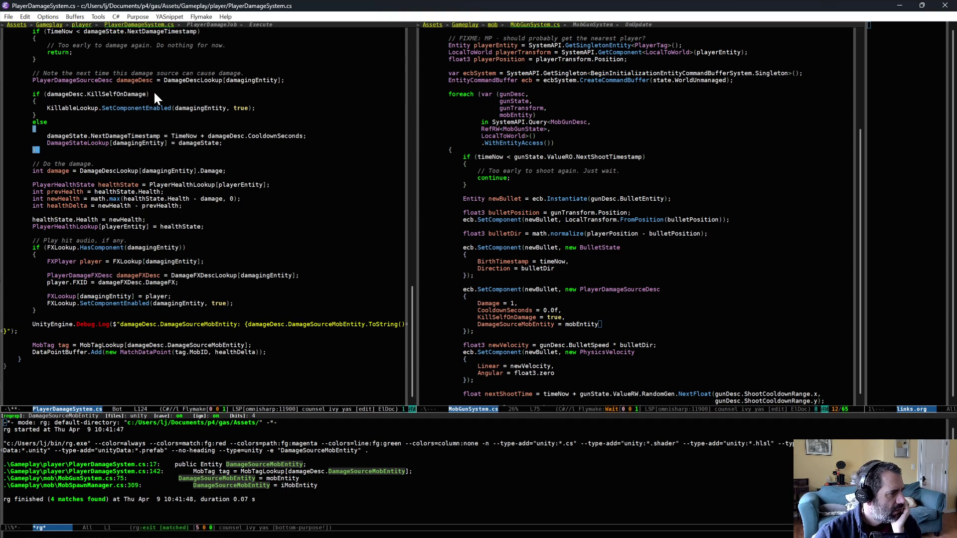
Highlight damageDesc and damageState occurrences to verify the names, then let Unity recompile.
{"action": "left_click", "coordinate": [132, 80]}
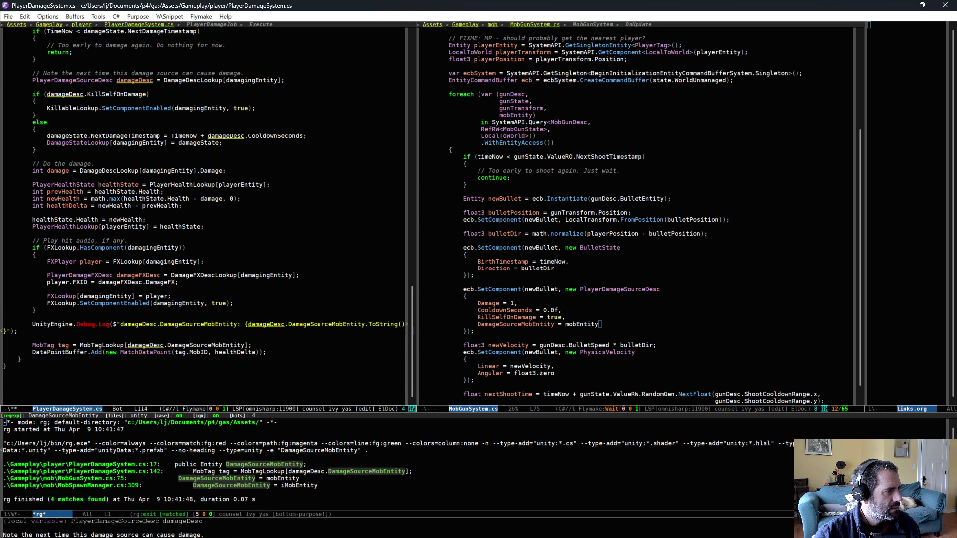
{"action": "key", "text": "ctrl+F3"}
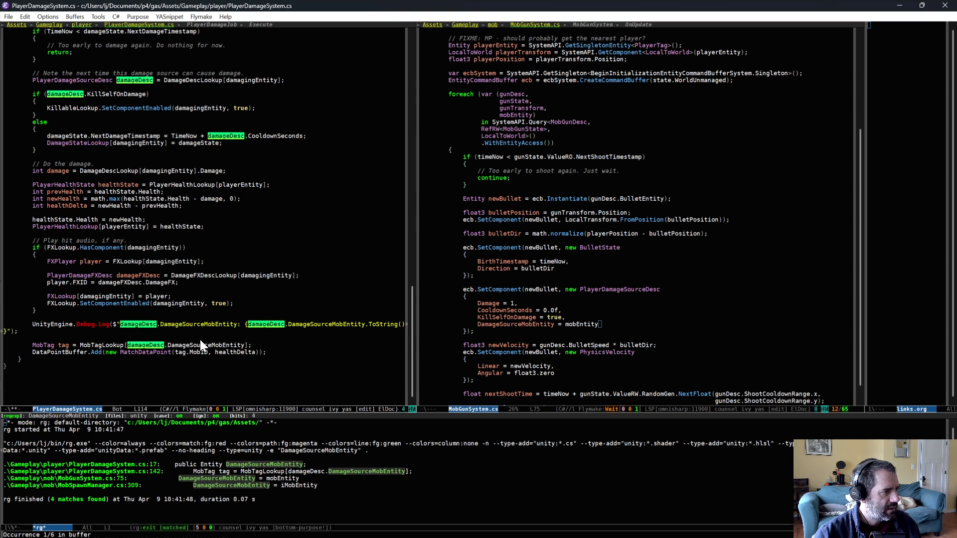
{"action": "key", "text": "ctrl+F3"}
{"action": "key", "text": "Down"}
{"action": "key", "text": "Down"}
{"action": "key", "text": "Down"}
{"action": "key", "text": "ctrl+F3"}
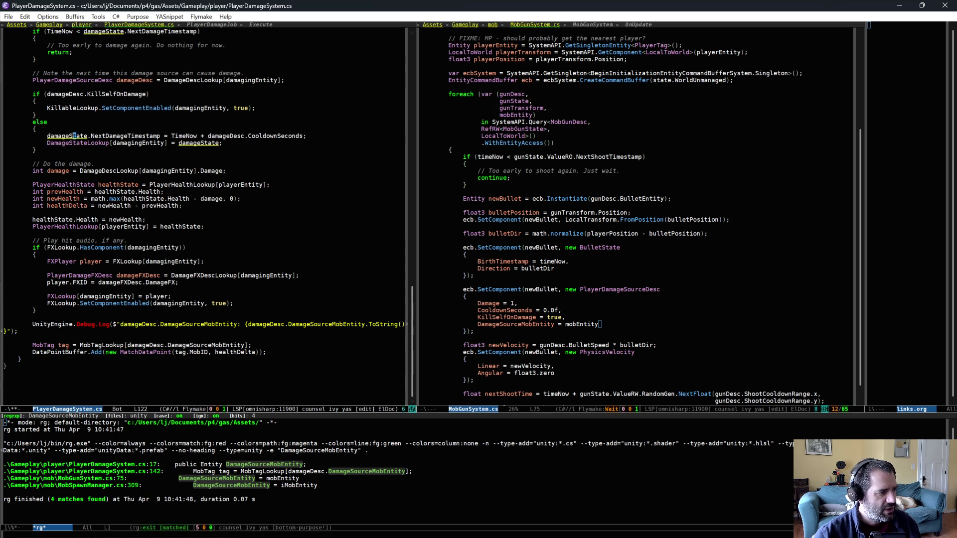
{"action": "key", "text": "alt+Tab"}
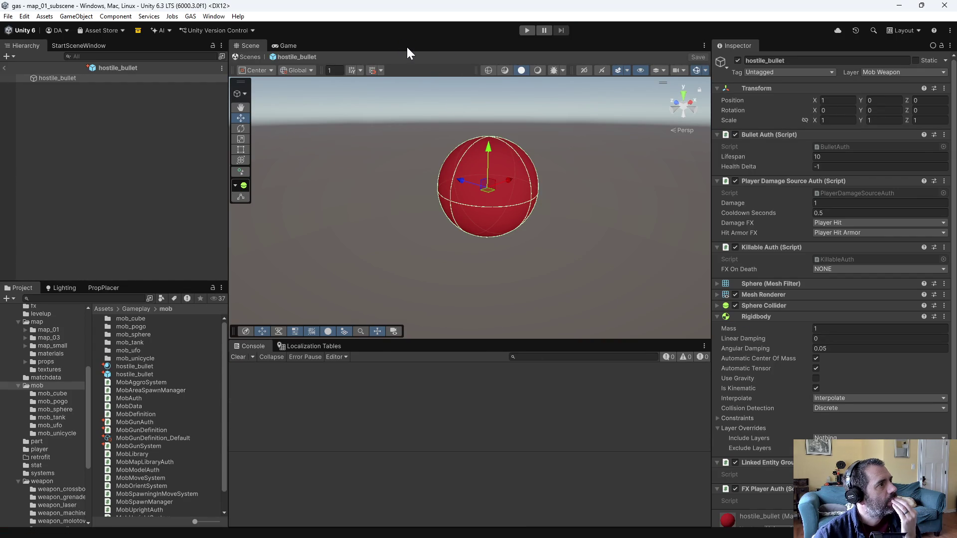
Start a playtest and drive the car back and forth with W and S under mob fire.
{"action": "left_click", "coordinate": [527, 31]}
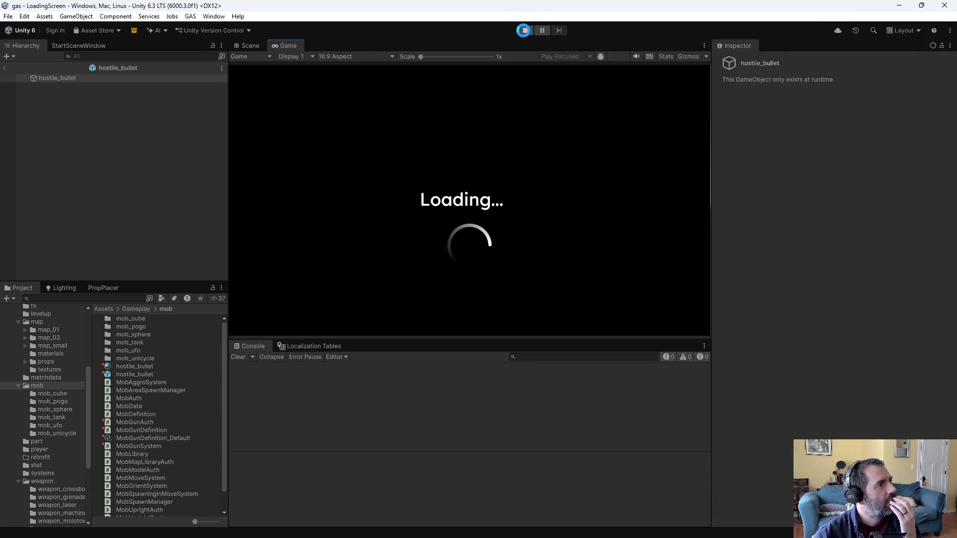
{"action": "left_click", "coordinate": [523, 31]}
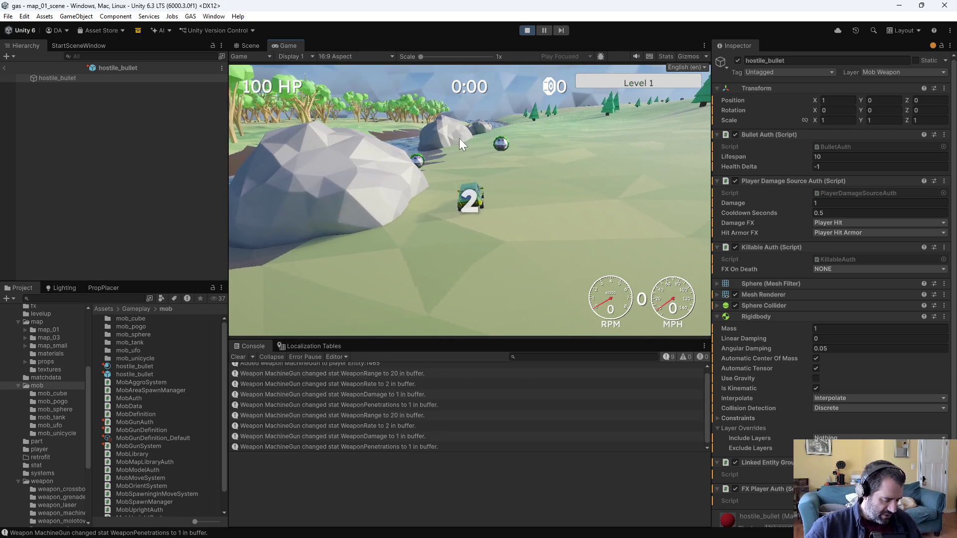
{"action": "key", "text": "w"}
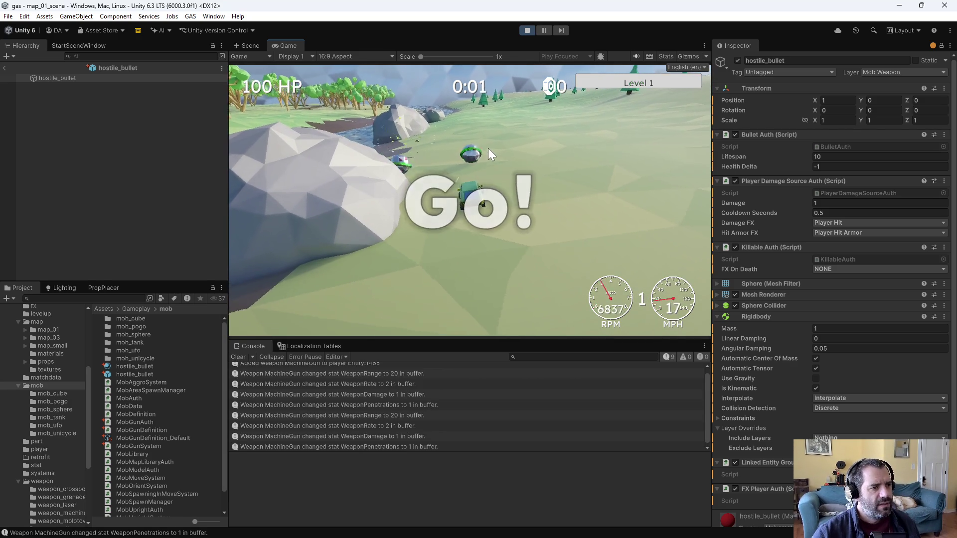
{"action": "key", "text": "s"}
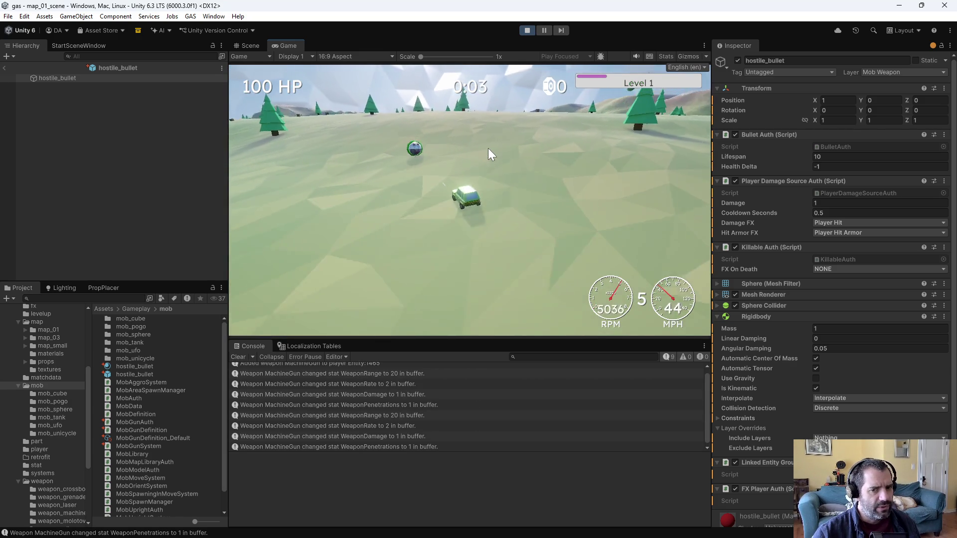
{"action": "key", "text": "w"}
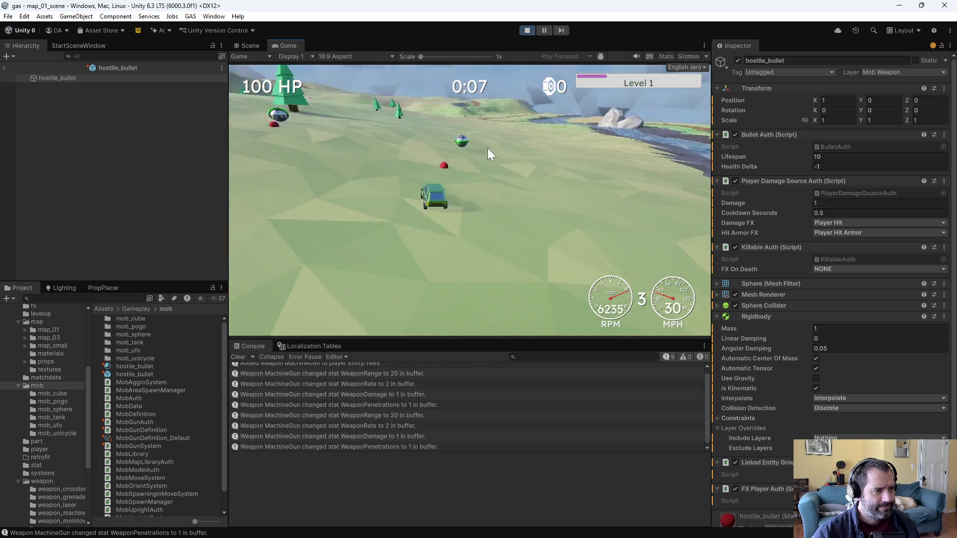
{"action": "key", "text": "s"}
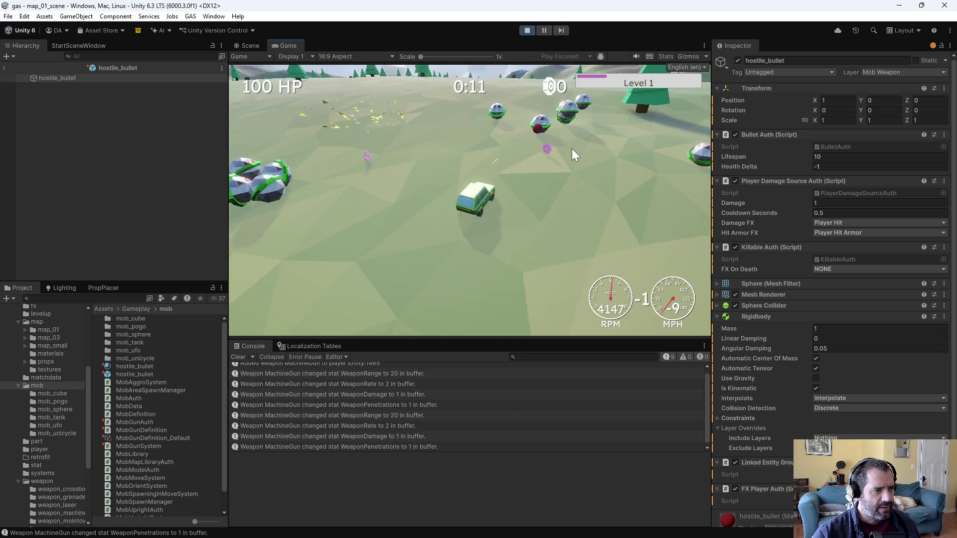
{"action": "key", "text": "w"}
{"action": "key", "text": "w"}
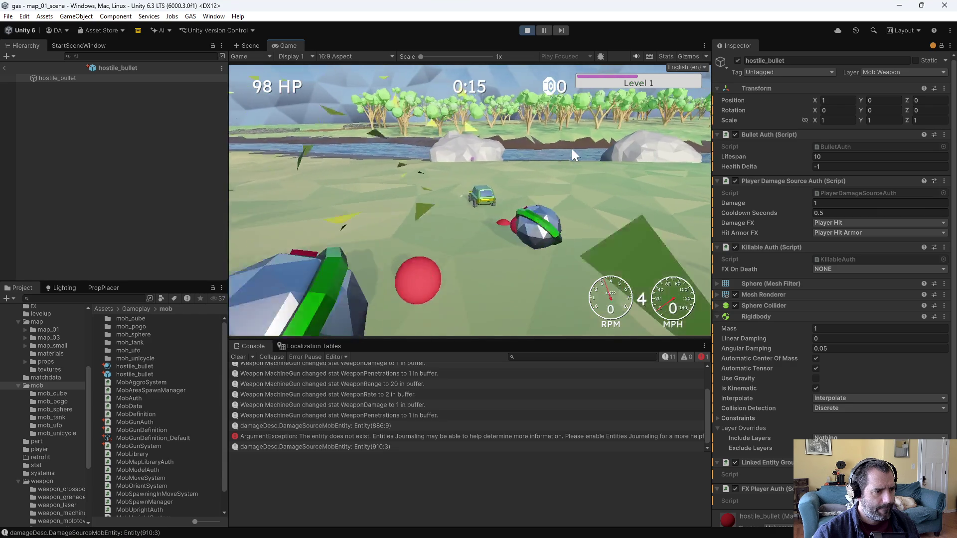
{"action": "key", "text": "s"}
{"action": "key", "text": "s"}
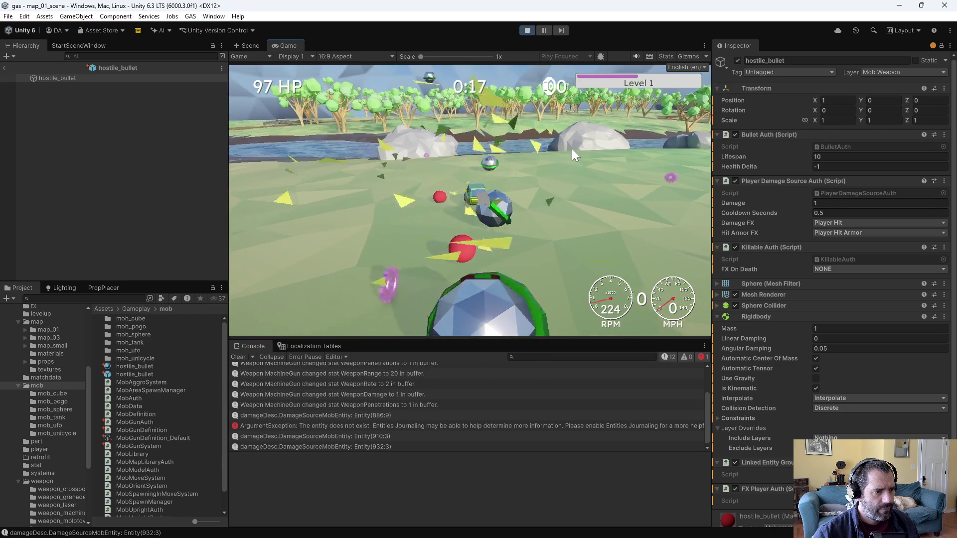
{"action": "key", "text": "s"}
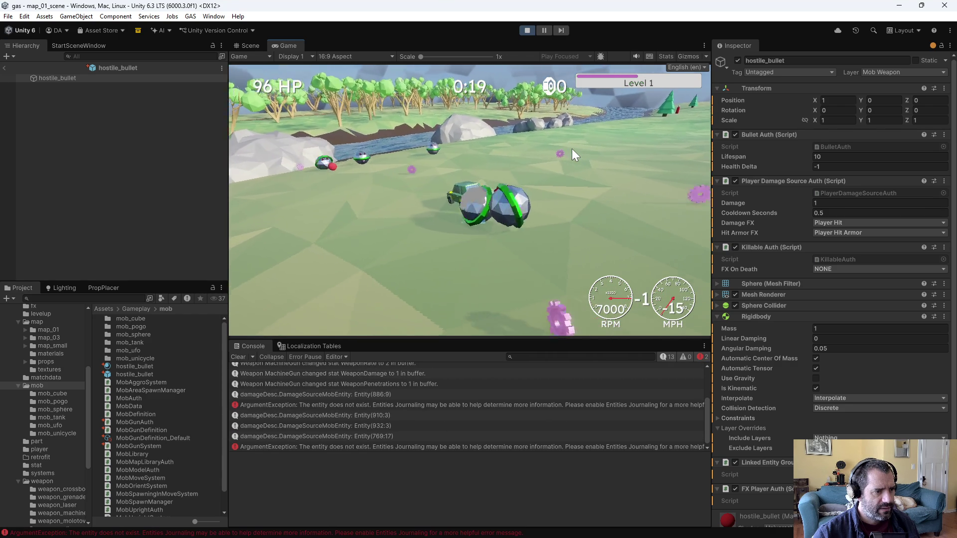
{"action": "key", "text": "w"}
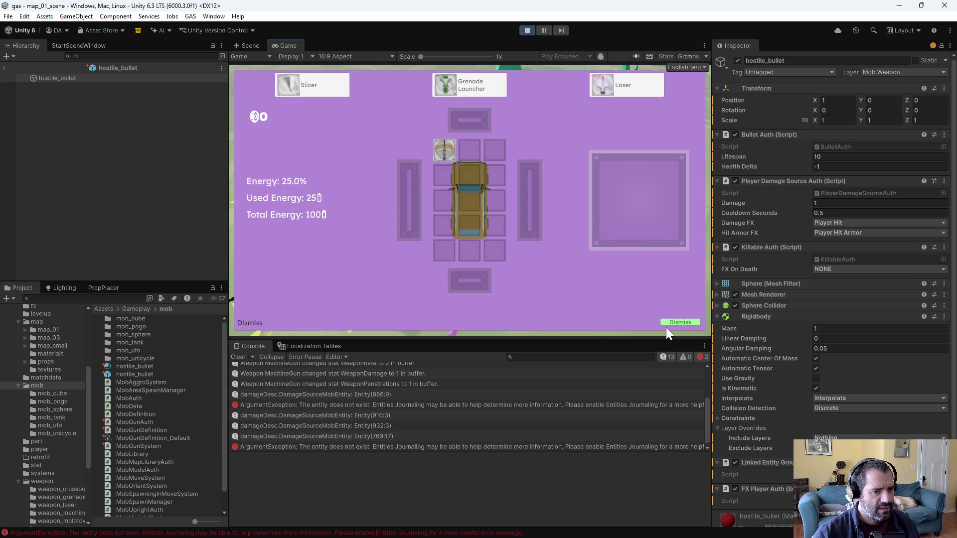
Dismiss three retrofit screens and keep driving until the car is down to 89 HP, then stop.
{"action": "left_click", "coordinate": [667, 325]}
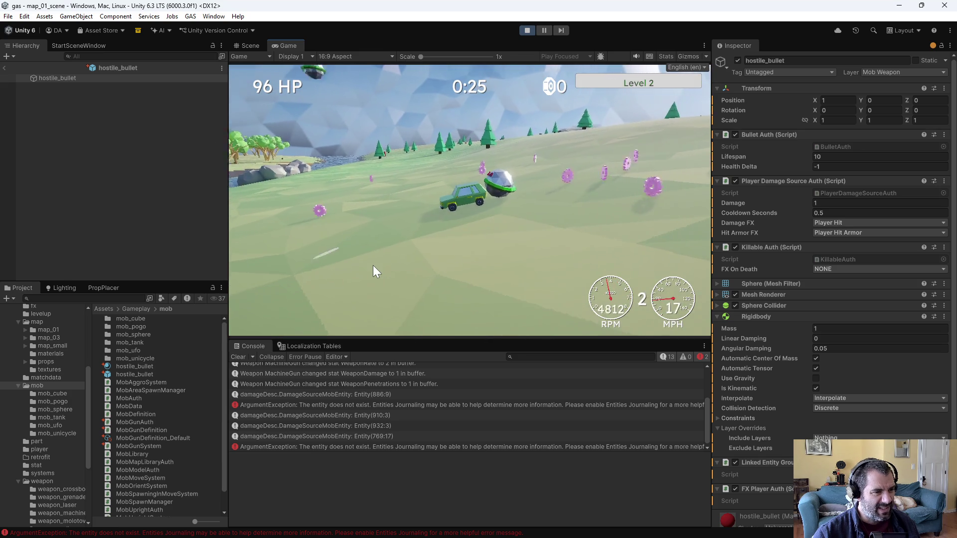
{"action": "key", "text": "s"}
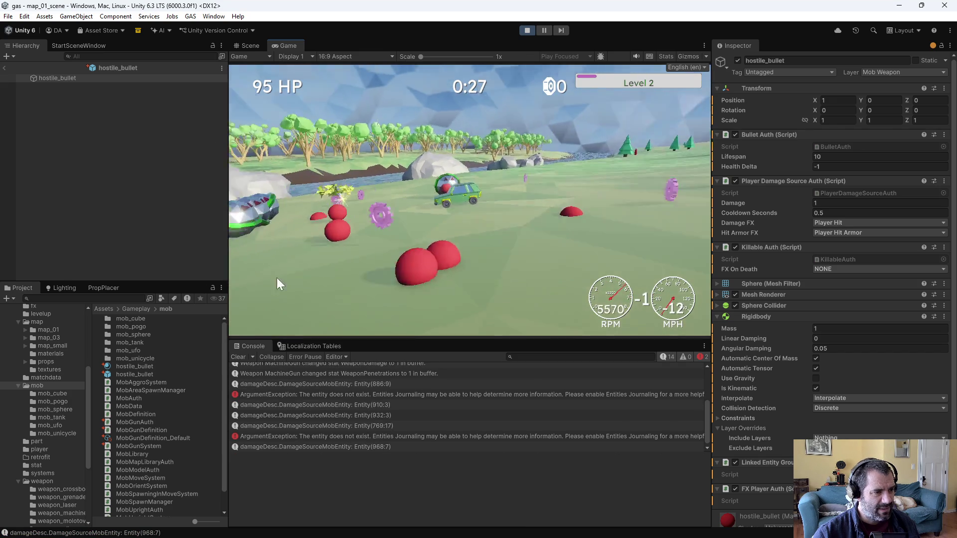
{"action": "key", "text": "w"}
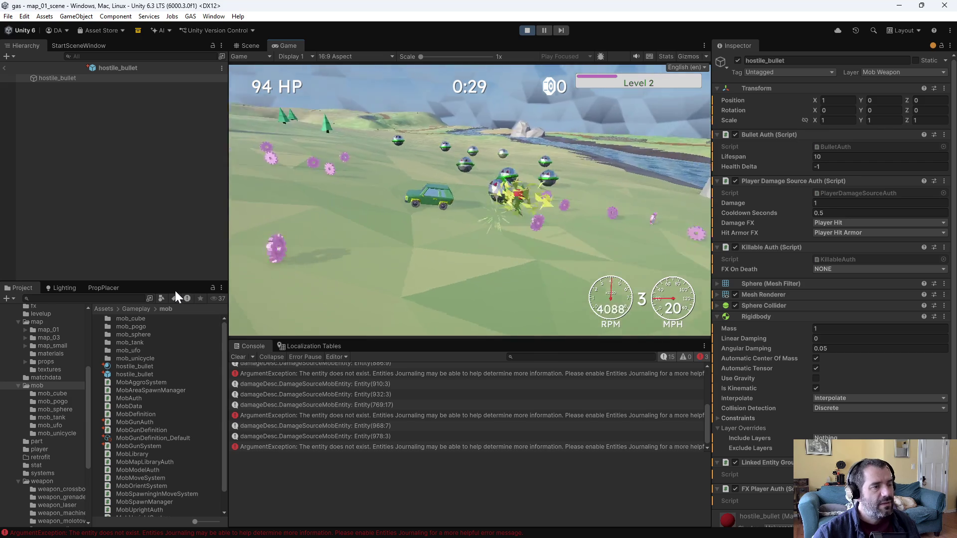
{"action": "key", "text": "s"}
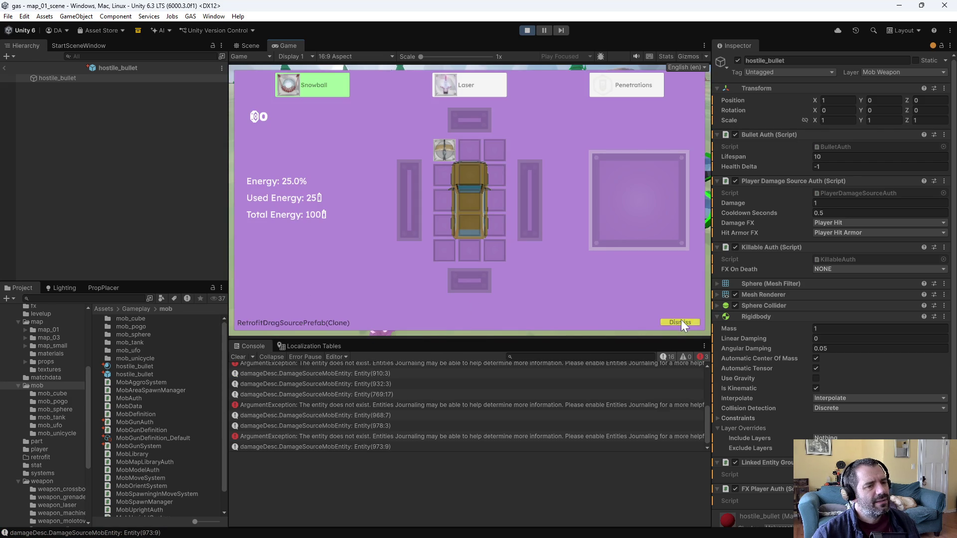
{"action": "left_click", "coordinate": [680, 322]}
{"action": "key", "text": "w"}
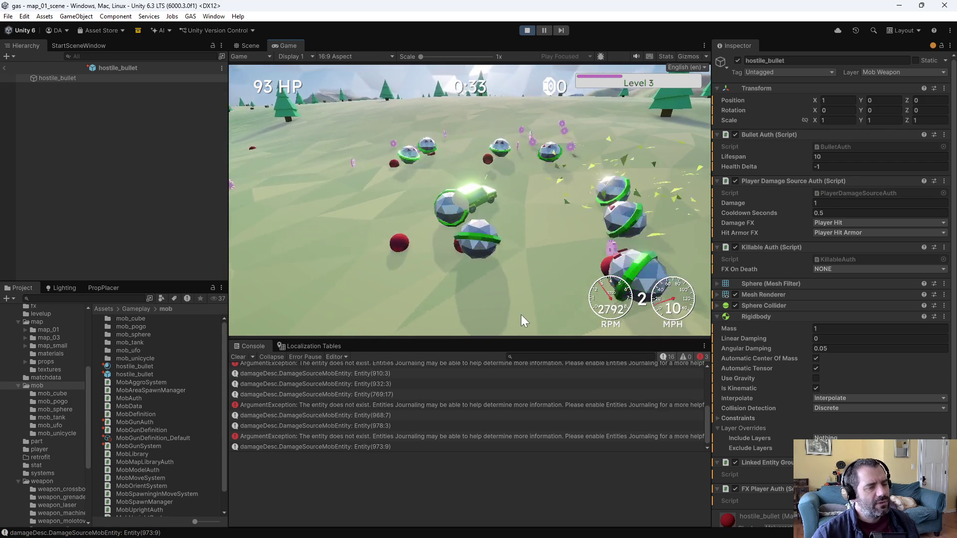
{"action": "key", "text": "w"}
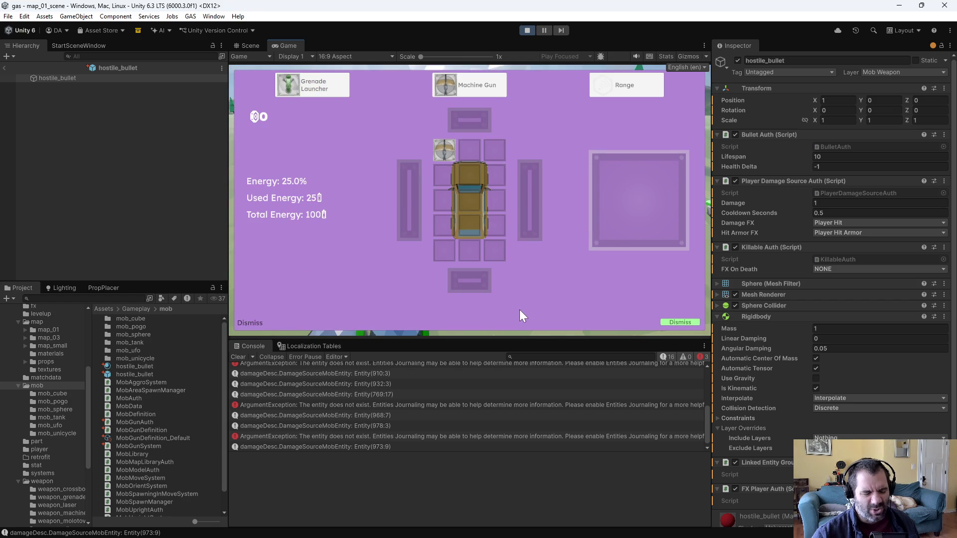
{"action": "left_click", "coordinate": [684, 324]}
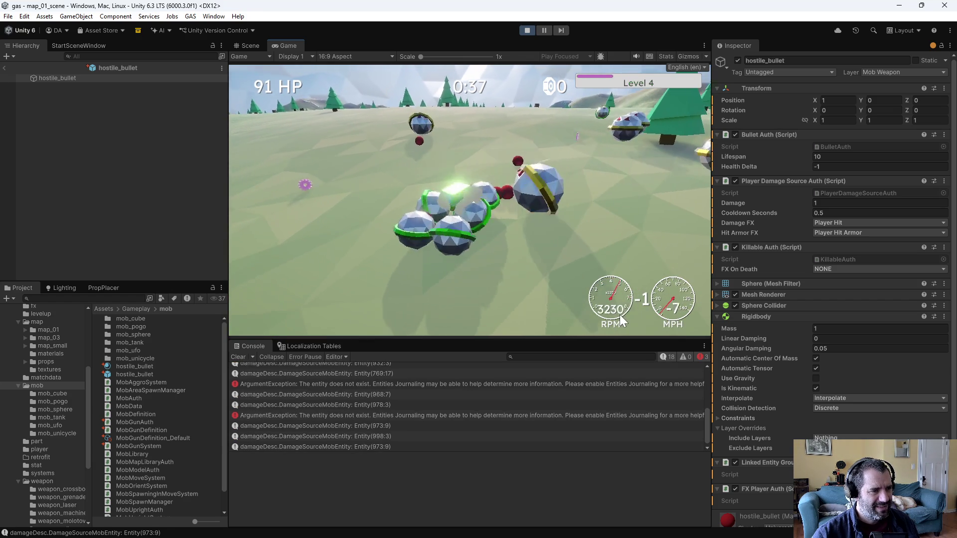
{"action": "key", "text": "w"}
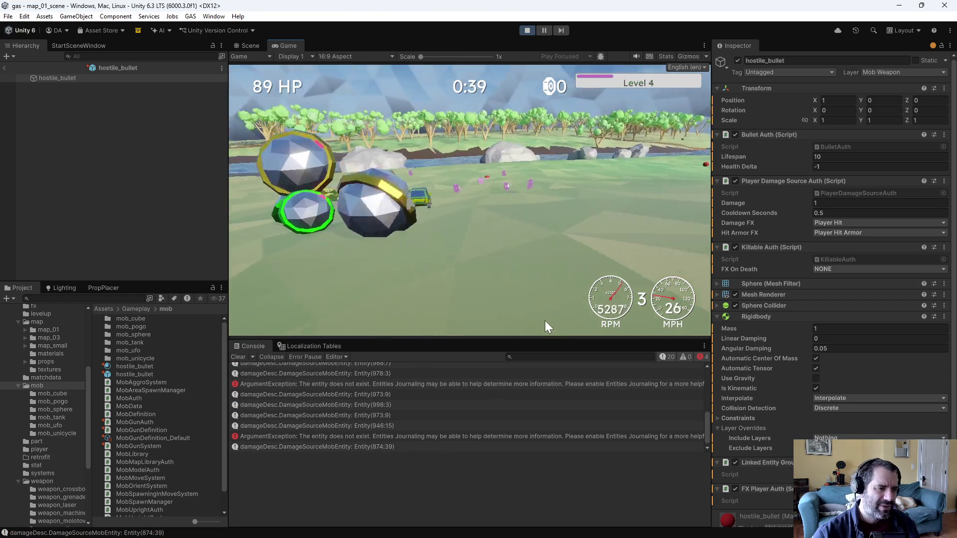
{"action": "left_click", "coordinate": [527, 30]}
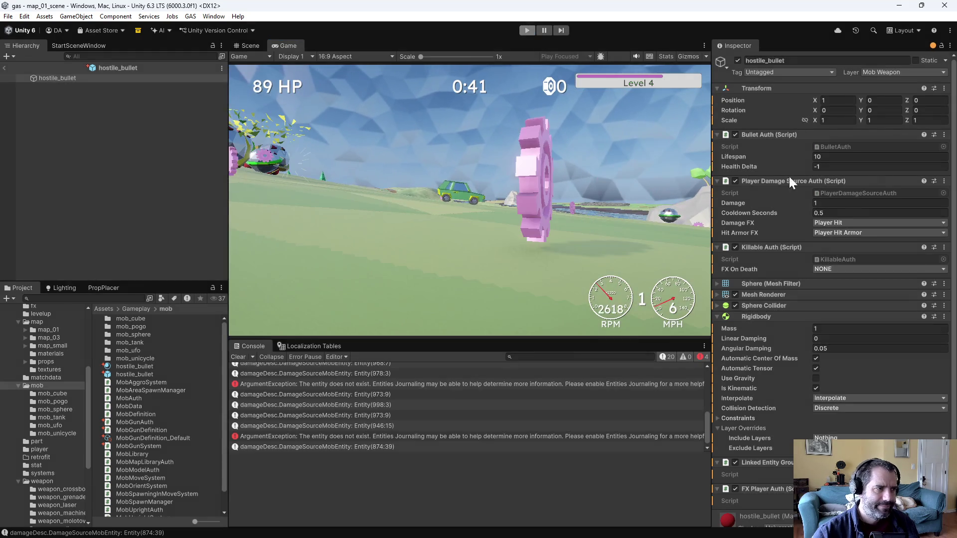
In Emacs, select the KillSelfOnDamage block and put the caret on the DataPointBuffer line.
{"action": "key", "text": "alt+Tab"}
{"action": "mouse_move", "coordinate": [87, 94]}
{"action": "left_mouse_down"}
{"action": "mouse_move", "coordinate": [115, 121]}
{"action": "mouse_move", "coordinate": [5, 156]}
{"action": "left_mouse_up"}
{"action": "left_click", "coordinate": [52, 352]}
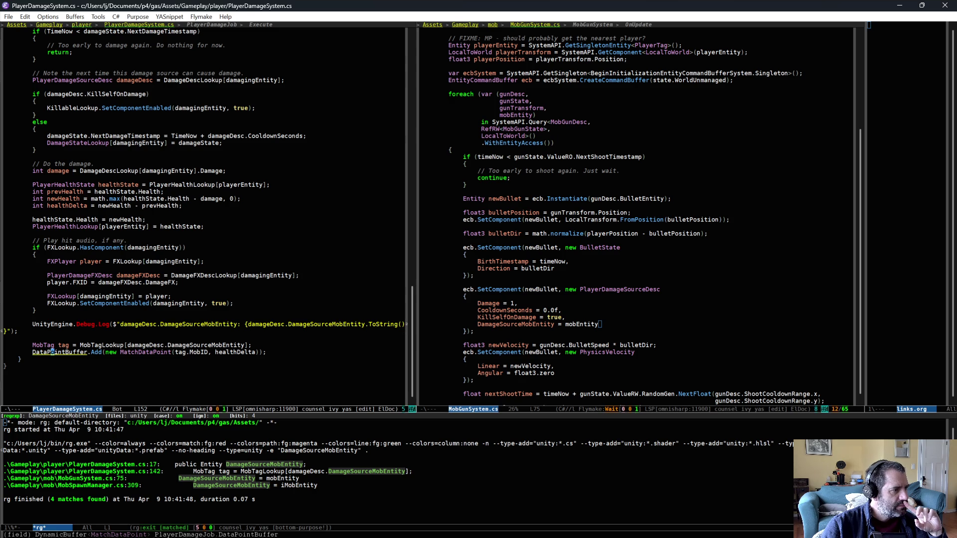
Replace the DamageDescLookup expression in the damage line with damageDesc and save PlayerDamageSystem.cs.
{"action": "left_click", "coordinate": [109, 171]}
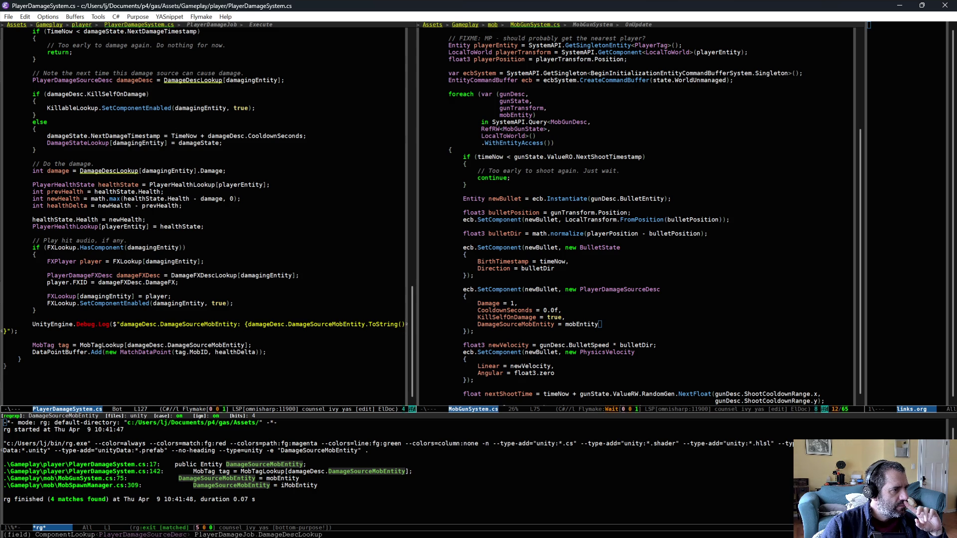
{"action": "key", "text": "alt+b"}
{"action": "key", "text": "ctrl+alt+k"}
{"action": "key", "text": "ctrl+alt+k"}
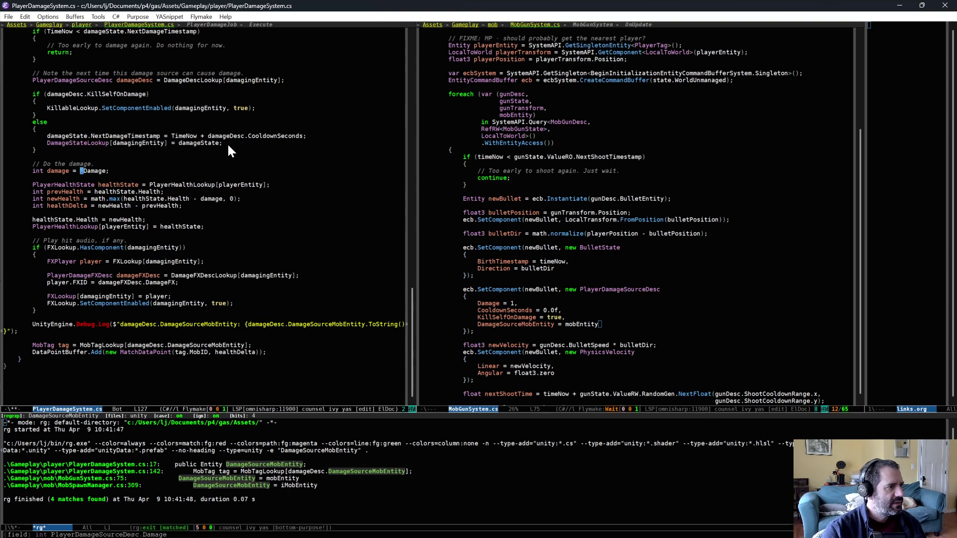
{"action": "type", "text": "damageDesc"}
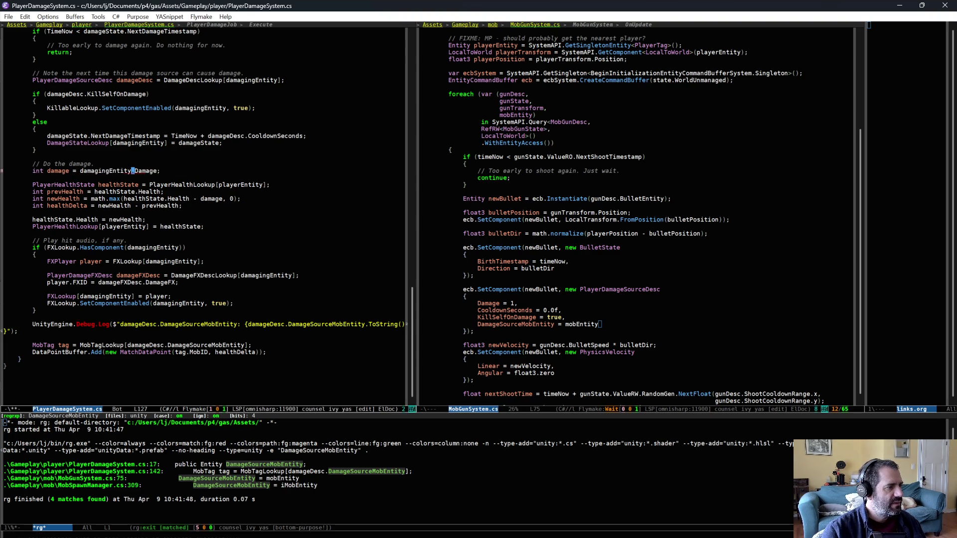
{"action": "key", "text": "ctrl+x"}
{"action": "key", "text": "ctrl+s"}
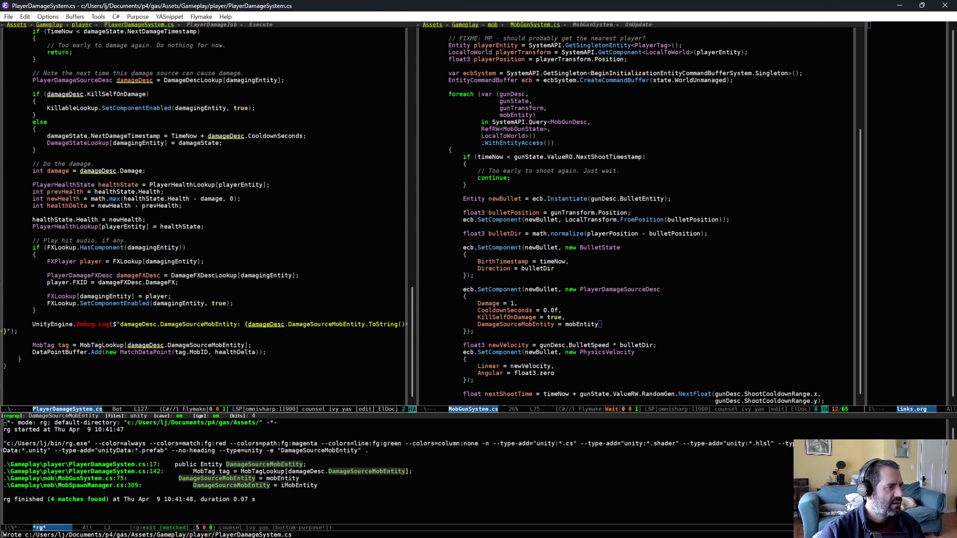
{"action": "left_click", "coordinate": [194, 80]}
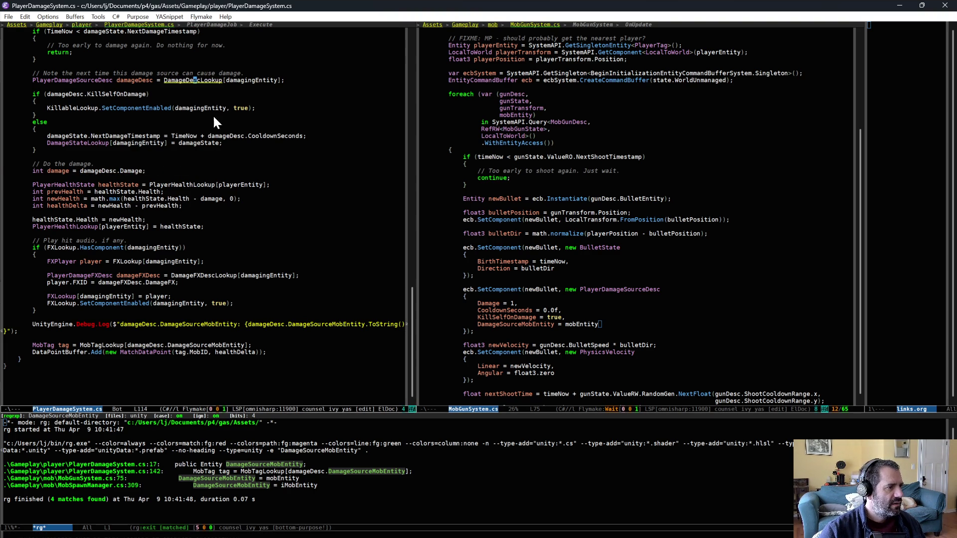
{"action": "key", "text": "ctrl+x"}
{"action": "key", "text": "ctrl+s"}
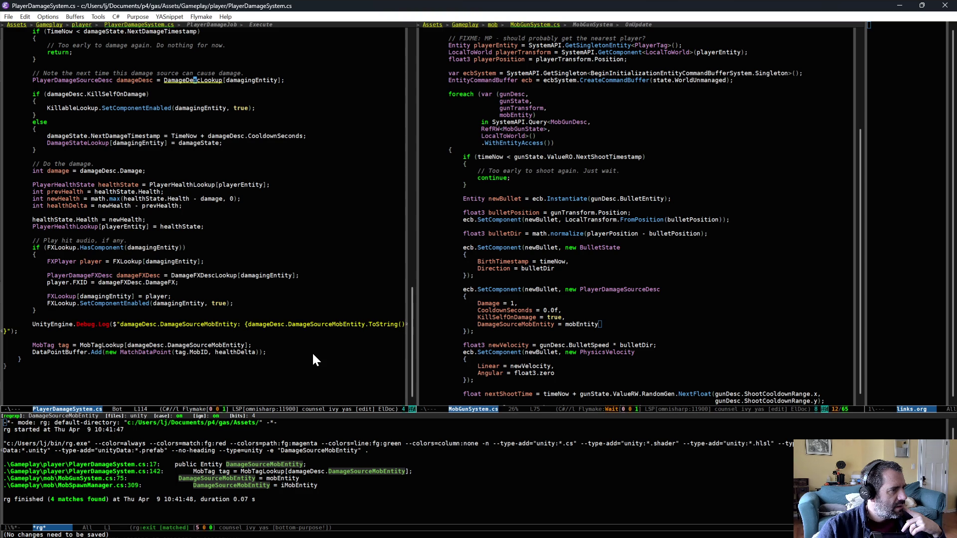
{"action": "scroll", "coordinate": [312, 352], "scroll_direction": "up", "scroll_amount": 8}
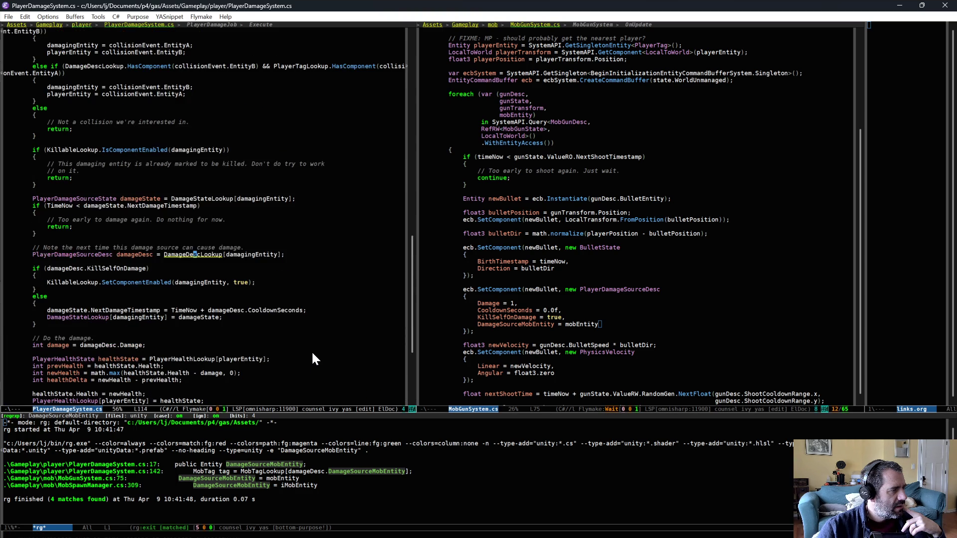
{"action": "scroll", "coordinate": [311, 352], "scroll_direction": "up", "scroll_amount": 6}
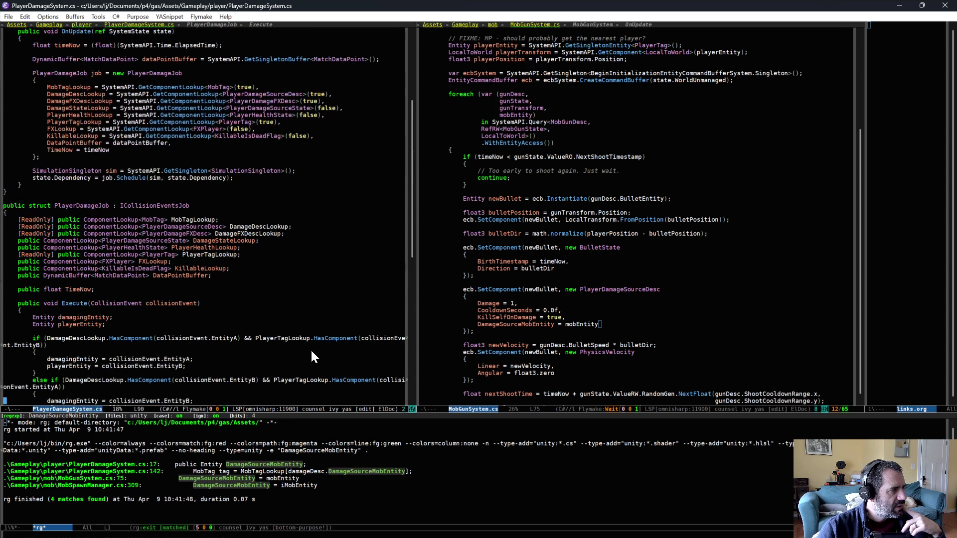
{"action": "scroll", "coordinate": [312, 351], "scroll_direction": "up", "scroll_amount": 1}
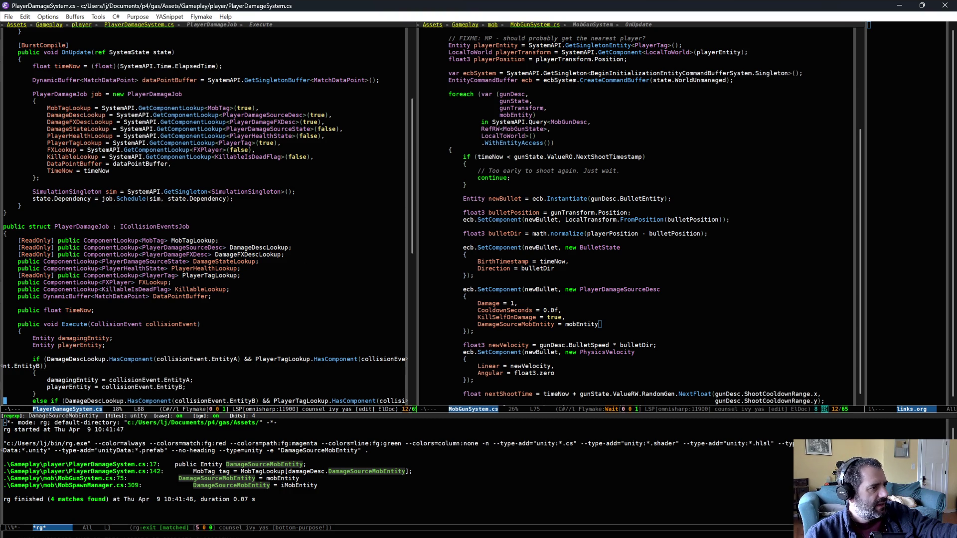
{"action": "scroll", "coordinate": [190, 128], "scroll_direction": "up", "scroll_amount": 2}
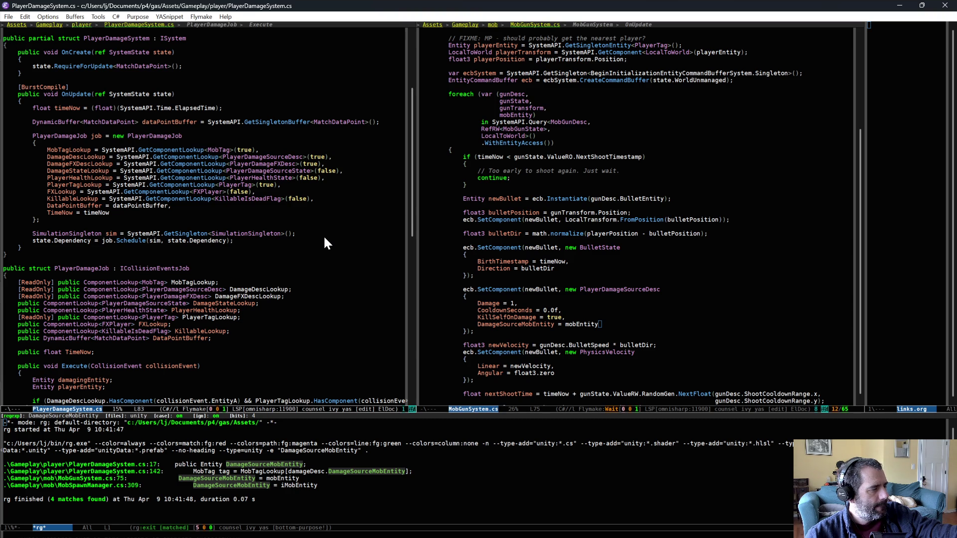
{"action": "scroll", "coordinate": [339, 251], "scroll_direction": "down", "scroll_amount": 1}
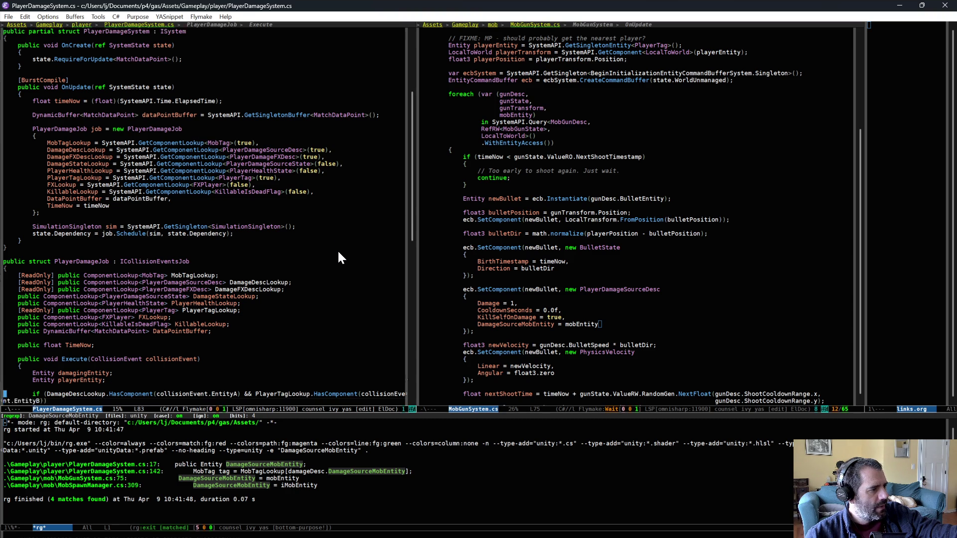
{"action": "scroll", "coordinate": [338, 257], "scroll_direction": "down", "scroll_amount": 9}
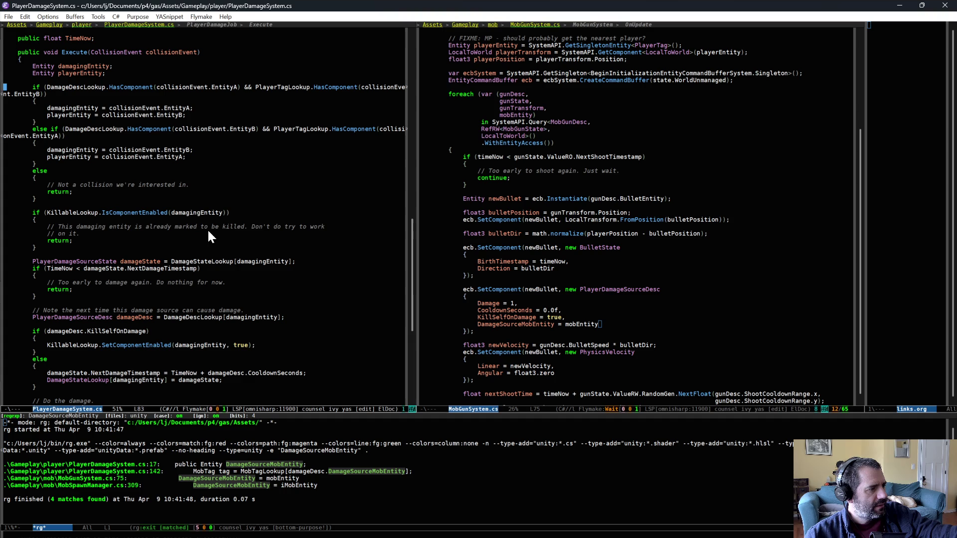
{"action": "scroll", "coordinate": [226, 234], "scroll_direction": "down", "scroll_amount": 2}
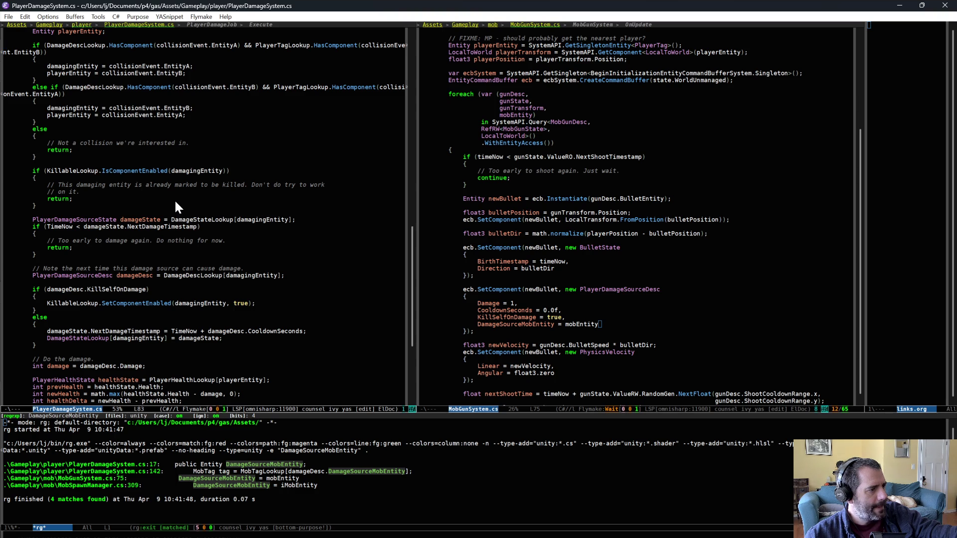
Review the NextDamageTimestamp cooldown lines and the kill check's early return before returning to Unity.
{"action": "scroll", "coordinate": [180, 297], "scroll_direction": "down", "scroll_amount": 1}
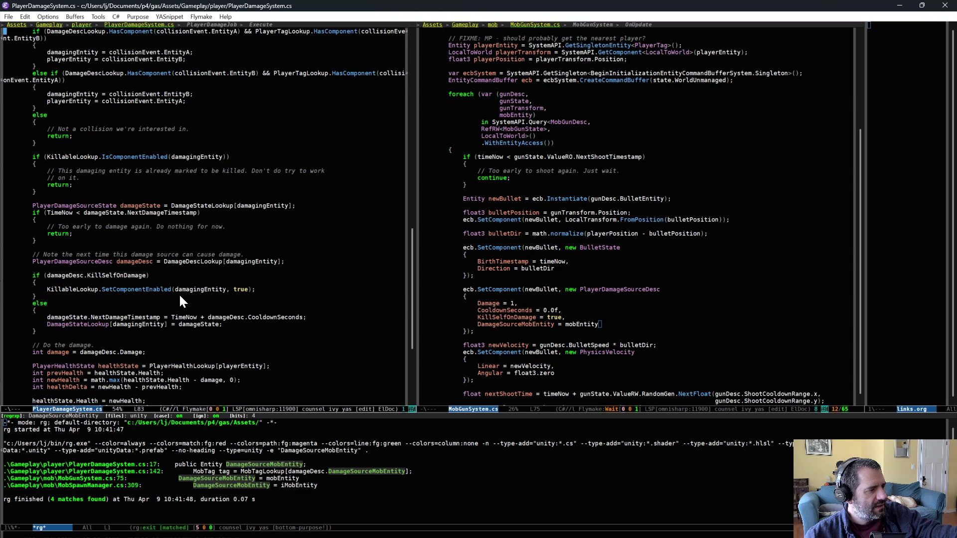
{"action": "key", "text": "alt+comma"}
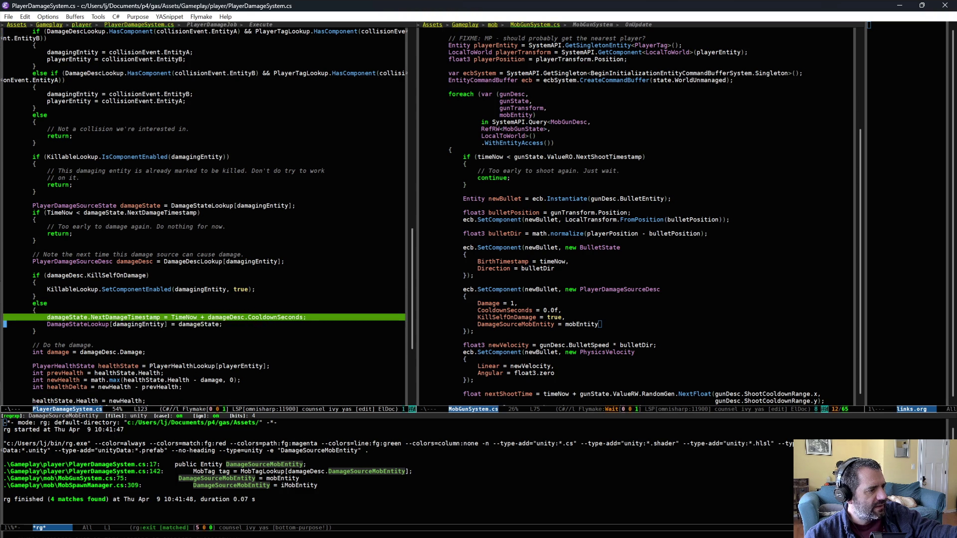
{"action": "key", "text": "shift+Down"}
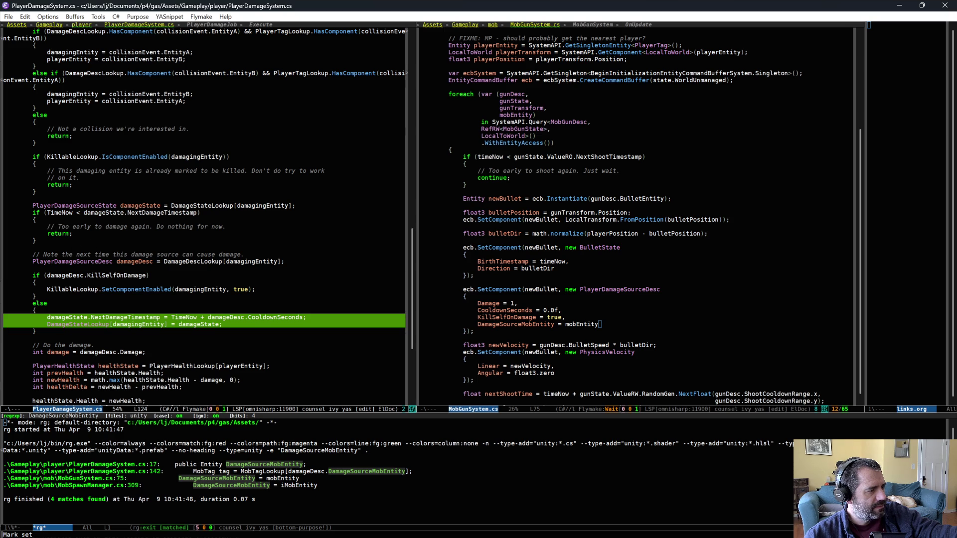
{"action": "left_click", "coordinate": [98, 219]}
{"action": "left_click", "coordinate": [95, 183]}
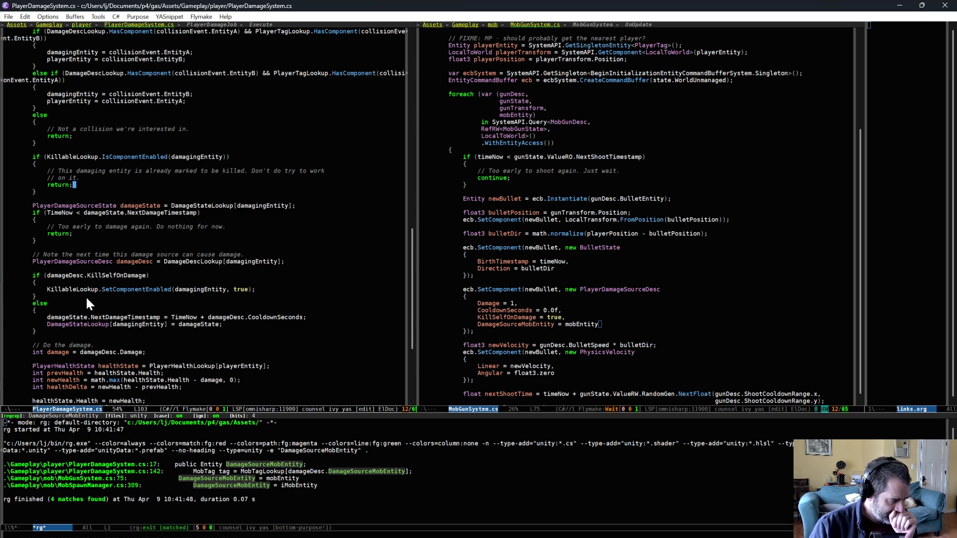
{"action": "key", "text": "alt+Tab"}
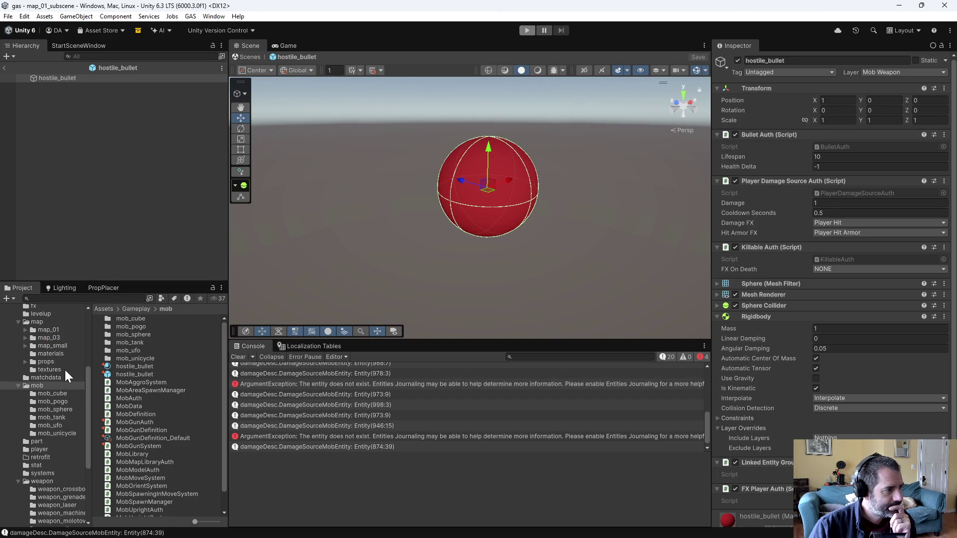
Open car_01_subscene from the car_01 folder and expand the car_01 object to inspect it.
{"action": "left_click", "coordinate": [46, 418]}
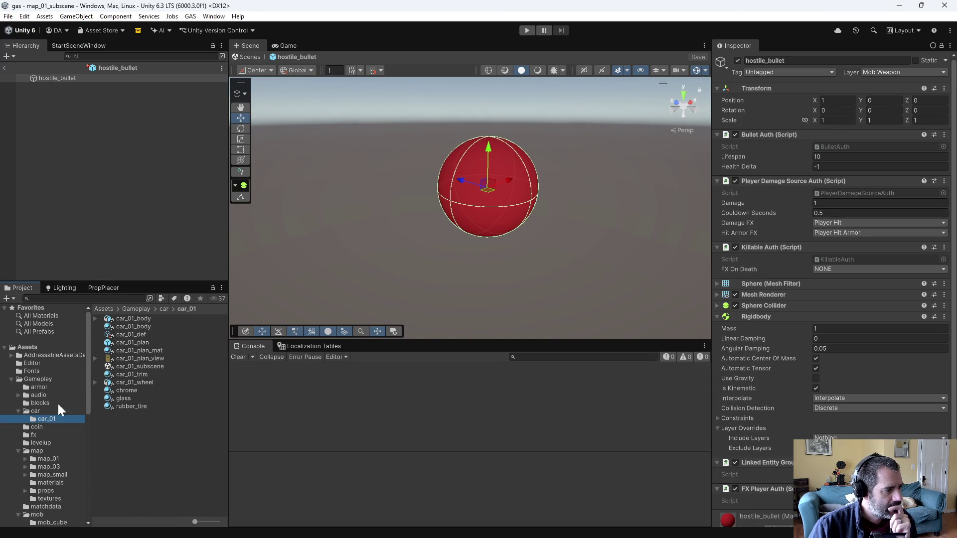
{"action": "double_click", "coordinate": [141, 367]}
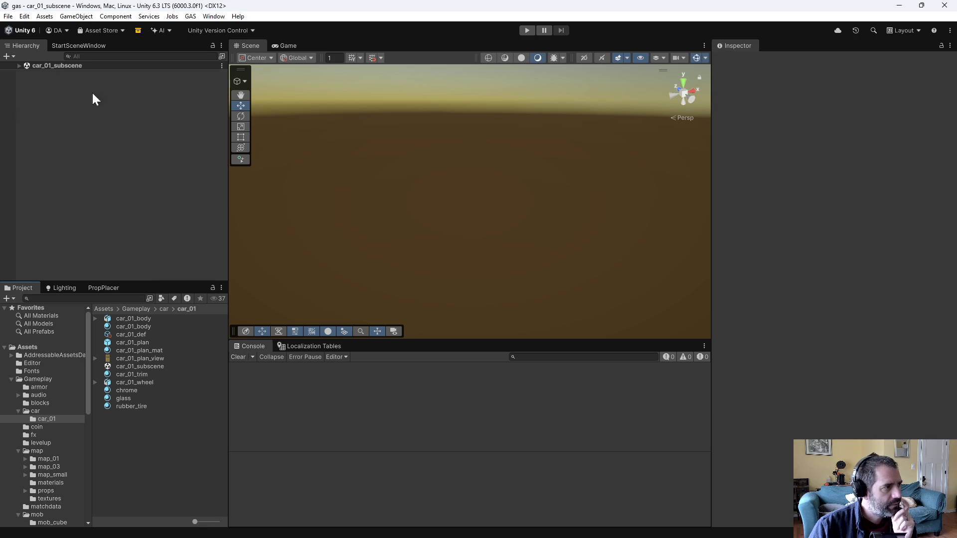
{"action": "left_click", "coordinate": [19, 65]}
{"action": "left_click", "coordinate": [50, 74]}
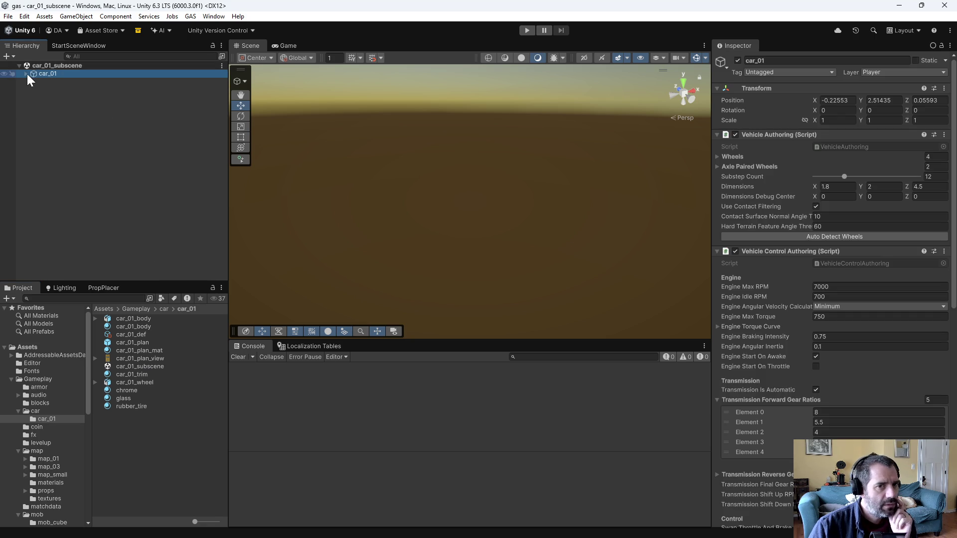
{"action": "left_click", "coordinate": [26, 73]}
Step through the four wheels' settings and the front-left wheel's car_01_wheel mesh.
{"action": "left_click", "coordinate": [76, 90]}
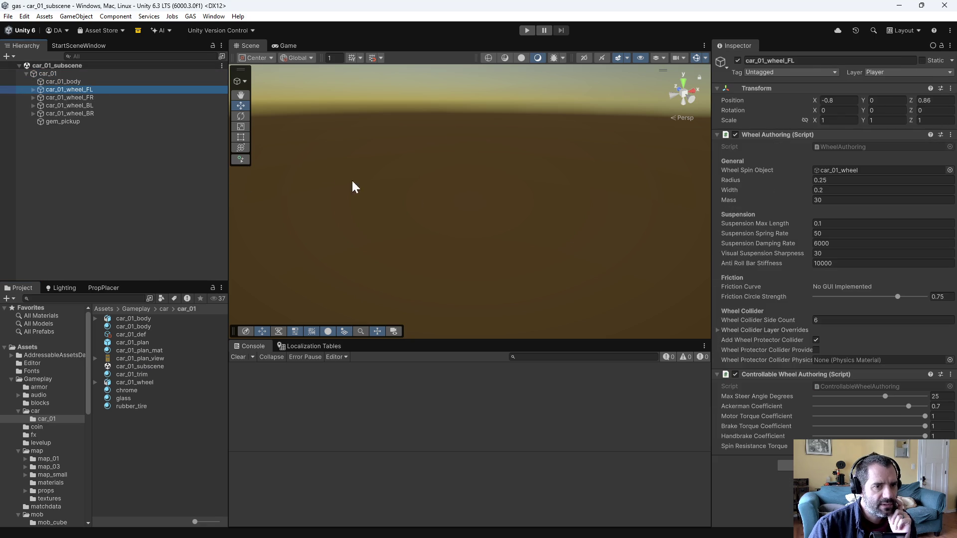
{"action": "left_click", "coordinate": [88, 98]}
{"action": "left_click", "coordinate": [91, 106]}
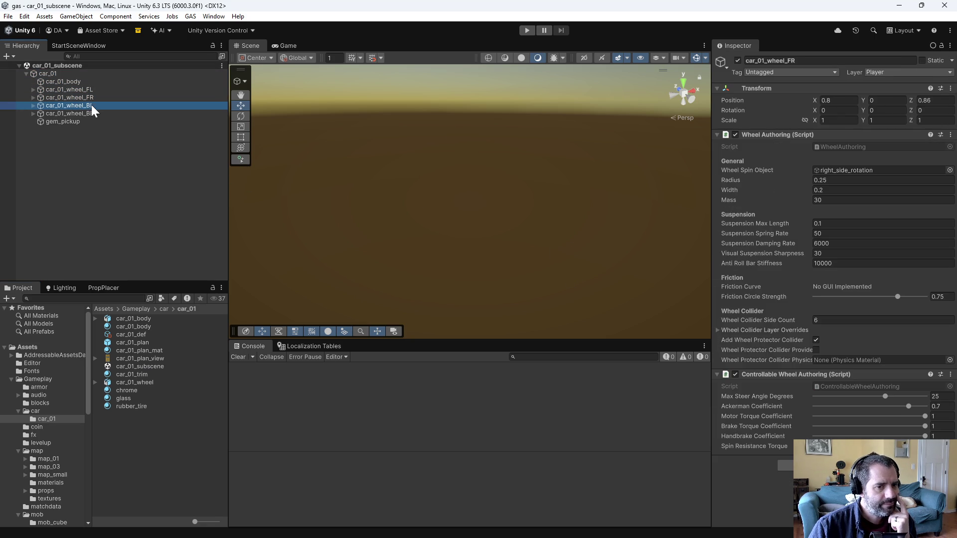
{"action": "left_click", "coordinate": [95, 113]}
{"action": "left_click", "coordinate": [75, 105]}
{"action": "left_click", "coordinate": [50, 97]}
{"action": "left_click", "coordinate": [38, 89]}
{"action": "left_click", "coordinate": [33, 89]}
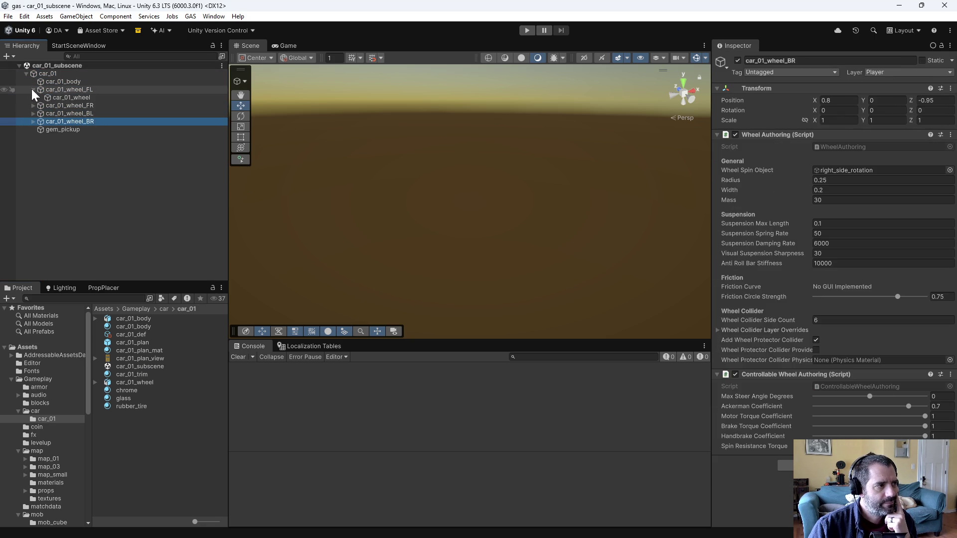
{"action": "left_click", "coordinate": [50, 98]}
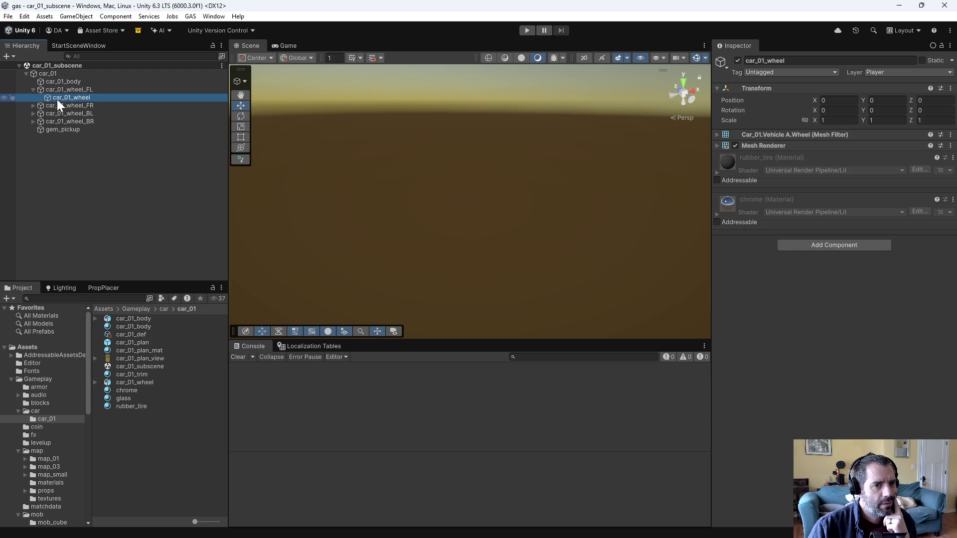
Inspect the car body collider, car_01 vehicle settings and gem pickup volume while orbiting the car.
{"action": "left_click", "coordinate": [93, 84]}
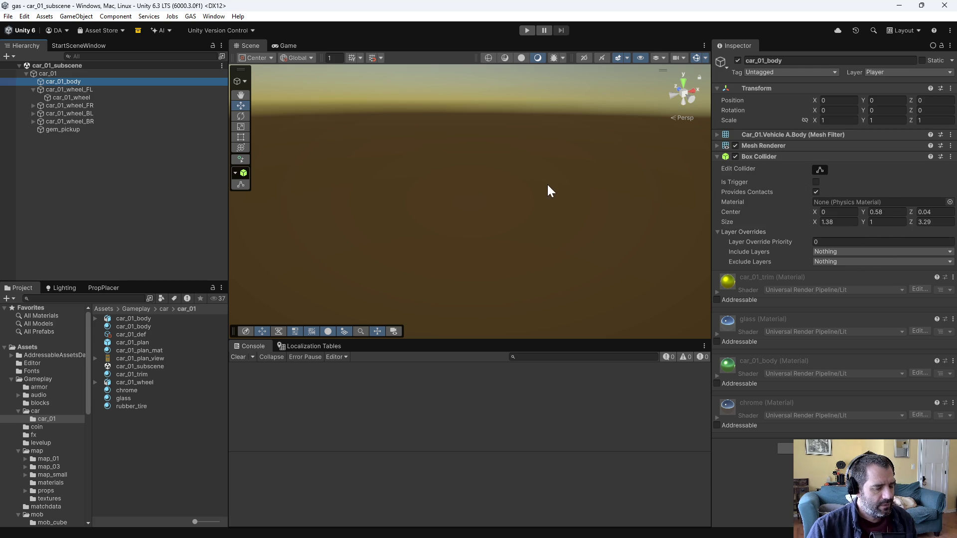
{"action": "key", "text": "f"}
{"action": "mouse_move", "coordinate": [544, 185]}
{"action": "left_mouse_down"}
{"action": "mouse_move", "coordinate": [467, 201]}
{"action": "mouse_move", "coordinate": [342, 145]}
{"action": "mouse_move", "coordinate": [439, 165]}
{"action": "mouse_move", "coordinate": [330, 135]}
{"action": "mouse_move", "coordinate": [450, 96]}
{"action": "mouse_move", "coordinate": [536, 92]}
{"action": "mouse_move", "coordinate": [509, 115]}
{"action": "mouse_move", "coordinate": [491, 206]}
{"action": "left_mouse_up"}
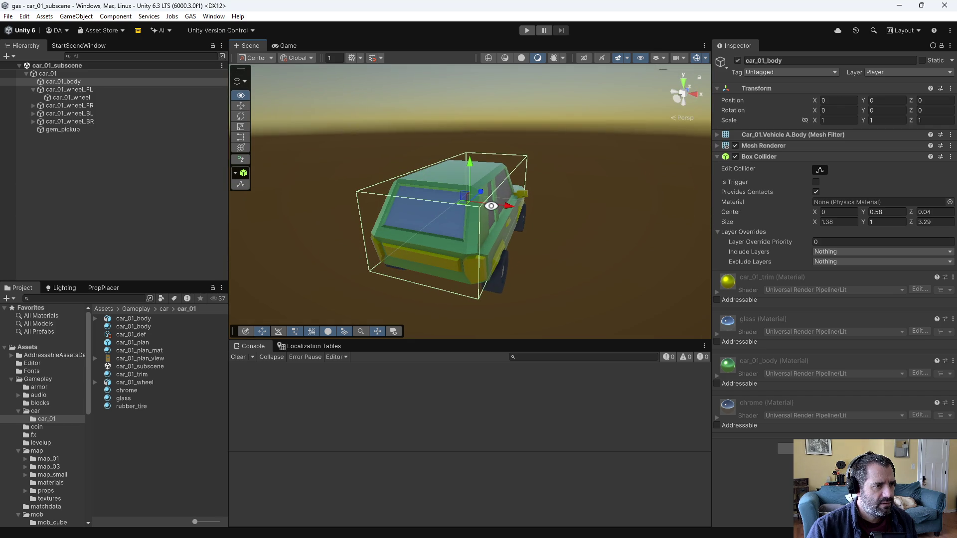
{"action": "left_click", "coordinate": [83, 95]}
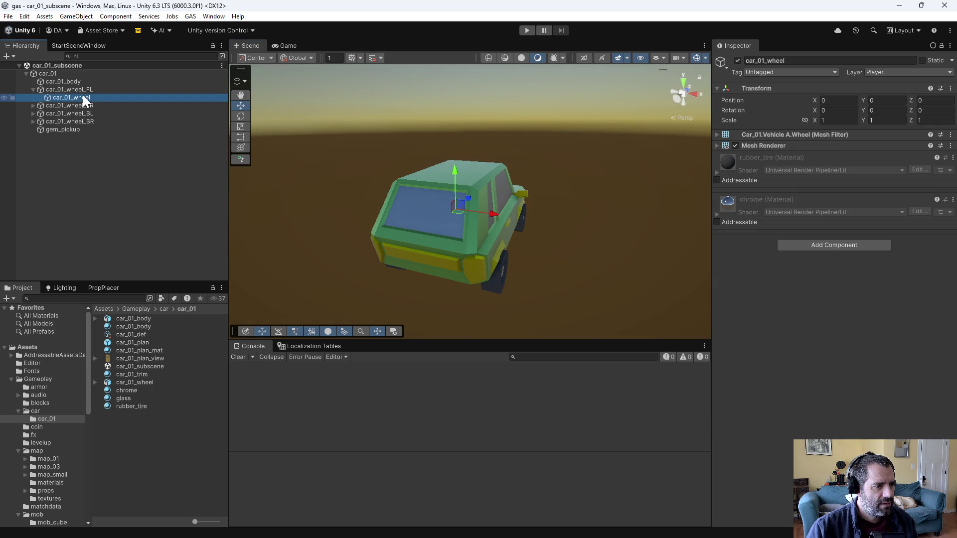
{"action": "left_click", "coordinate": [55, 73]}
{"action": "scroll", "coordinate": [781, 319], "scroll_direction": "down", "scroll_amount": 10}
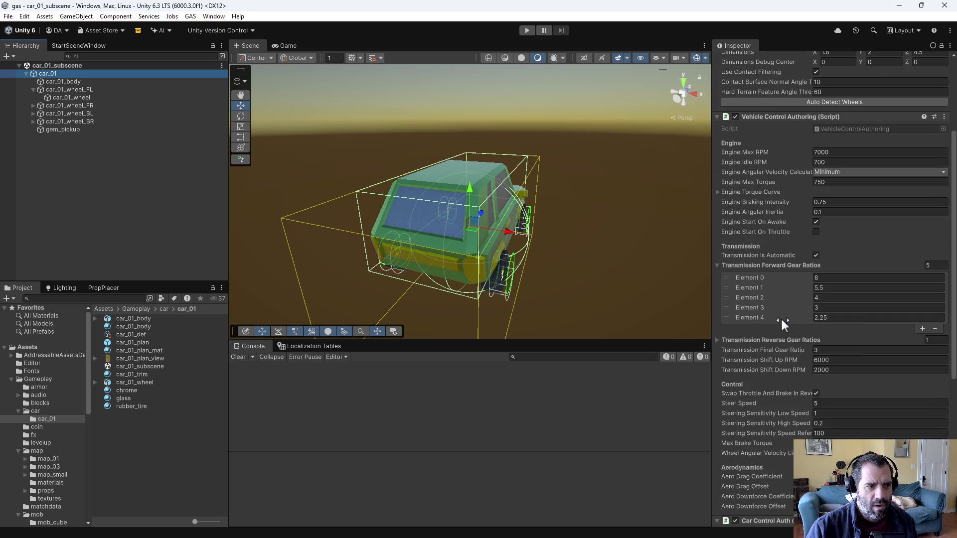
{"action": "scroll", "coordinate": [781, 319], "scroll_direction": "down", "scroll_amount": 5}
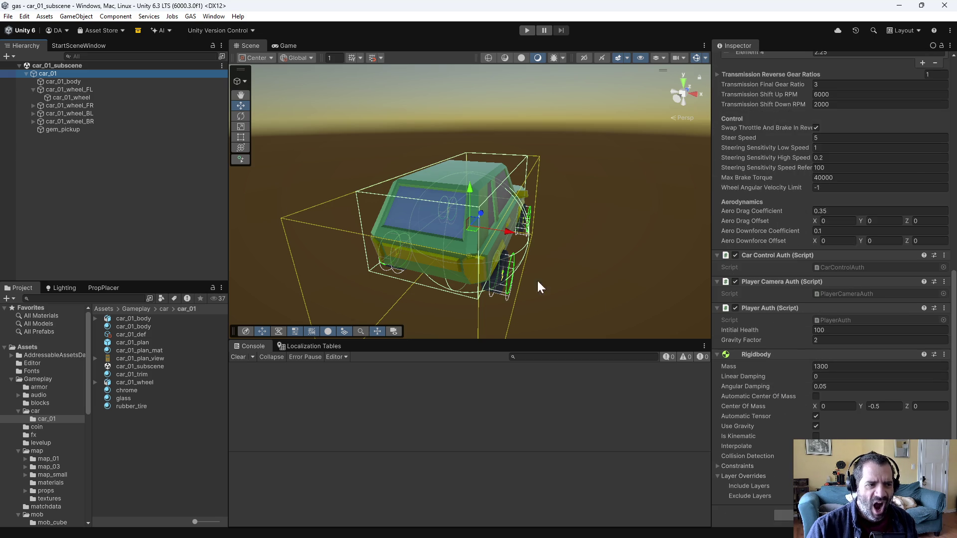
{"action": "left_click_drag", "start_coordinate": [612, 264], "coordinate": [476, 237]}
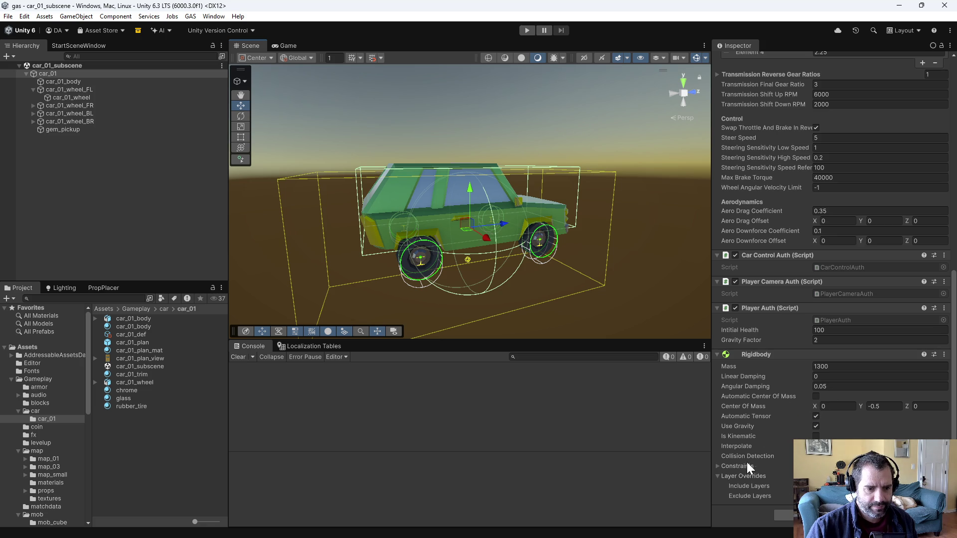
{"action": "scroll", "coordinate": [758, 388], "scroll_direction": "up", "scroll_amount": 10}
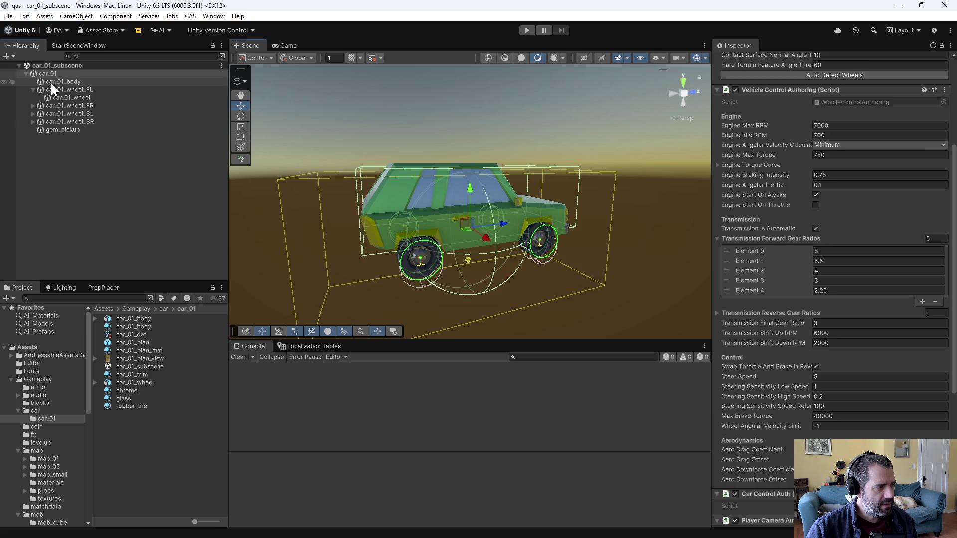
{"action": "left_click", "coordinate": [51, 83]}
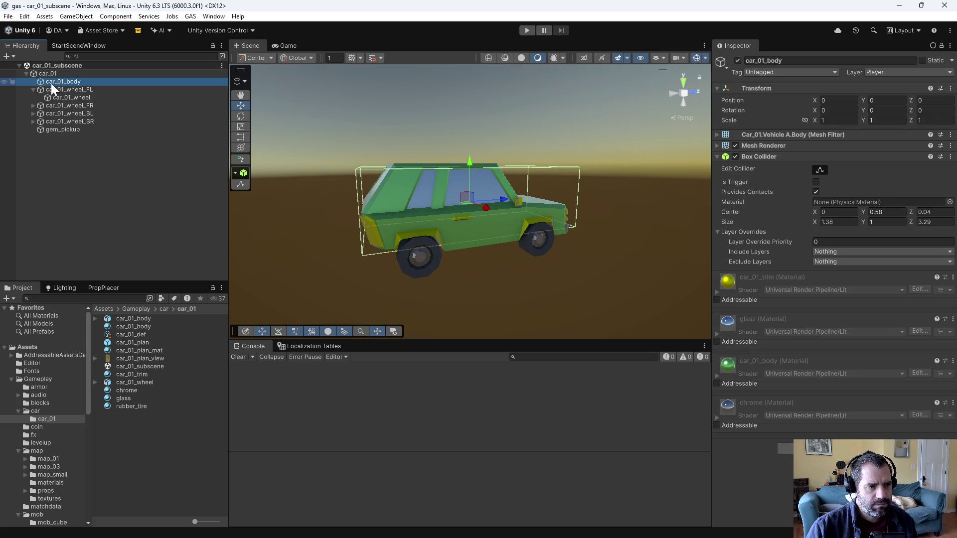
{"action": "left_click", "coordinate": [47, 131]}
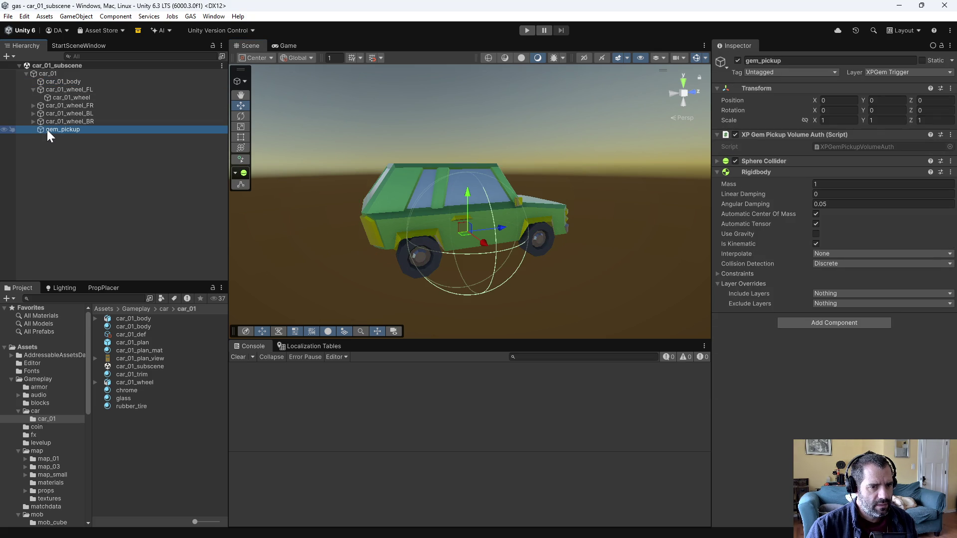
{"action": "mouse_move", "coordinate": [462, 161]}
{"action": "left_mouse_down"}
{"action": "mouse_move", "coordinate": [560, 256]}
{"action": "mouse_move", "coordinate": [486, 195]}
{"action": "left_mouse_up"}
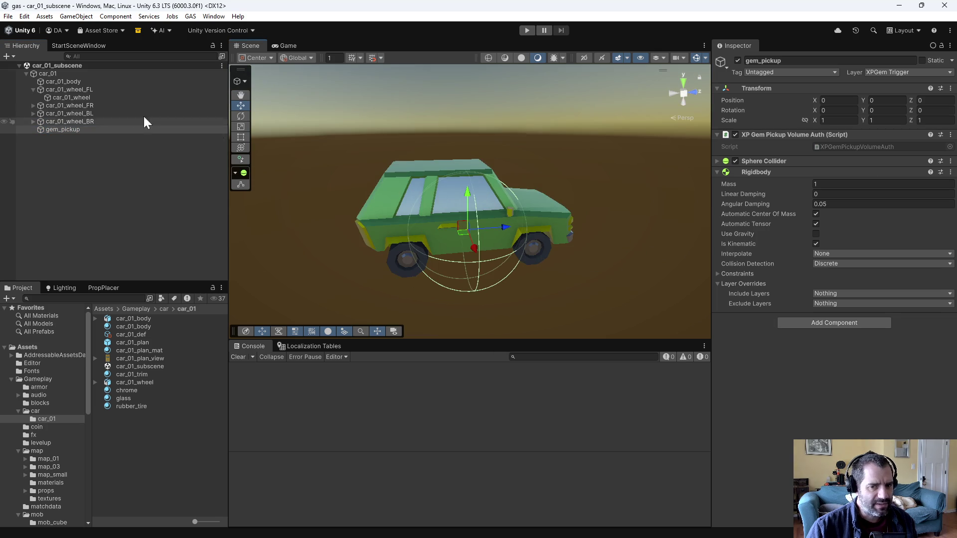
Check the rear-left wheel and its wheel mesh, then select car_01_body's collider.
{"action": "left_click", "coordinate": [67, 115]}
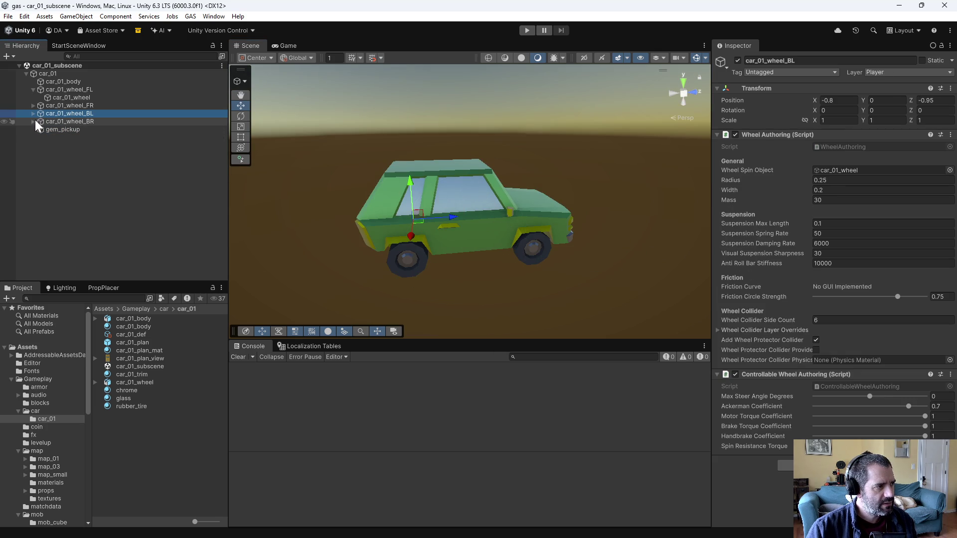
{"action": "left_click", "coordinate": [32, 113]}
{"action": "left_click", "coordinate": [45, 121]}
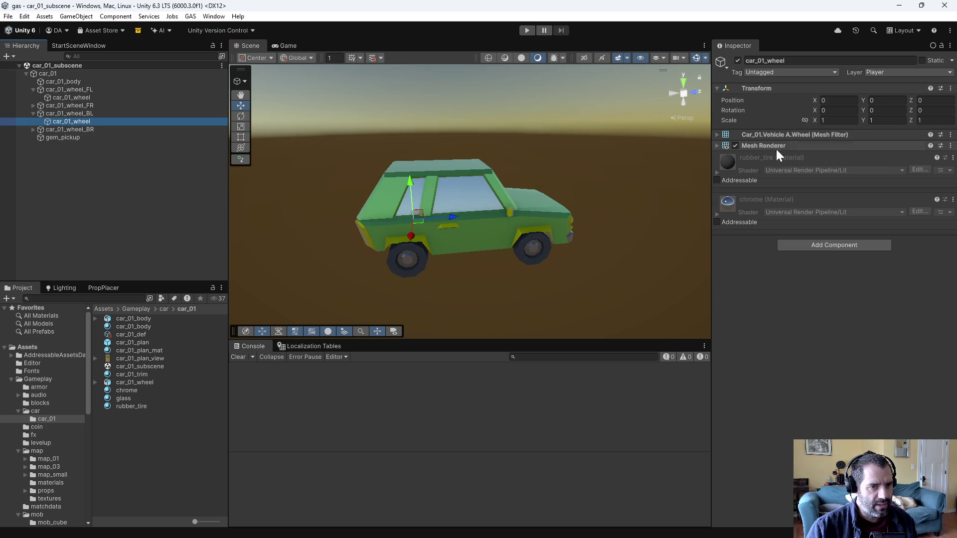
{"action": "left_click", "coordinate": [80, 113]}
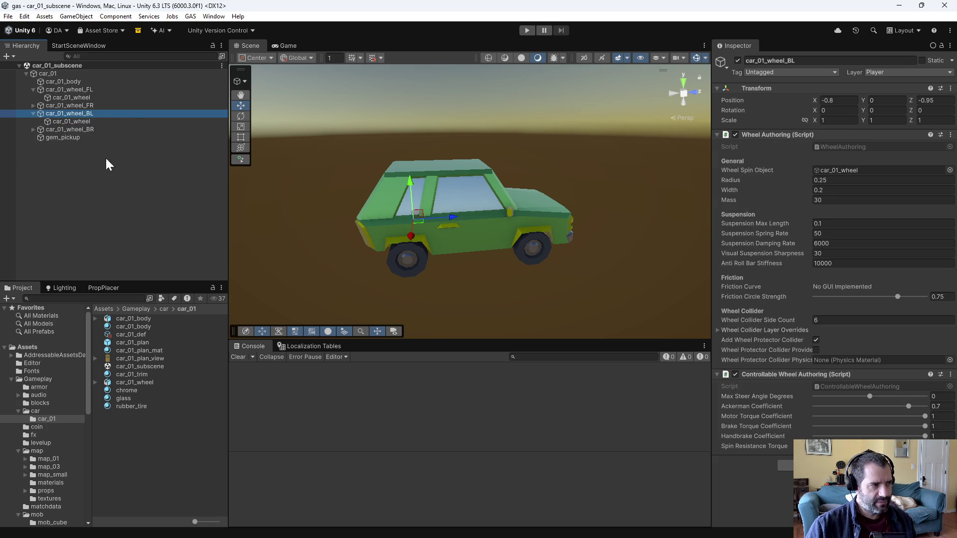
{"action": "left_click", "coordinate": [52, 80]}
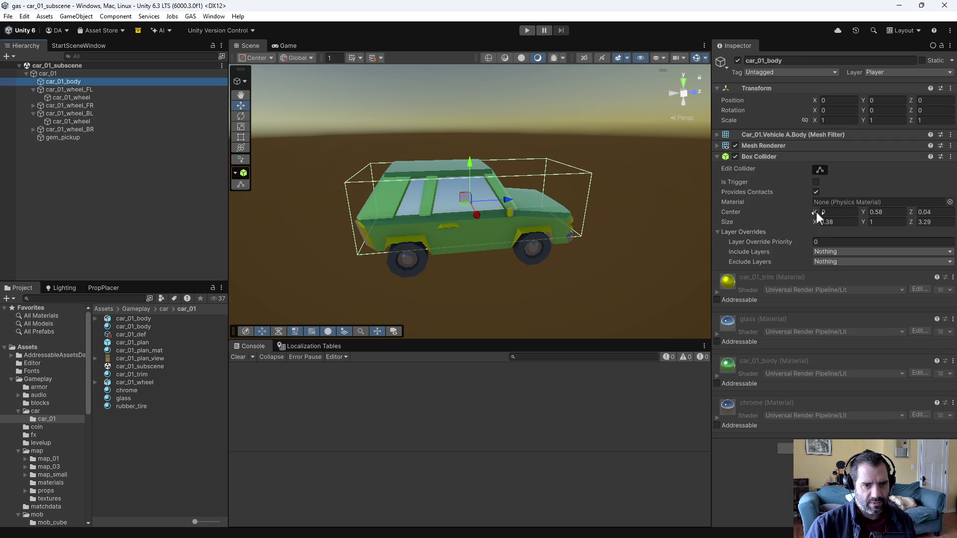
Set car_01_body's Box Collider Size X to 2.24.
{"action": "mouse_move", "coordinate": [593, 270]}
{"action": "left_mouse_down"}
{"action": "mouse_move", "coordinate": [643, 256]}
{"action": "mouse_move", "coordinate": [558, 224]}
{"action": "mouse_move", "coordinate": [637, 246]}
{"action": "mouse_move", "coordinate": [606, 241]}
{"action": "mouse_move", "coordinate": [501, 183]}
{"action": "mouse_move", "coordinate": [551, 161]}
{"action": "mouse_move", "coordinate": [726, 211]}
{"action": "left_mouse_up"}
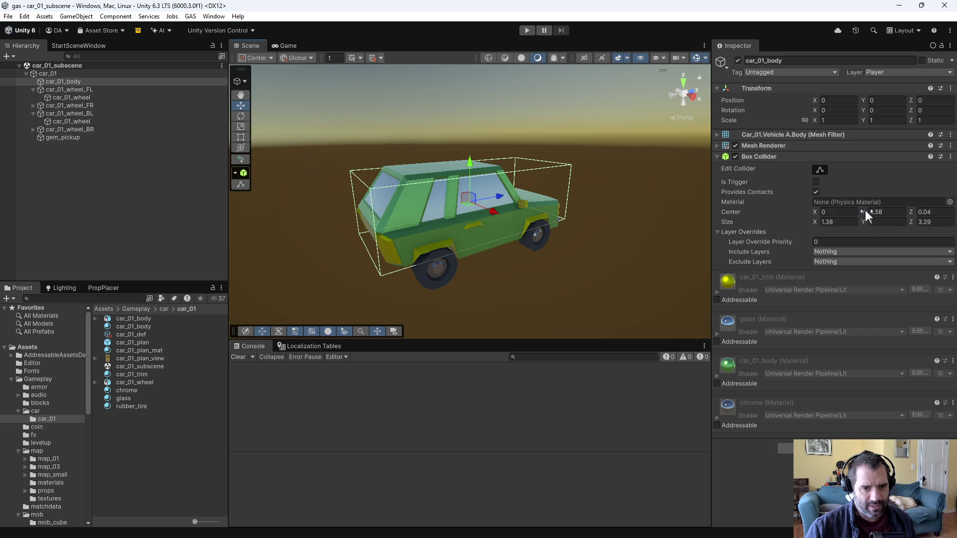
{"action": "left_click", "coordinate": [827, 222]}
{"action": "type", "text": "2.2"}
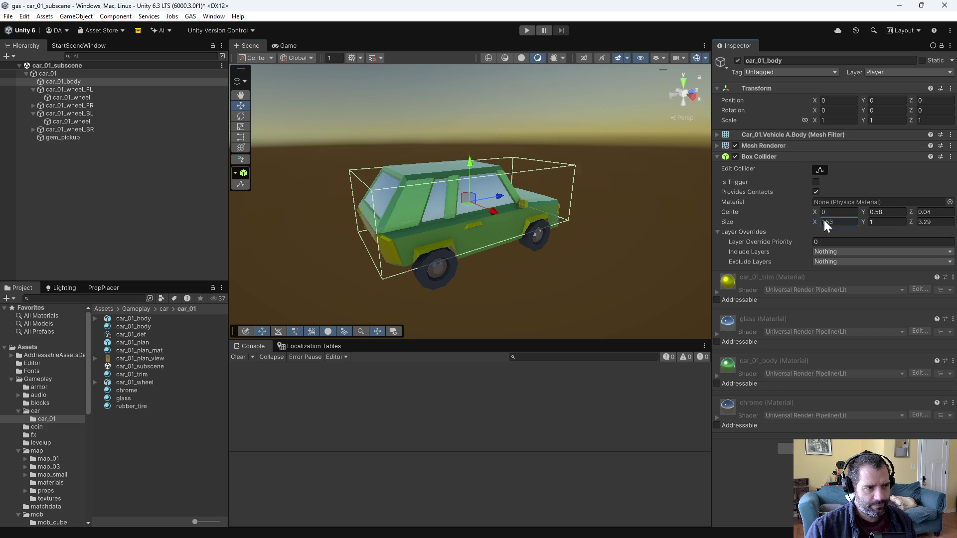
{"action": "type", "text": "4"}
{"action": "key", "text": "Return"}
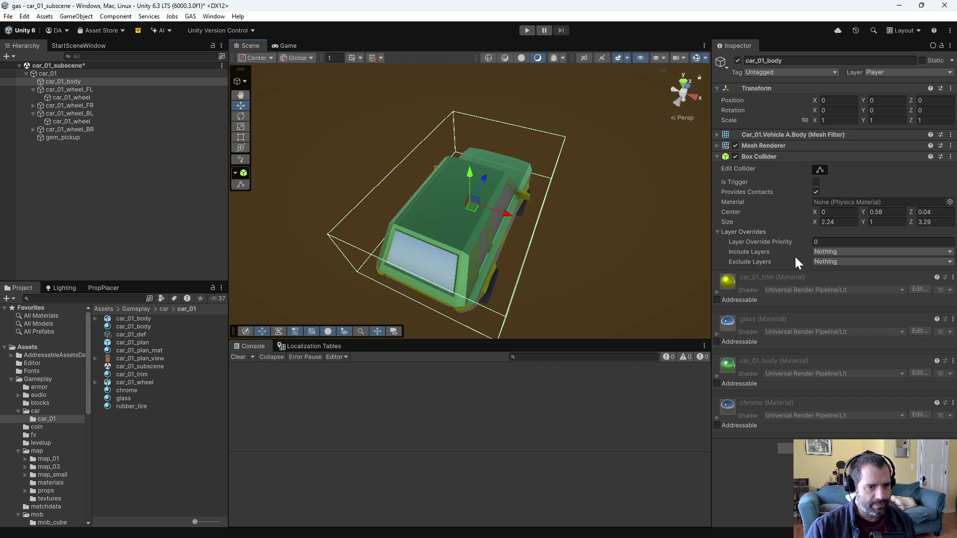
Set the collider's Size Y to 1.5 and drag its Center Y to 0.49.
{"action": "mouse_move", "coordinate": [588, 183]}
{"action": "left_mouse_down", "text": "alt"}
{"action": "mouse_move", "coordinate": [604, 240]}
{"action": "mouse_move", "coordinate": [605, 301]}
{"action": "mouse_move", "coordinate": [568, 267]}
{"action": "mouse_move", "coordinate": [451, 93]}
{"action": "mouse_move", "coordinate": [478, 87]}
{"action": "left_mouse_up", "text": "alt"}
{"action": "mouse_move", "coordinate": [912, 223]}
{"action": "left_mouse_down"}
{"action": "mouse_move", "coordinate": [920, 221]}
{"action": "mouse_move", "coordinate": [910, 222]}
{"action": "left_mouse_up"}
{"action": "left_click", "coordinate": [873, 222]}
{"action": "type", "text": "1.5"}
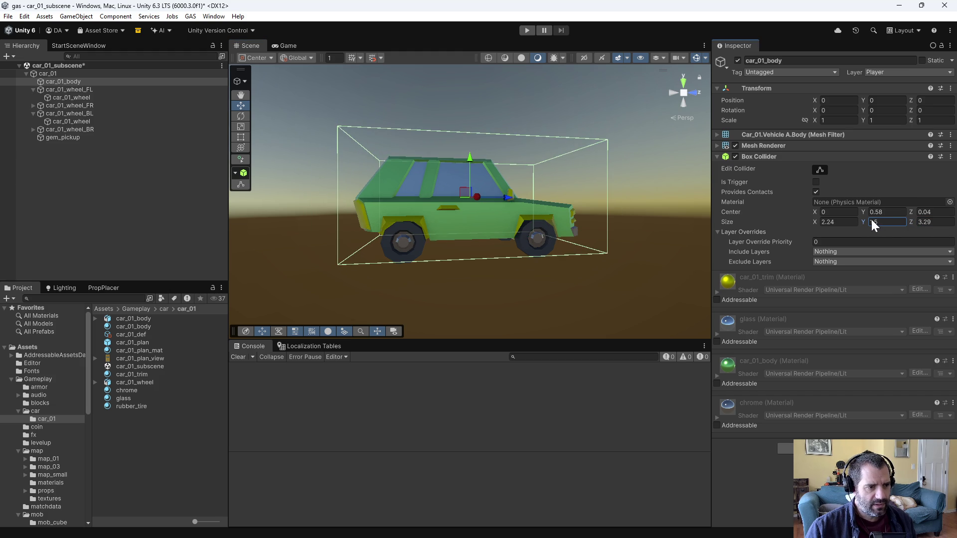
{"action": "left_click_drag", "start_coordinate": [860, 211], "coordinate": [856, 208]}
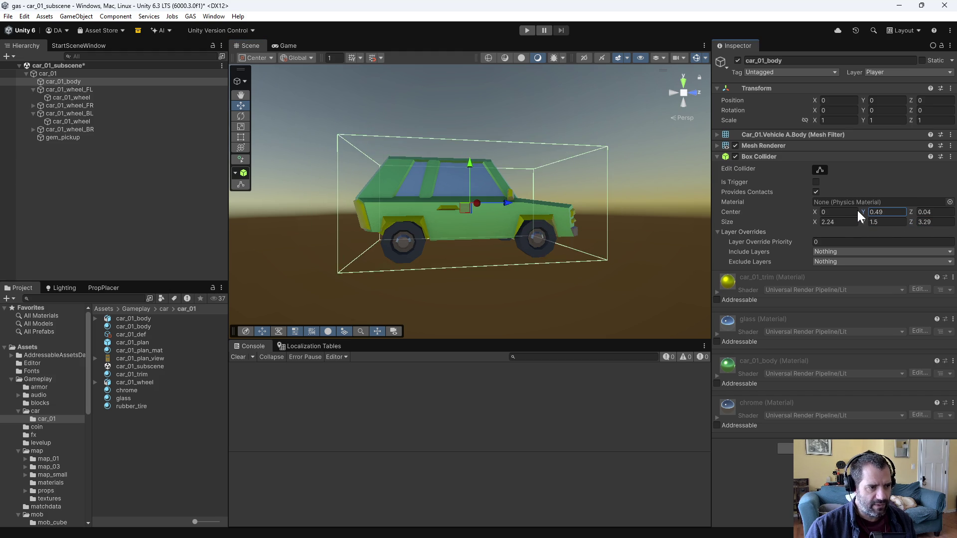
{"action": "mouse_move", "coordinate": [696, 201]}
{"action": "left_mouse_down", "text": "alt"}
{"action": "mouse_move", "coordinate": [647, 209]}
{"action": "mouse_move", "coordinate": [688, 238]}
{"action": "left_mouse_up", "text": "alt"}
{"action": "left_click", "coordinate": [863, 210]}
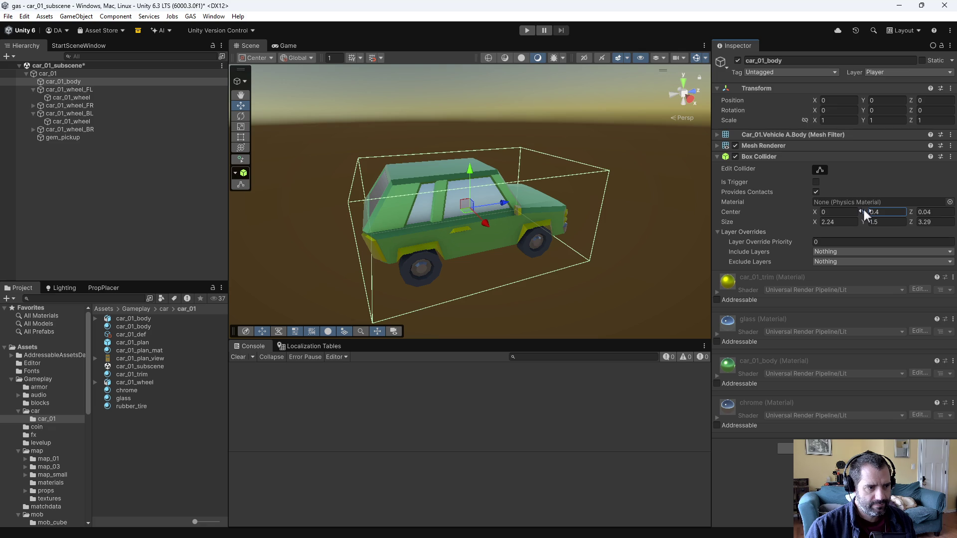
{"action": "left_click_drag", "start_coordinate": [860, 208], "coordinate": [857, 208]}
{"action": "mouse_move", "coordinate": [583, 227]}
{"action": "left_mouse_down", "text": "alt"}
{"action": "mouse_move", "coordinate": [598, 236]}
{"action": "mouse_move", "coordinate": [564, 203]}
{"action": "left_mouse_up", "text": "alt"}
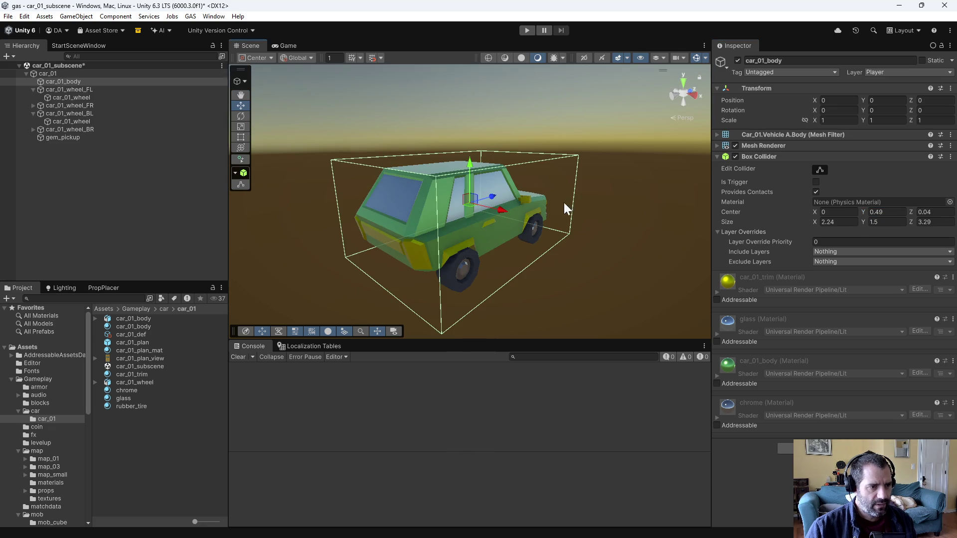
Playtest through five upgrade screens to Level 6 with the car at 43 HP, then stop.
{"action": "left_click", "coordinate": [527, 29]}
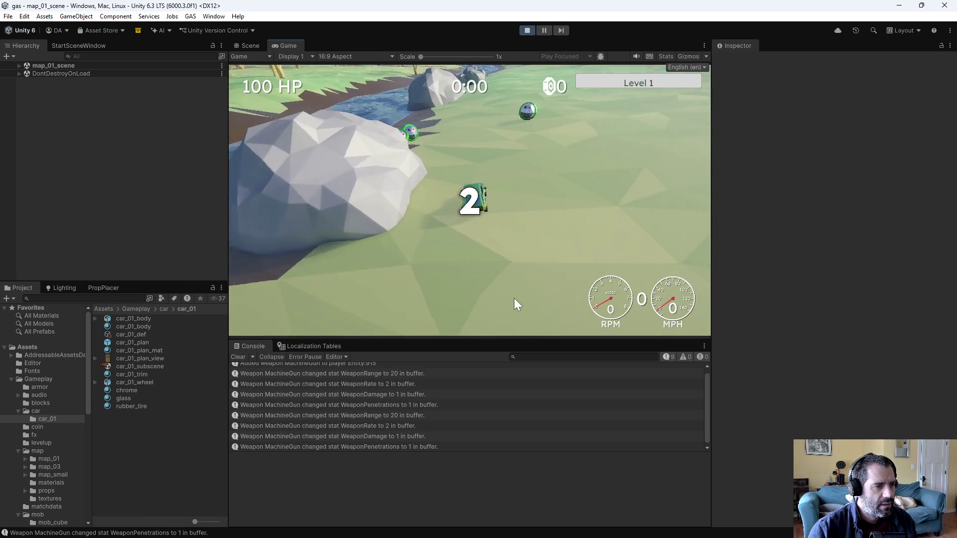
{"action": "key", "text": "w"}
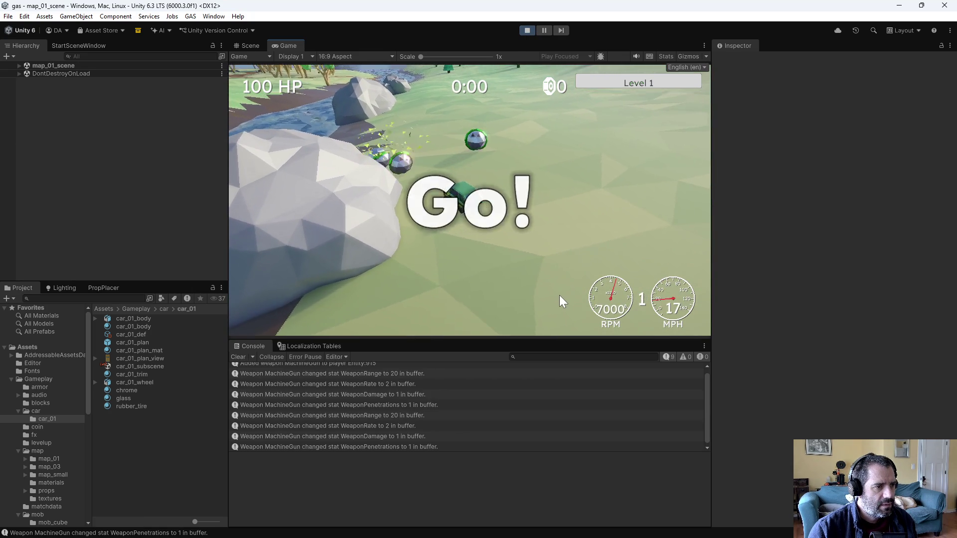
{"action": "key", "text": "s"}
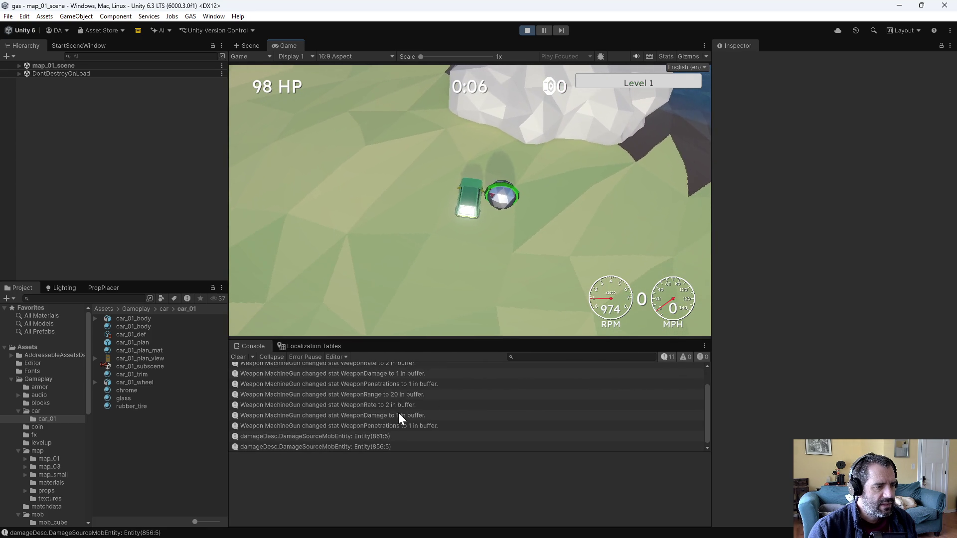
{"action": "key", "text": "w"}
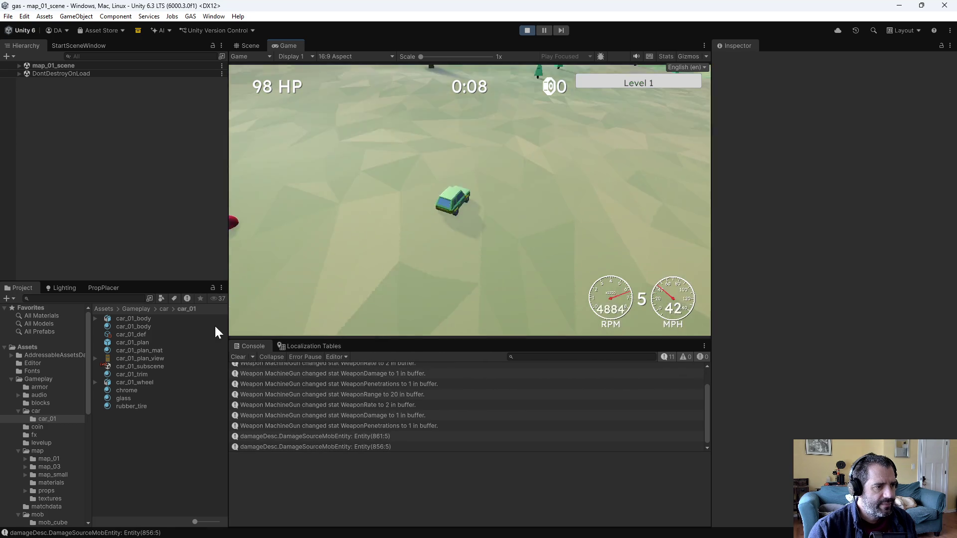
{"action": "key", "text": "s"}
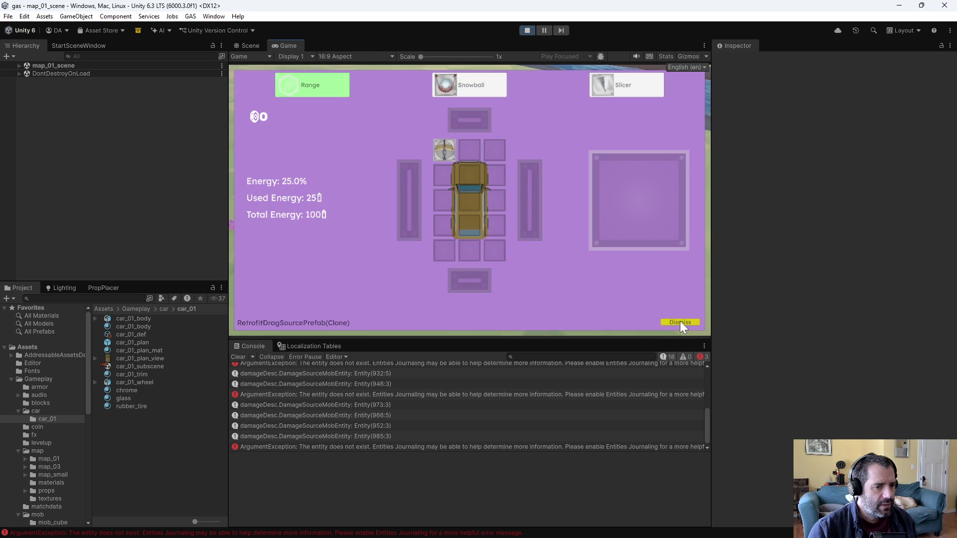
{"action": "left_click", "coordinate": [680, 322]}
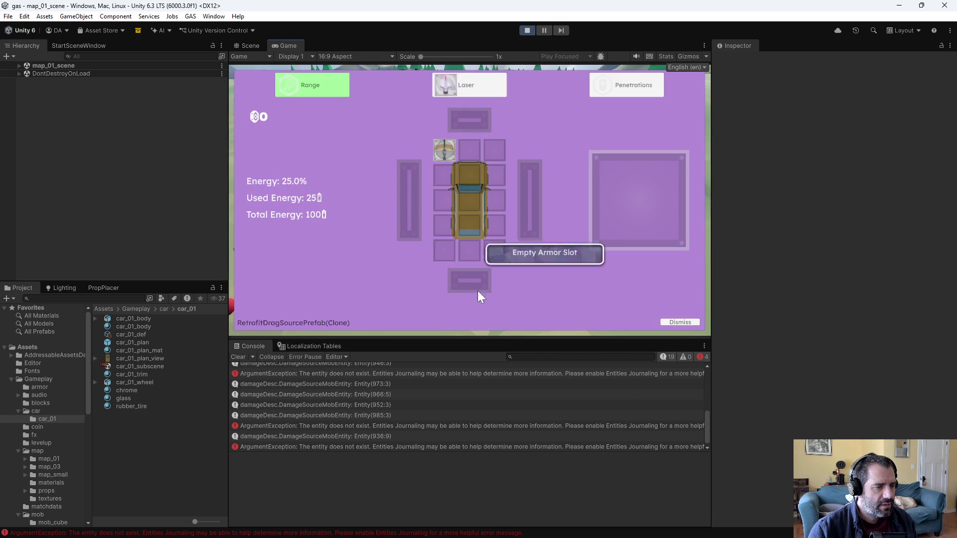
{"action": "left_click", "coordinate": [679, 322]}
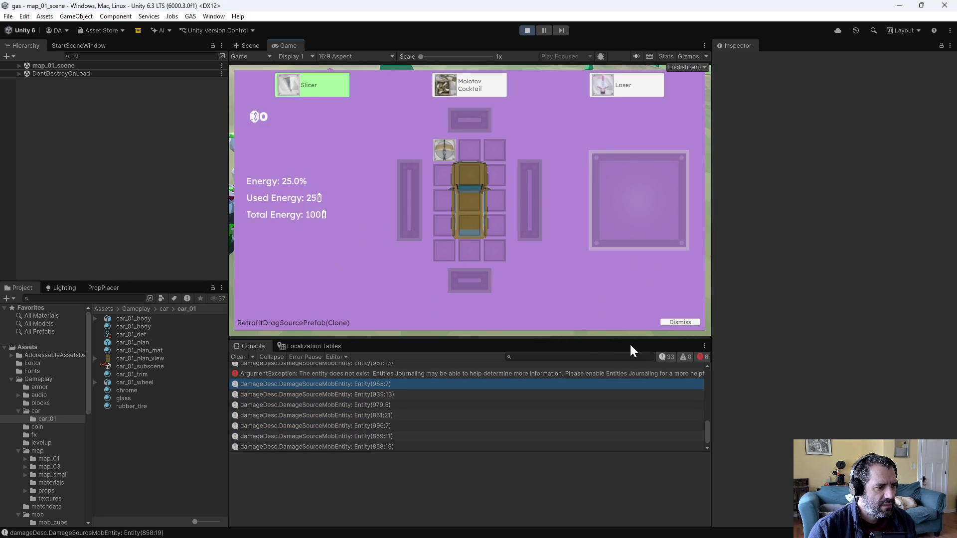
{"action": "left_click", "coordinate": [695, 322]}
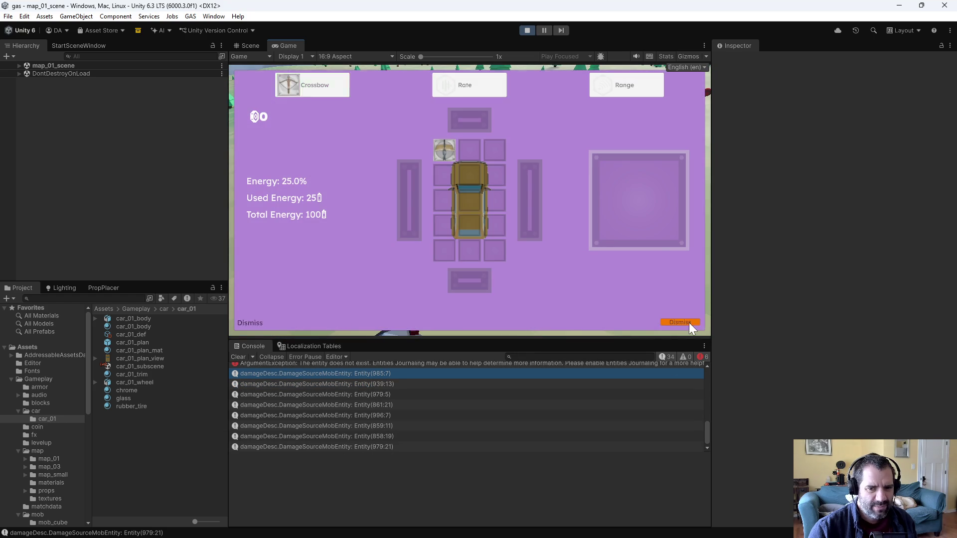
{"action": "left_click", "coordinate": [689, 322]}
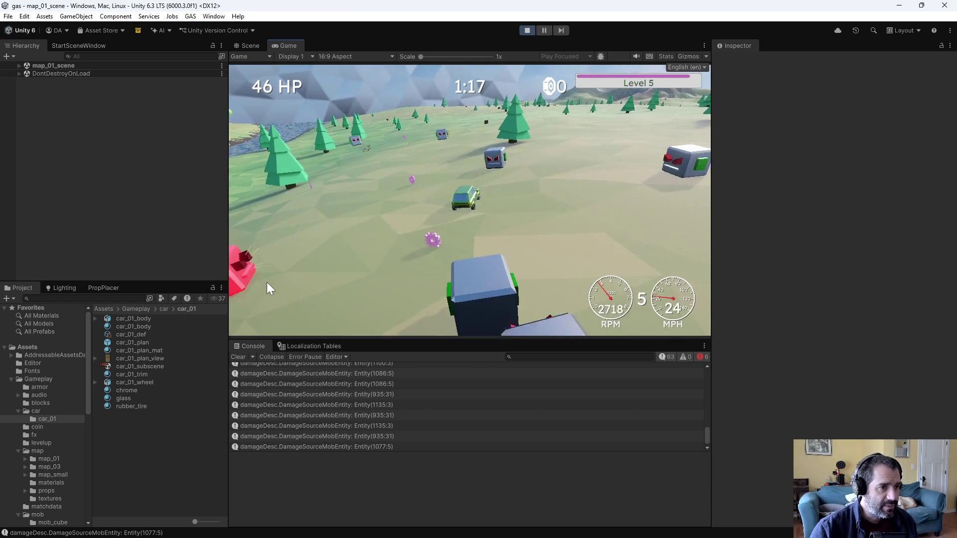
{"action": "left_click", "coordinate": [678, 324]}
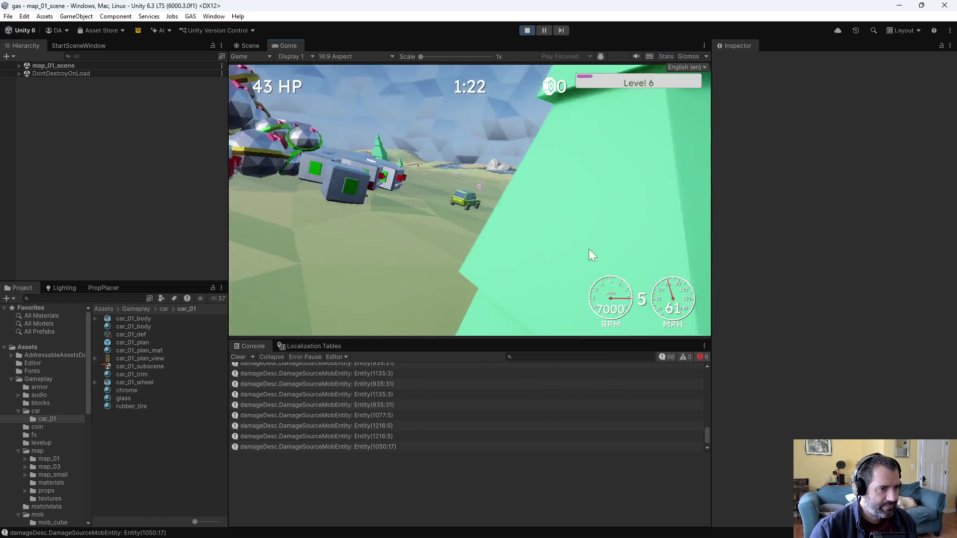
{"action": "left_click", "coordinate": [527, 30]}
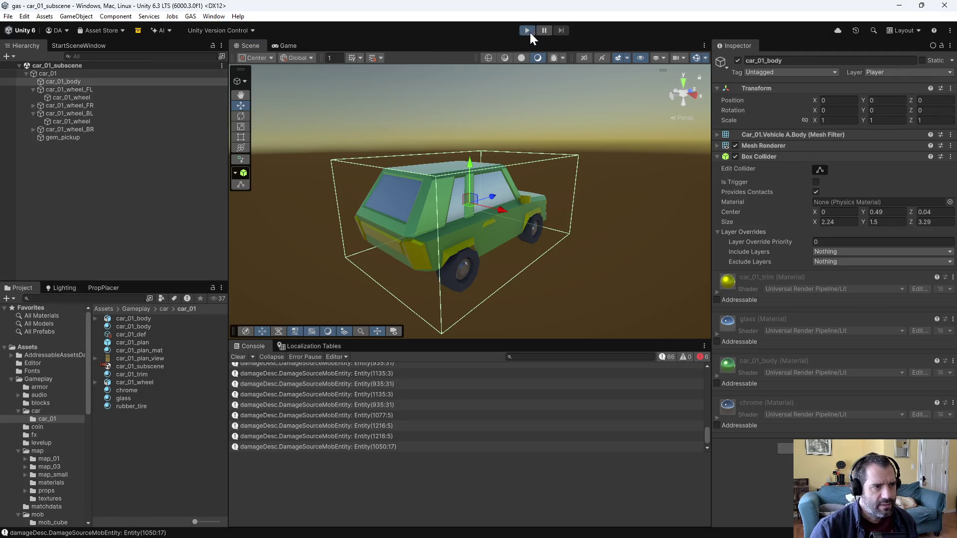
Run another playtest, driving with S, W and A as the car takes damage, then stop.
{"action": "left_click", "coordinate": [529, 32]}
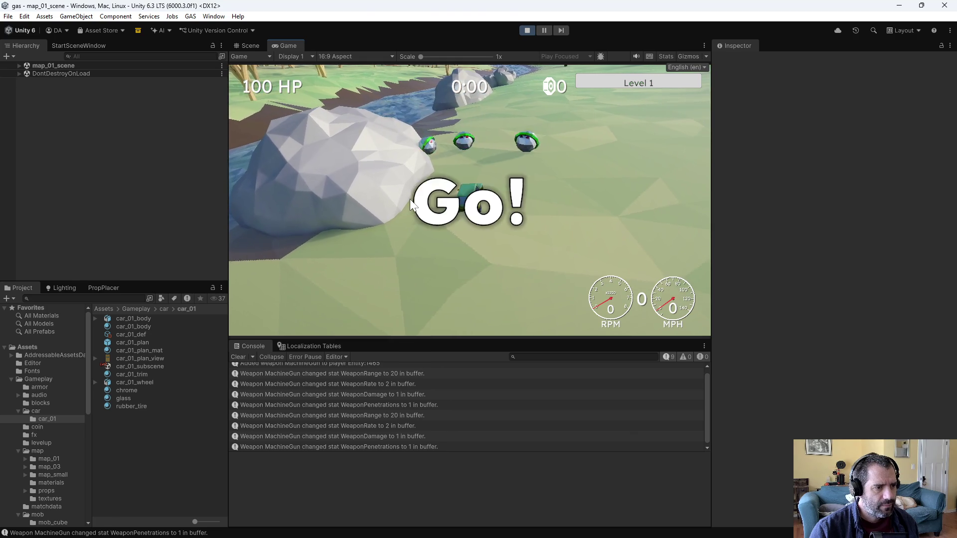
{"action": "key", "text": "s"}
{"action": "key", "text": "w"}
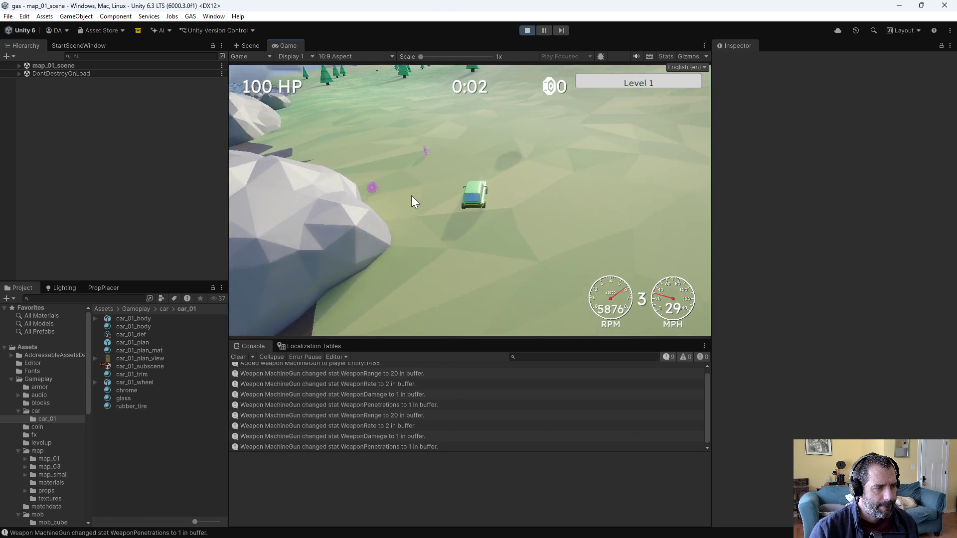
{"action": "key", "text": "a"}
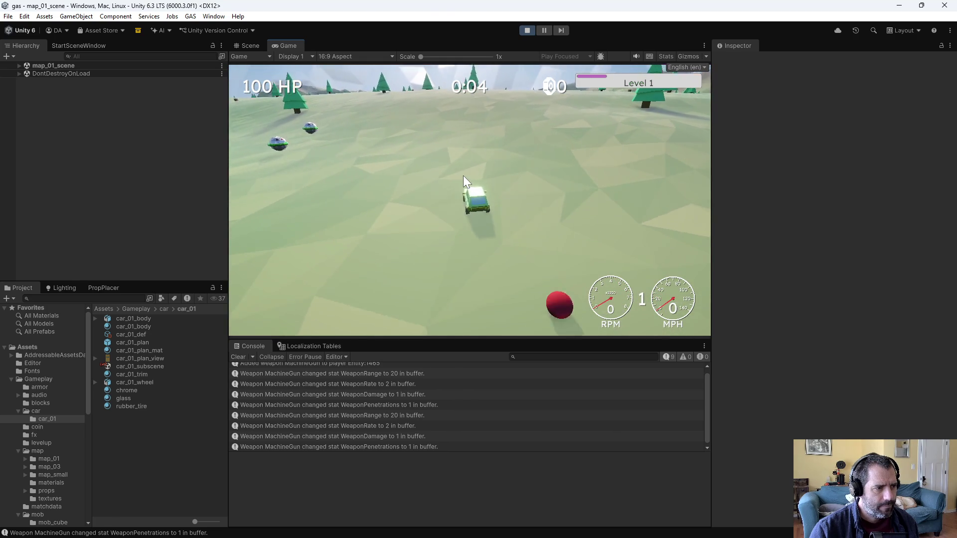
{"action": "key", "text": "s"}
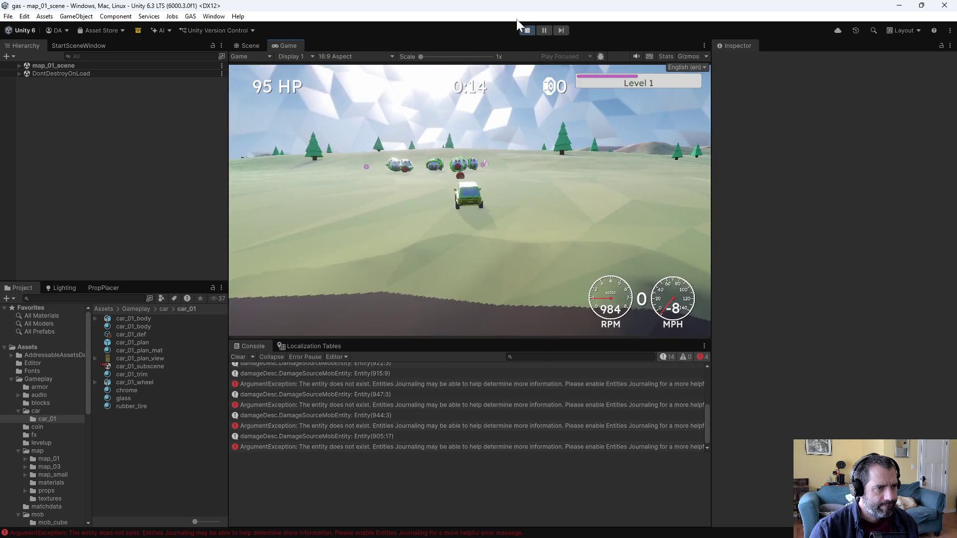
{"action": "left_click", "coordinate": [528, 30]}
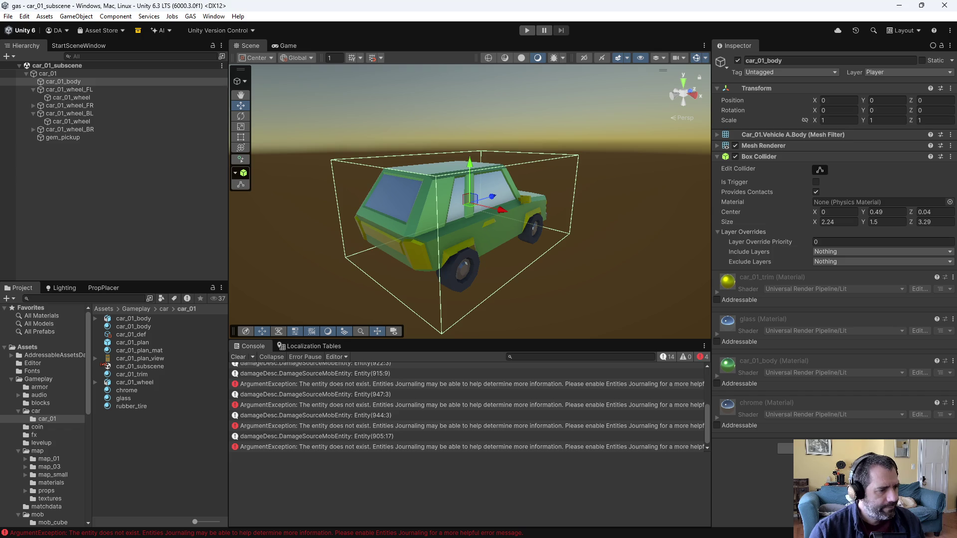
Scrub car_01_body's collider Size Z out to 15.67 and launch a new playtest.
{"action": "key", "text": "alt+Tab"}
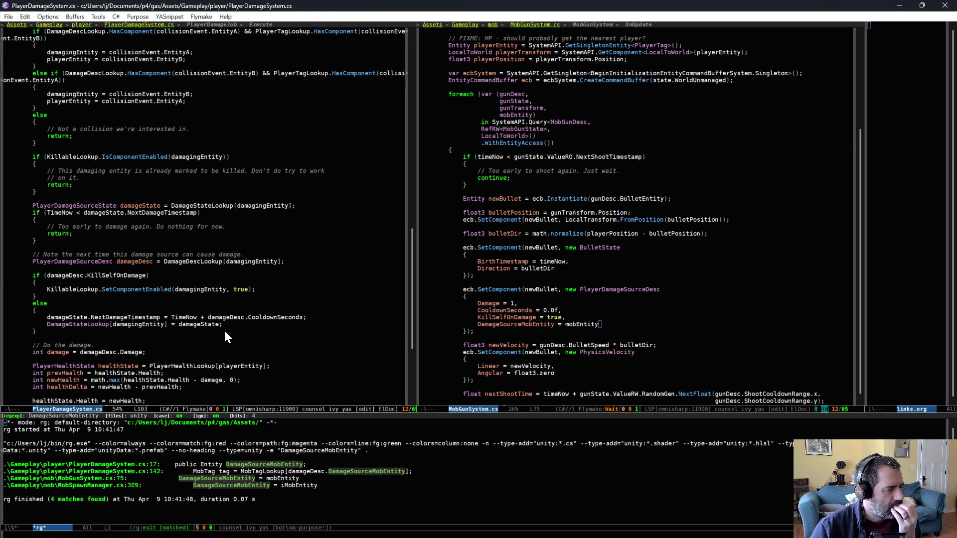
{"action": "key", "text": "alt+Tab"}
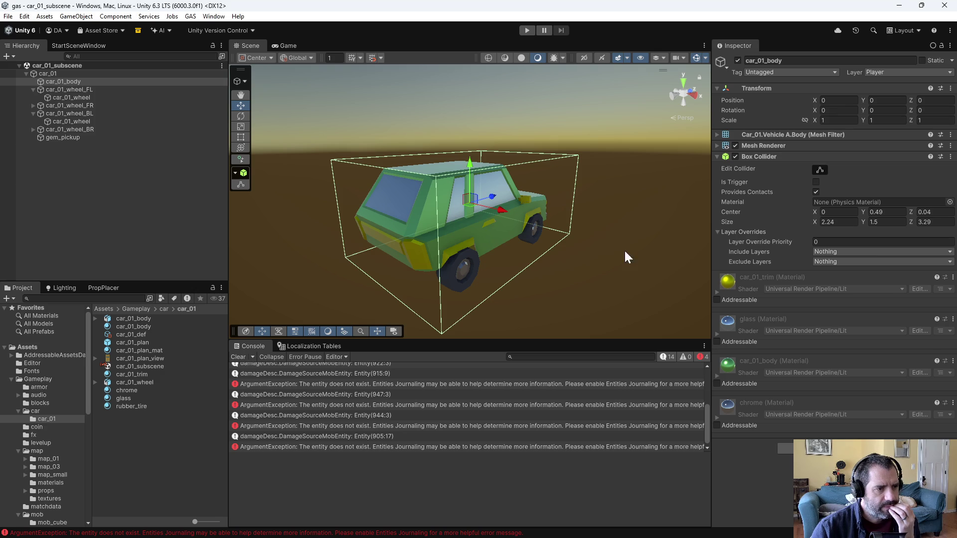
{"action": "left_click", "coordinate": [820, 222]}
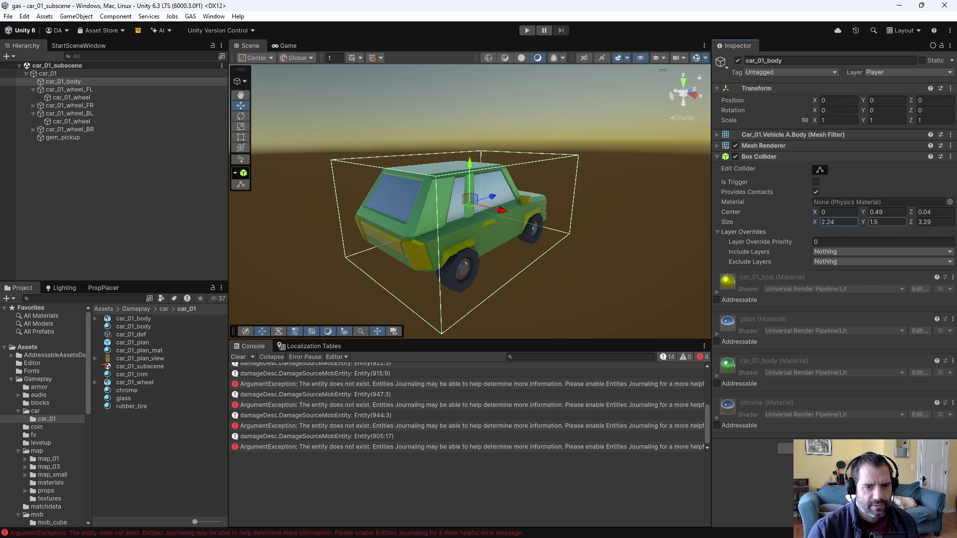
{"action": "mouse_move", "coordinate": [911, 219]}
{"action": "left_mouse_down"}
{"action": "mouse_move", "coordinate": [50, 216]}
{"action": "mouse_move", "coordinate": [70, 201]}
{"action": "left_mouse_up"}
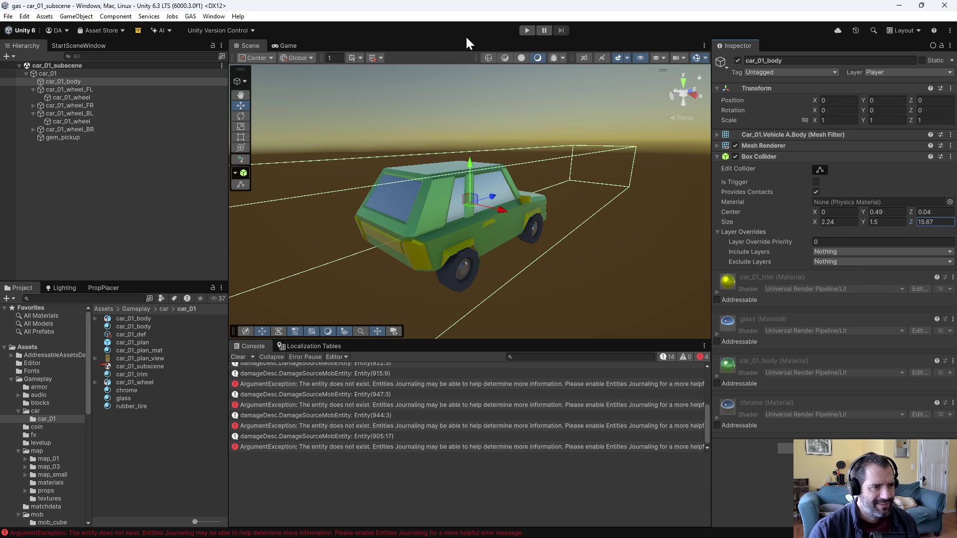
{"action": "left_click", "coordinate": [521, 29]}
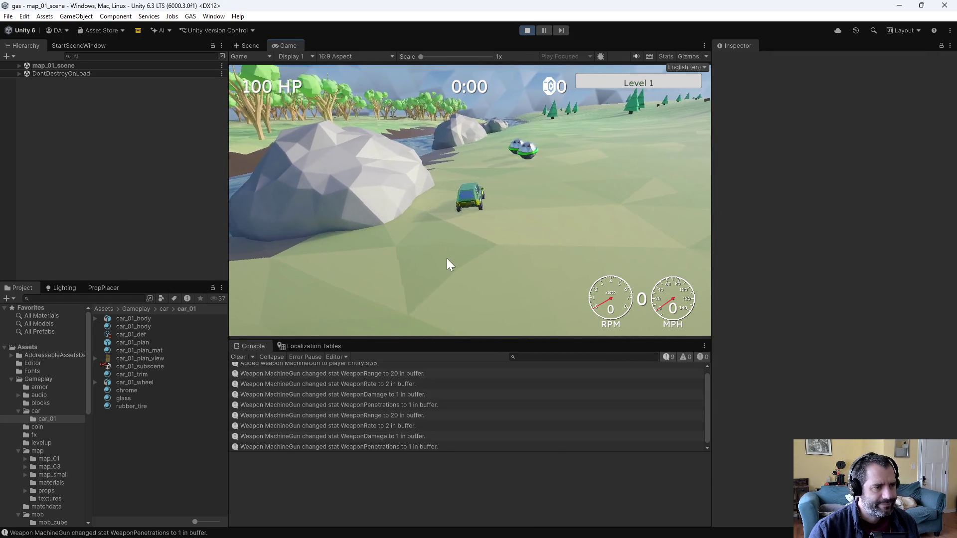
Test-drive the car forward and back for a few seconds, then stop play mode.
{"action": "key", "text": "w"}
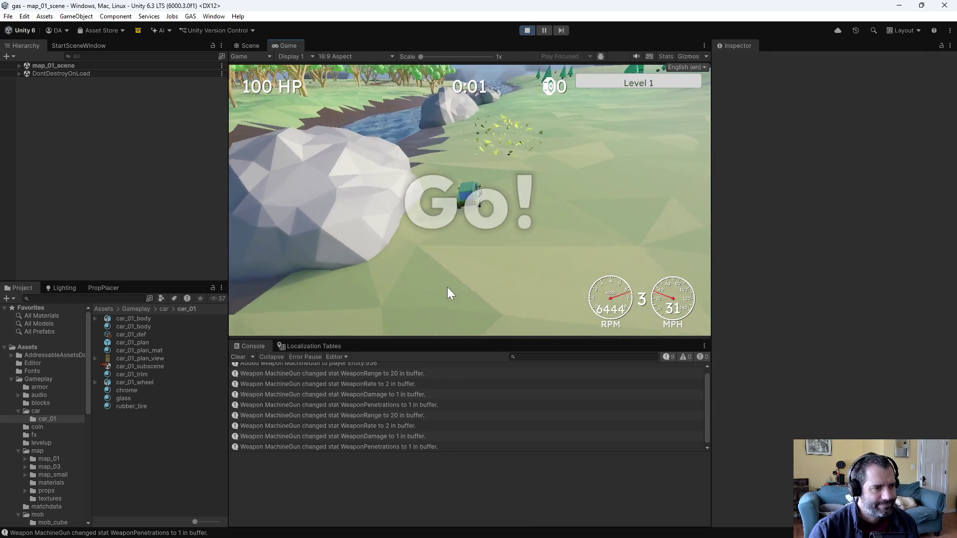
{"action": "key", "text": "s"}
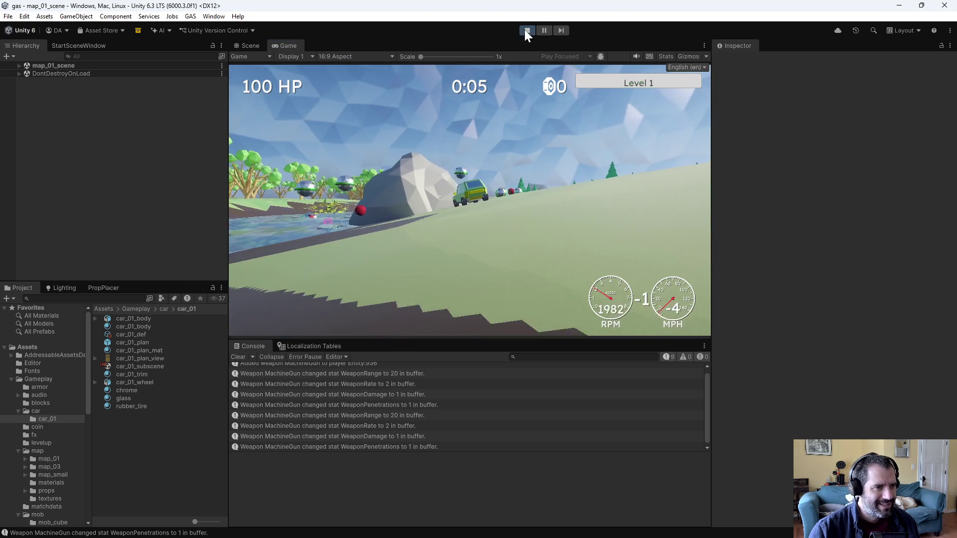
{"action": "left_click", "coordinate": [526, 31]}
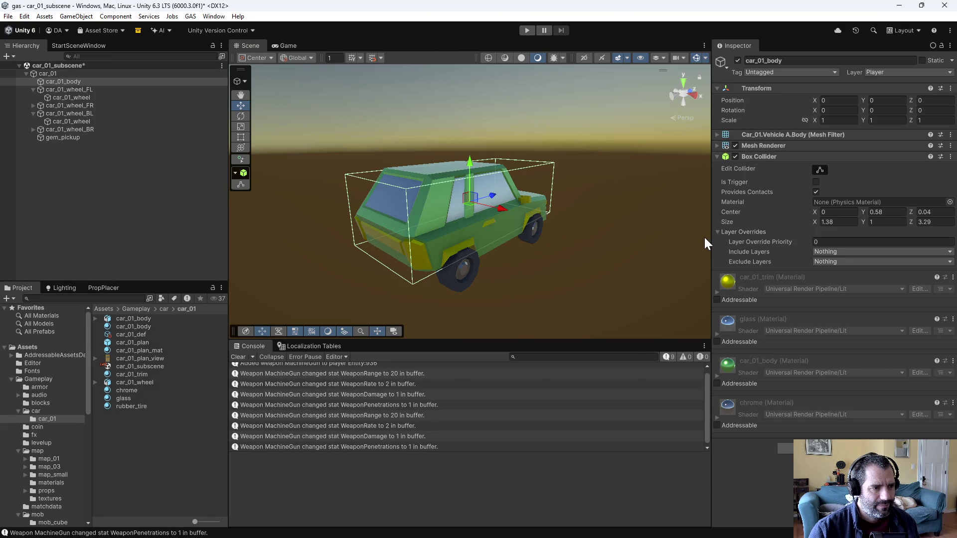
From the top view, set the body collider's width to 1.53 and length to 3.2, centred lengthwise.
{"action": "mouse_move", "coordinate": [552, 204]}
{"action": "left_mouse_down"}
{"action": "mouse_move", "coordinate": [630, 320]}
{"action": "mouse_move", "coordinate": [649, 423]}
{"action": "mouse_move", "coordinate": [437, 258]}
{"action": "mouse_move", "coordinate": [642, 192]}
{"action": "left_mouse_up"}
{"action": "left_click", "coordinate": [681, 92]}
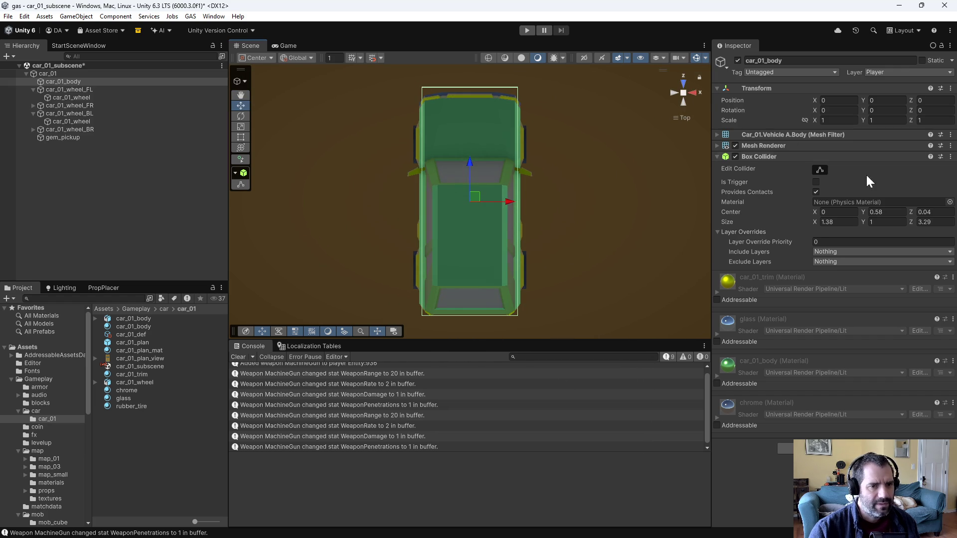
{"action": "left_click_drag", "start_coordinate": [817, 219], "coordinate": [819, 220]}
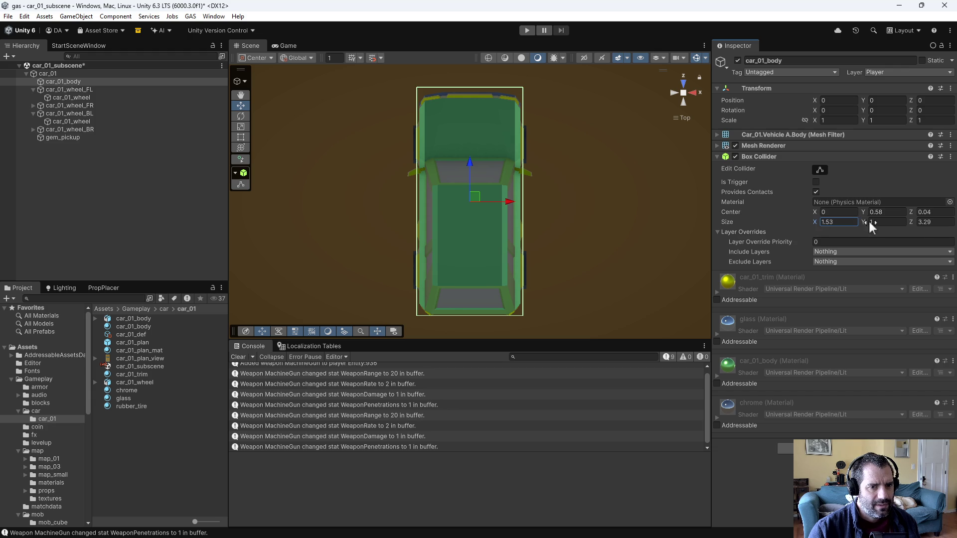
{"action": "left_click", "coordinate": [912, 221]}
{"action": "type", "text": "3.25"}
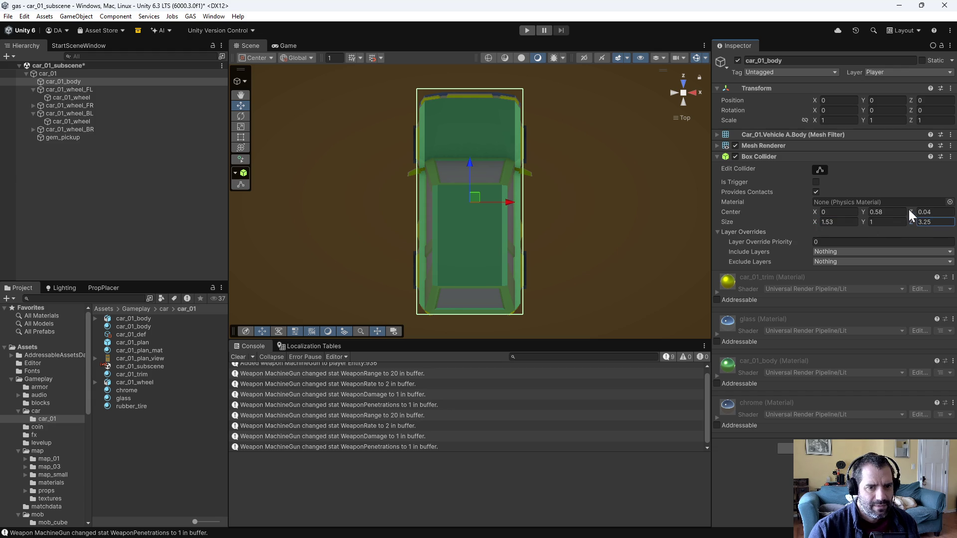
{"action": "left_click", "coordinate": [917, 212]}
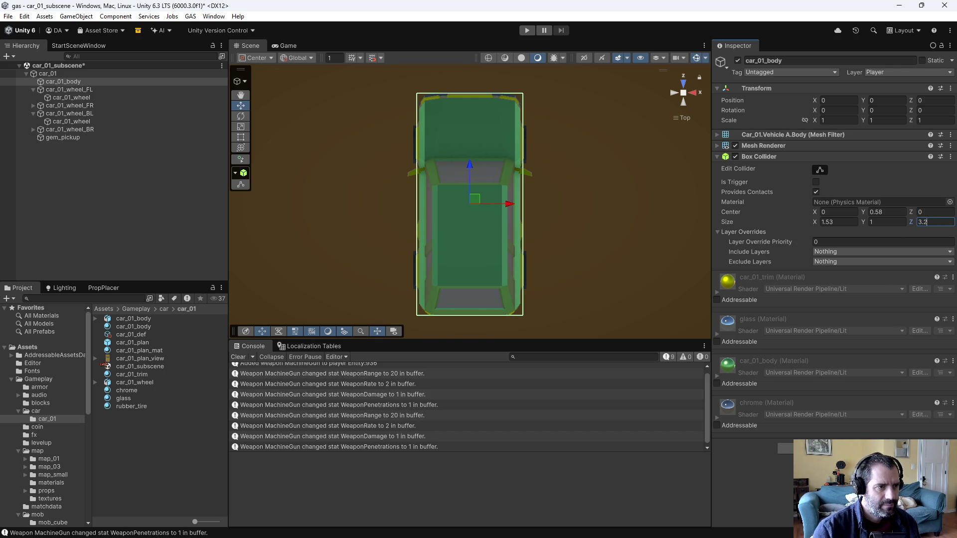
From the front view, raise the collider's Center Y slightly, then deselect the car objects.
{"action": "mouse_move", "coordinate": [637, 296]}
{"action": "left_mouse_down"}
{"action": "mouse_move", "coordinate": [470, 112]}
{"action": "mouse_move", "coordinate": [391, 40]}
{"action": "mouse_move", "coordinate": [381, 43]}
{"action": "left_mouse_up"}
{"action": "left_click", "coordinate": [691, 92]}
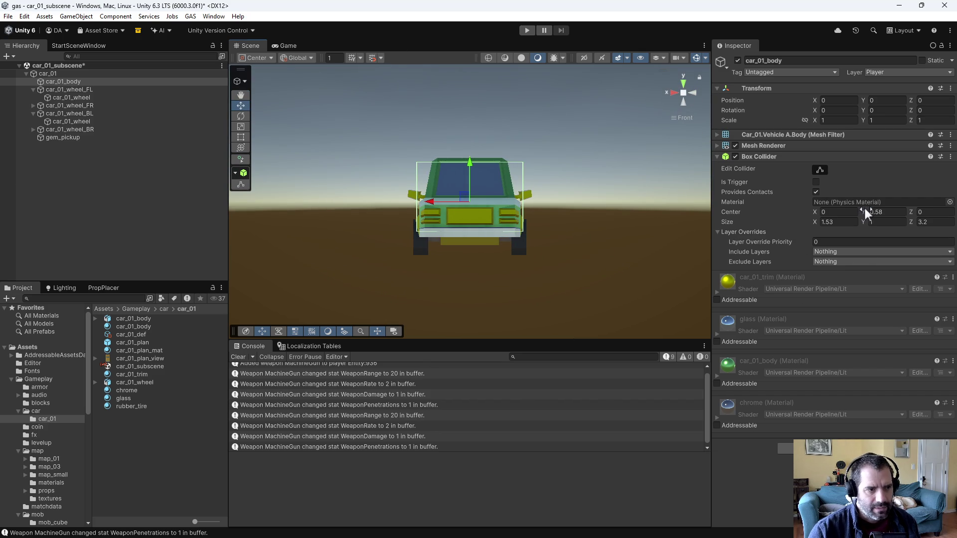
{"action": "left_click_drag", "start_coordinate": [864, 211], "coordinate": [870, 225]}
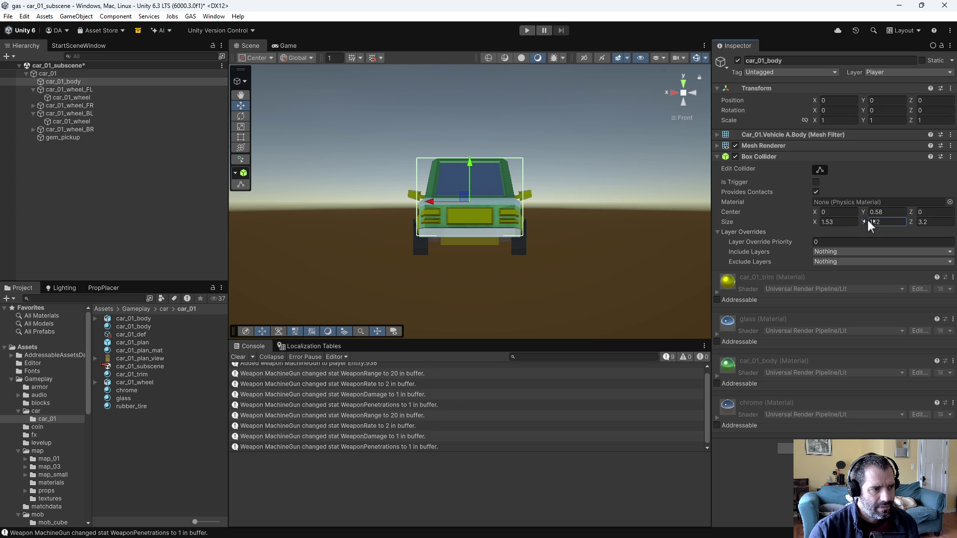
{"action": "left_click", "coordinate": [60, 161]}
{"action": "left_click", "coordinate": [47, 73]}
{"action": "left_click", "coordinate": [126, 166]}
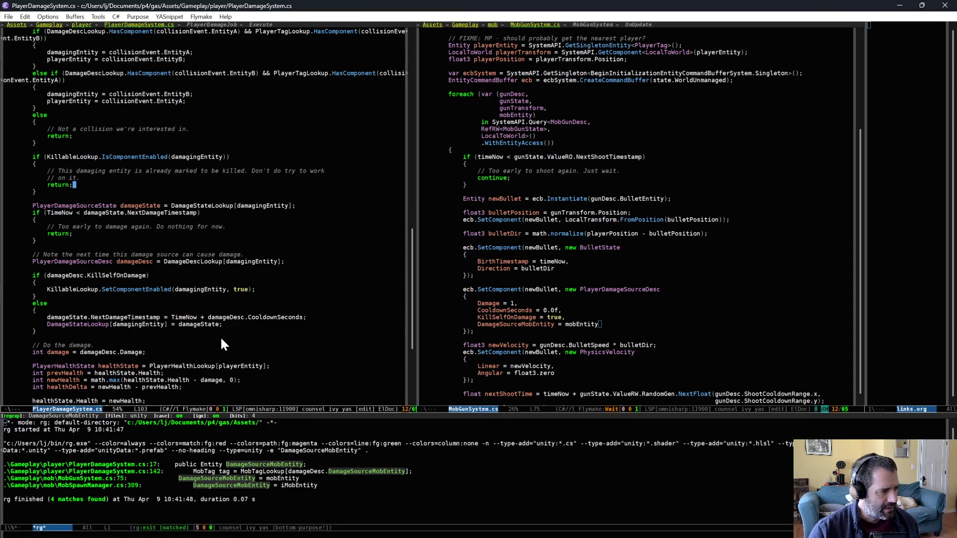
Review the MobTag lookup in PlayerDamageSystem.cs and the PlayerDamageSourceDesc bullet setup in MobGunSystem.cs, then return to Unity.
{"action": "scroll", "coordinate": [223, 344], "scroll_direction": "down", "scroll_amount": 5}
{"action": "left_click", "coordinate": [260, 351]}
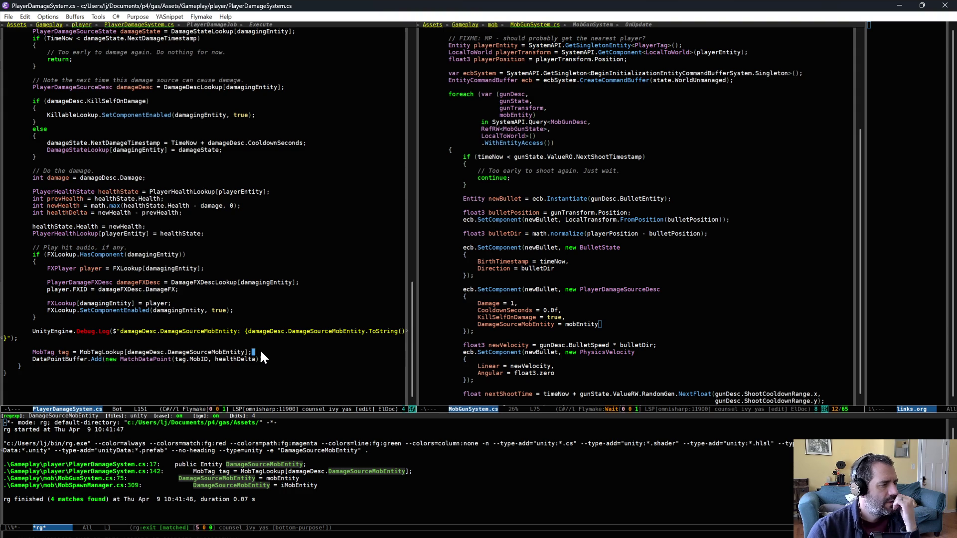
{"action": "left_click_drag", "start_coordinate": [554, 268], "coordinate": [603, 349]}
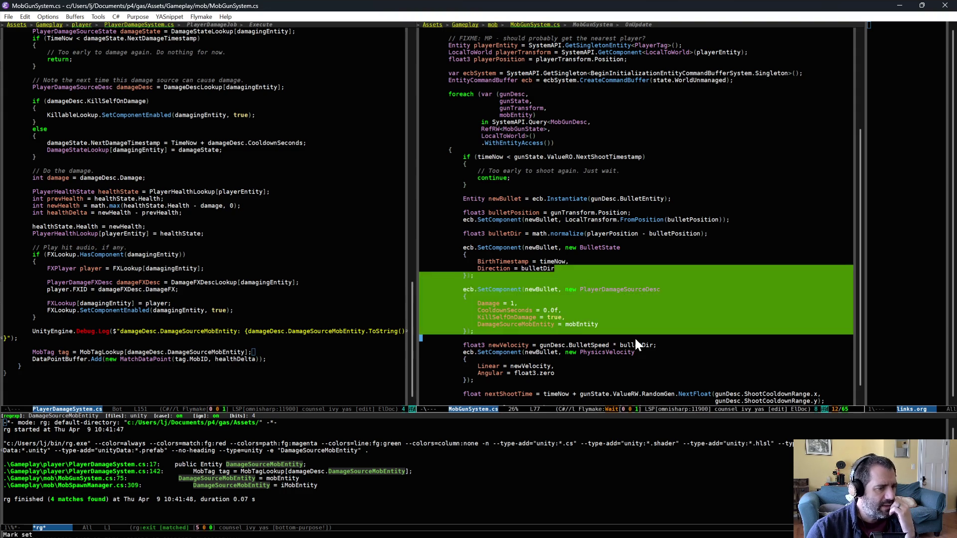
{"action": "key", "text": "alt+w"}
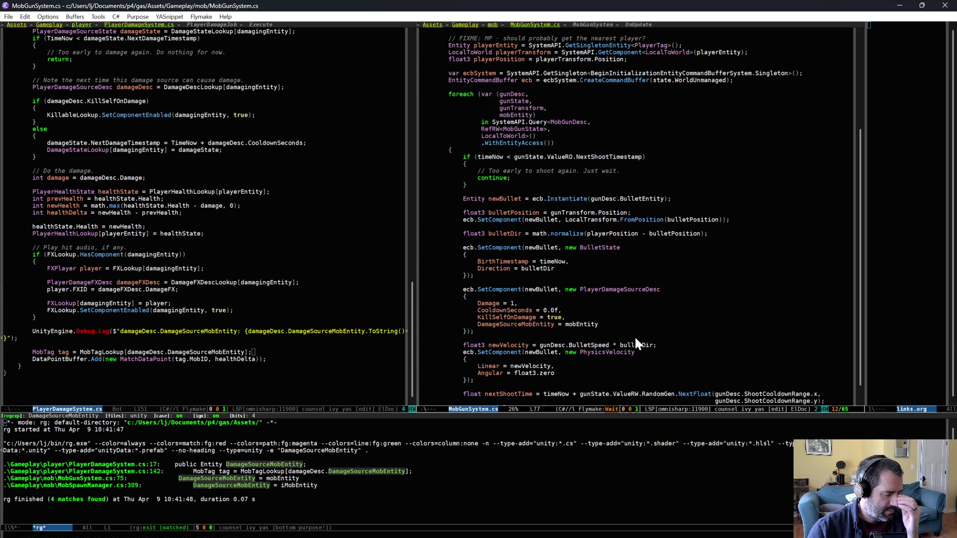
{"action": "left_click", "coordinate": [621, 318]}
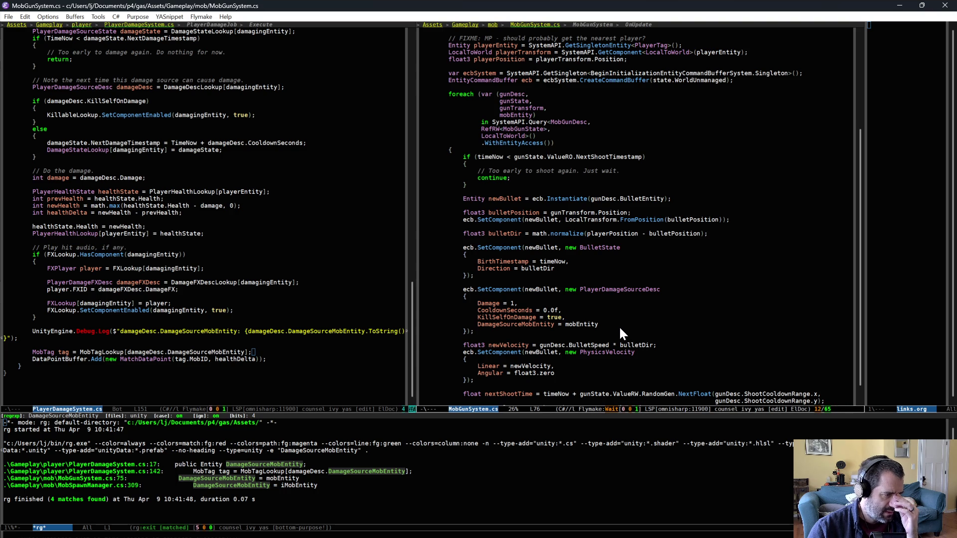
{"action": "key", "text": "alt+Tab"}
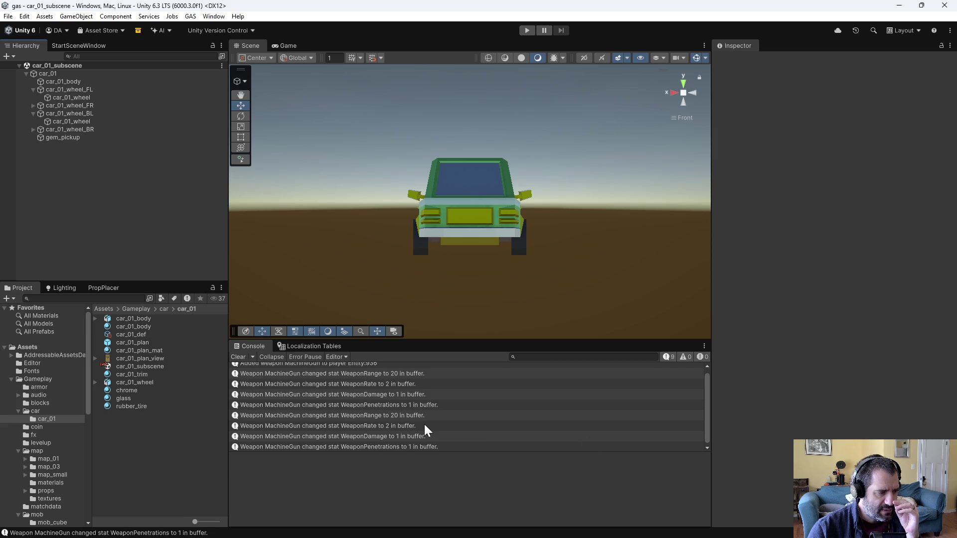
{"action": "scroll", "coordinate": [426, 423], "scroll_direction": "down", "scroll_amount": 1}
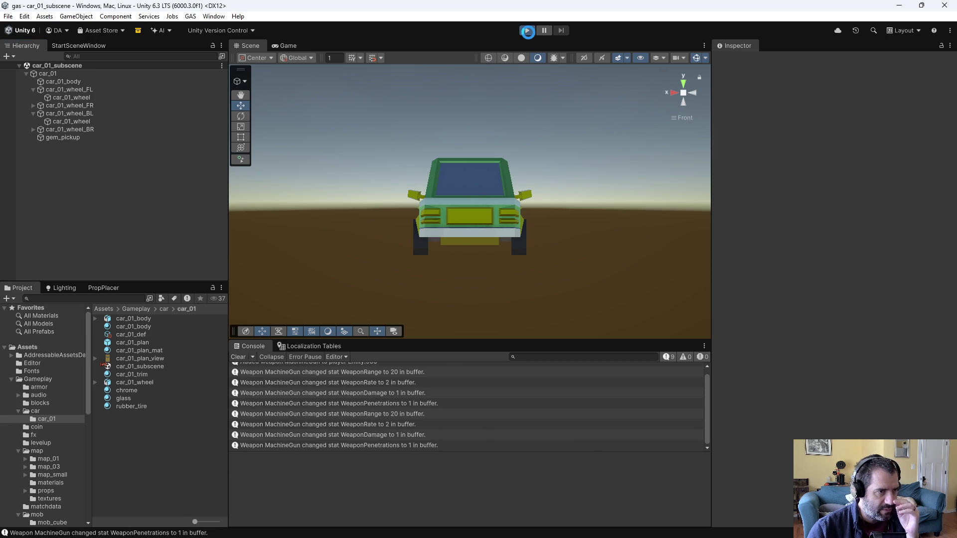
Play until mob bullets cut the car to 94 HP, stop, and open the Entity(950:9) log entry.
{"action": "left_click", "coordinate": [527, 31]}
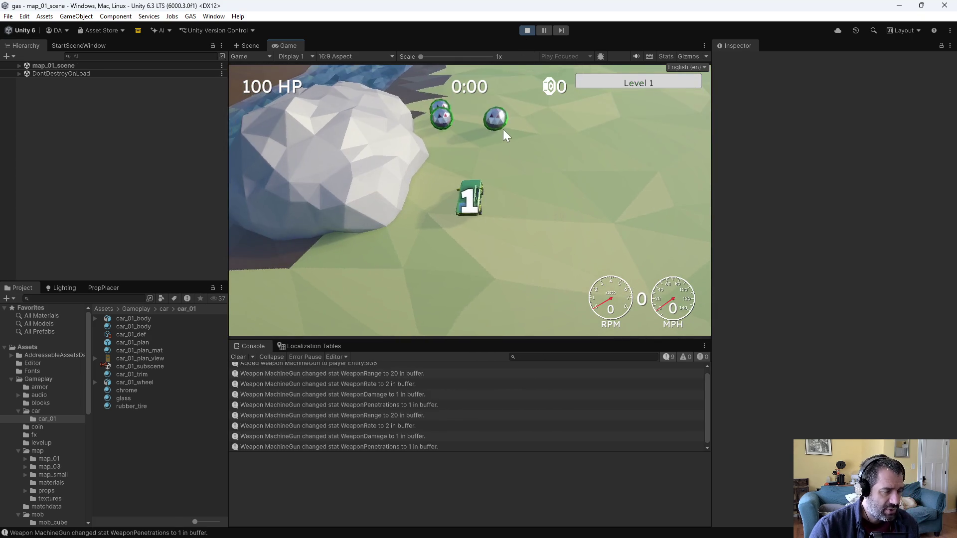
{"action": "key", "text": "w"}
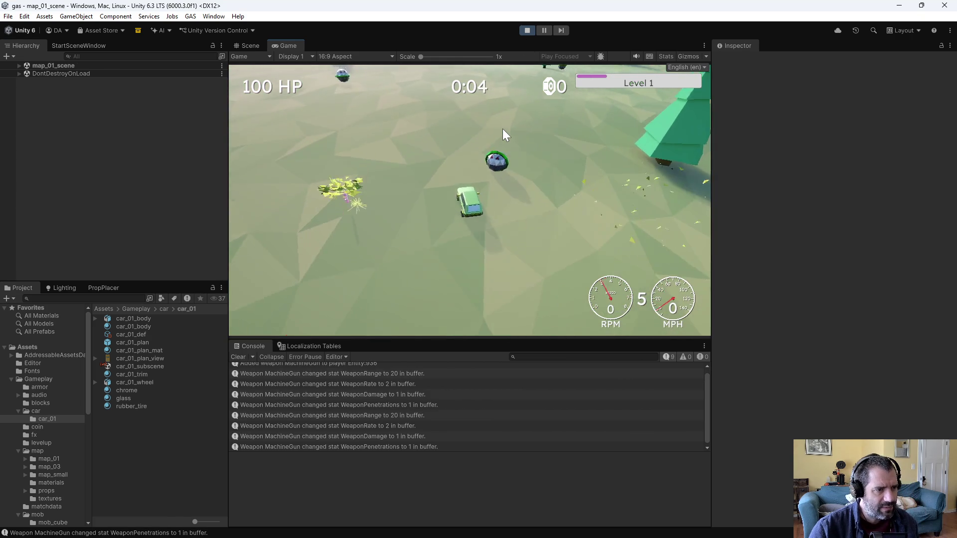
{"action": "key", "text": "s"}
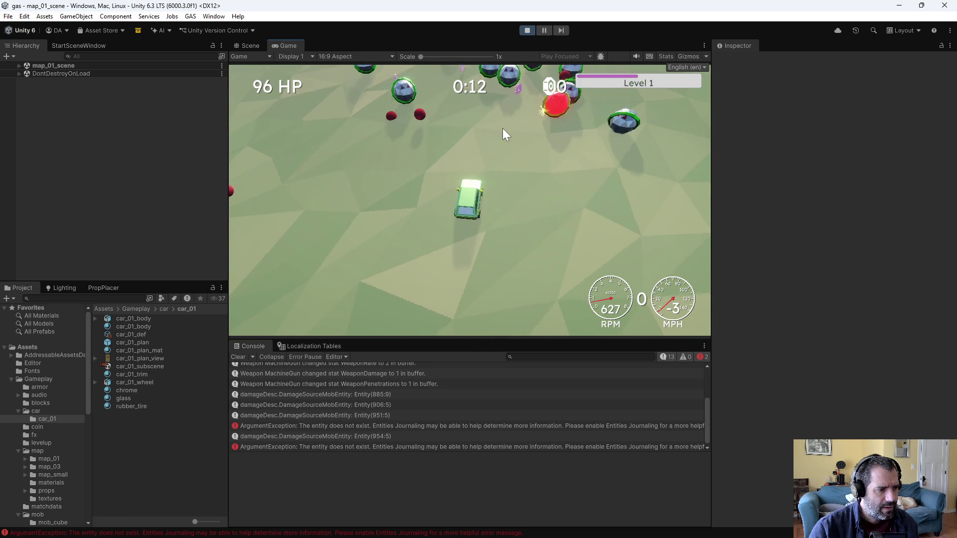
{"action": "key", "text": "c"}
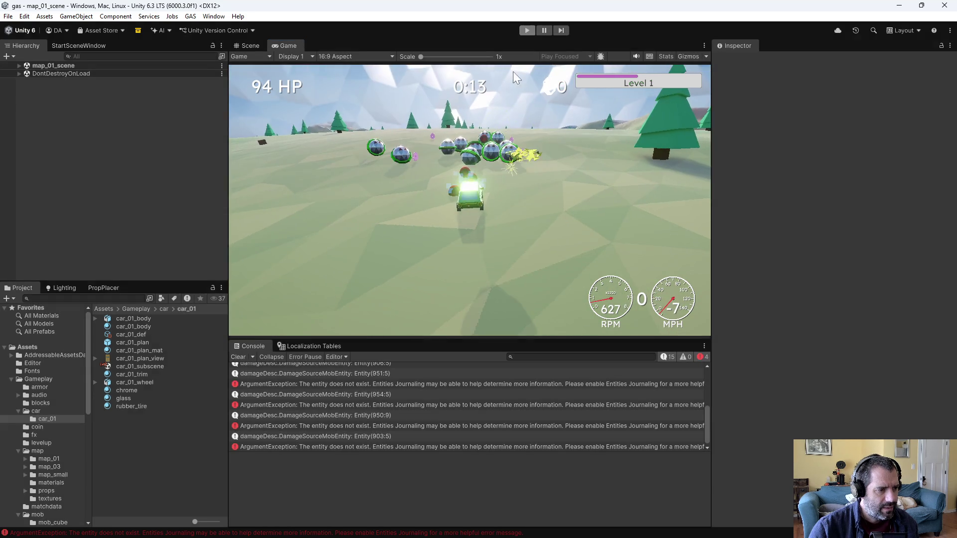
{"action": "key", "text": "ctrl+p"}
{"action": "left_click", "coordinate": [400, 415]}
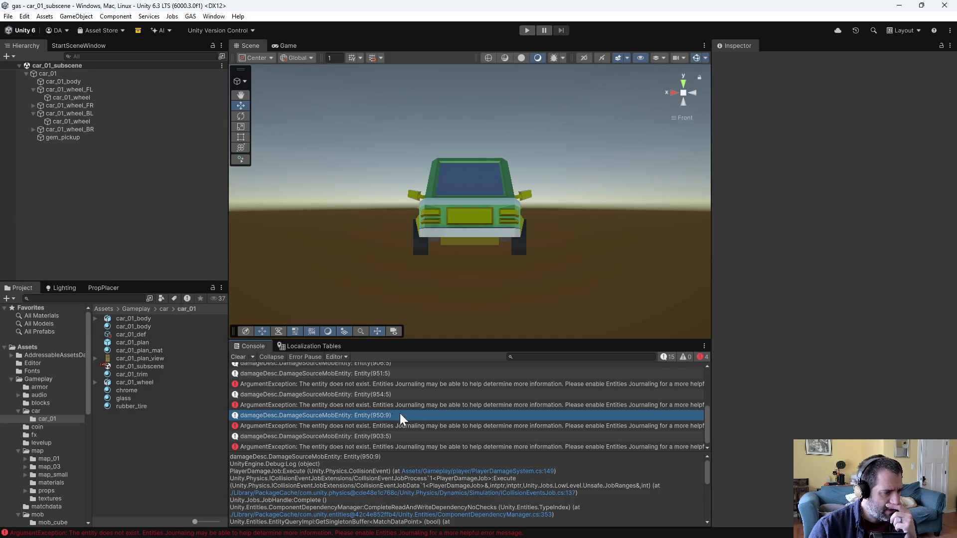
Read the ArgumentException stack trace pointing at PlayerDamageSystem line 151, then go back to Emacs.
{"action": "left_click", "coordinate": [451, 429]}
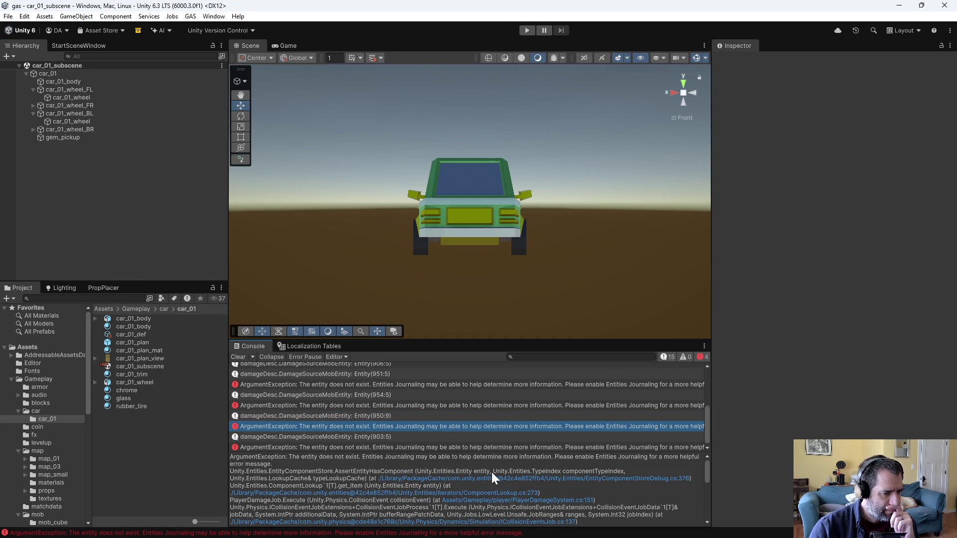
{"action": "scroll", "coordinate": [491, 471], "scroll_direction": "down", "scroll_amount": 6}
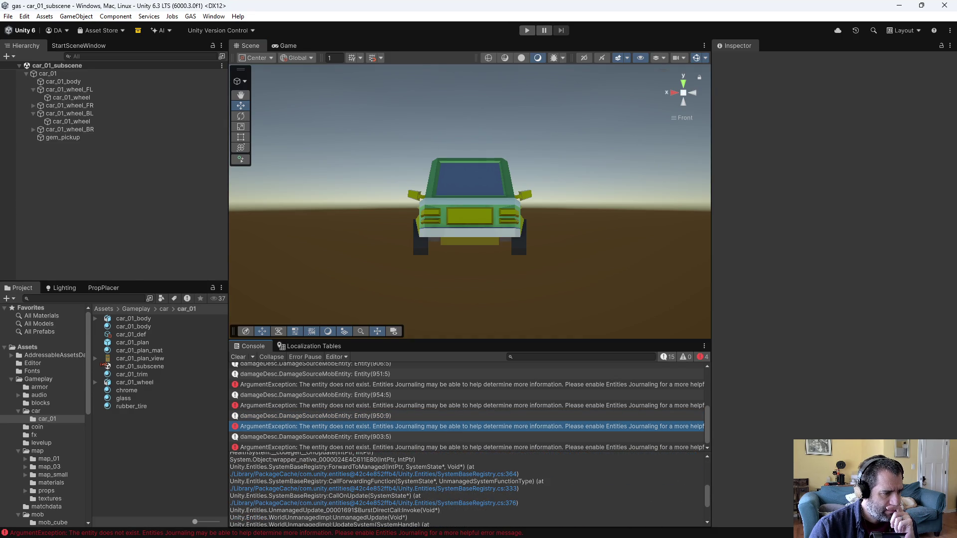
{"action": "scroll", "coordinate": [492, 488], "scroll_direction": "up", "scroll_amount": 3}
{"action": "key", "text": "alt+Tab"}
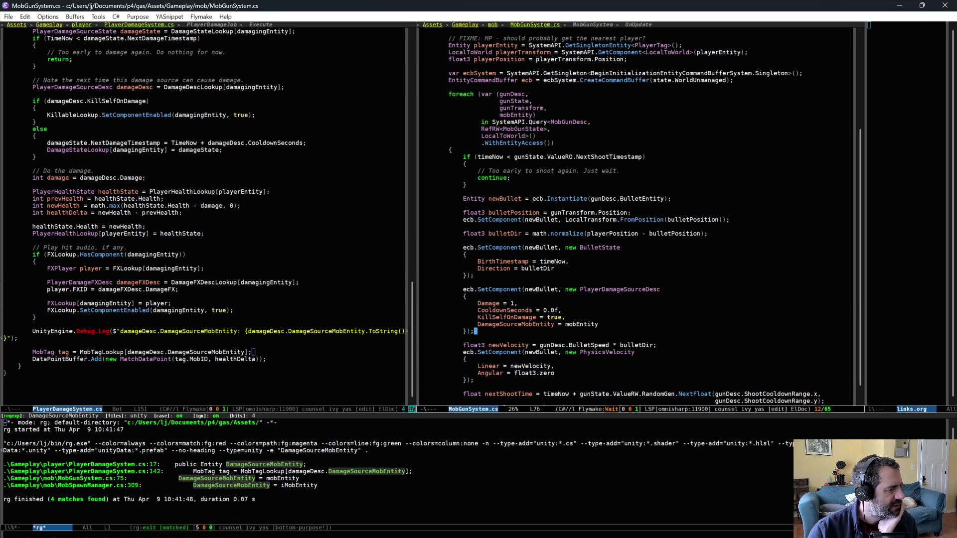
Add an if (MobTagLookup.HasComponent(damageDesc.DamageSourceMobEntity)) condition above the MobTag lookup.
{"action": "key", "text": "ctrl+x"}
{"action": "key", "text": "o"}
{"action": "key", "text": "ctrl+alt+u"}
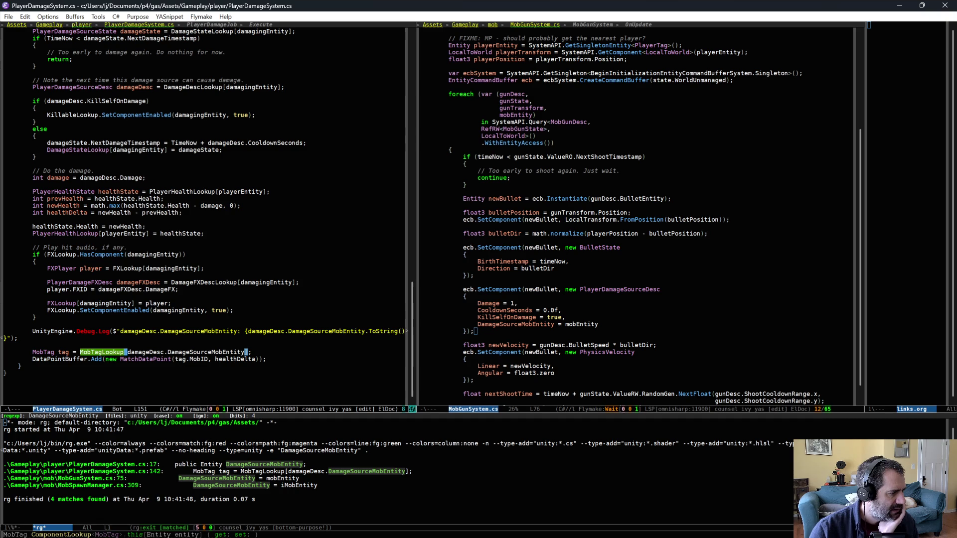
{"action": "left_click", "coordinate": [167, 346]}
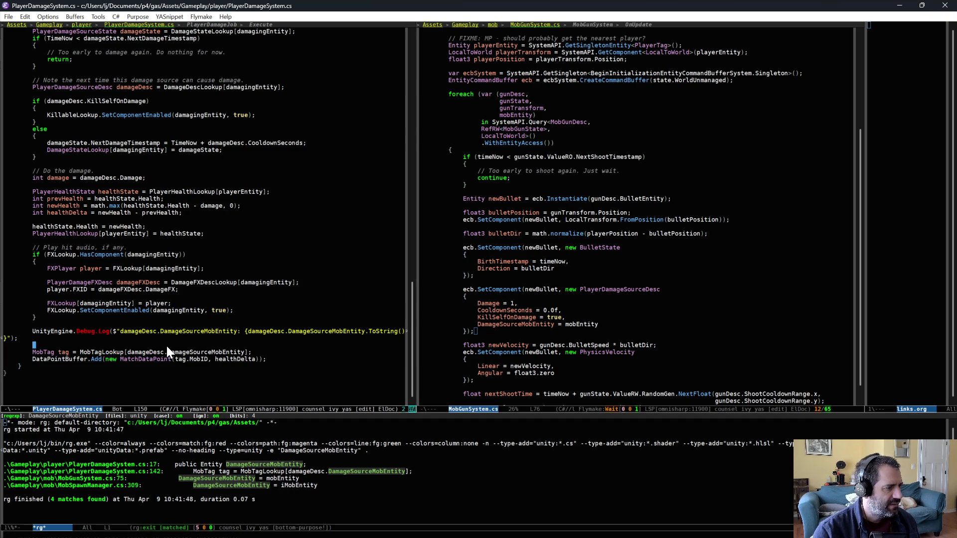
{"action": "type", "text": "if (MobTagLookup."}
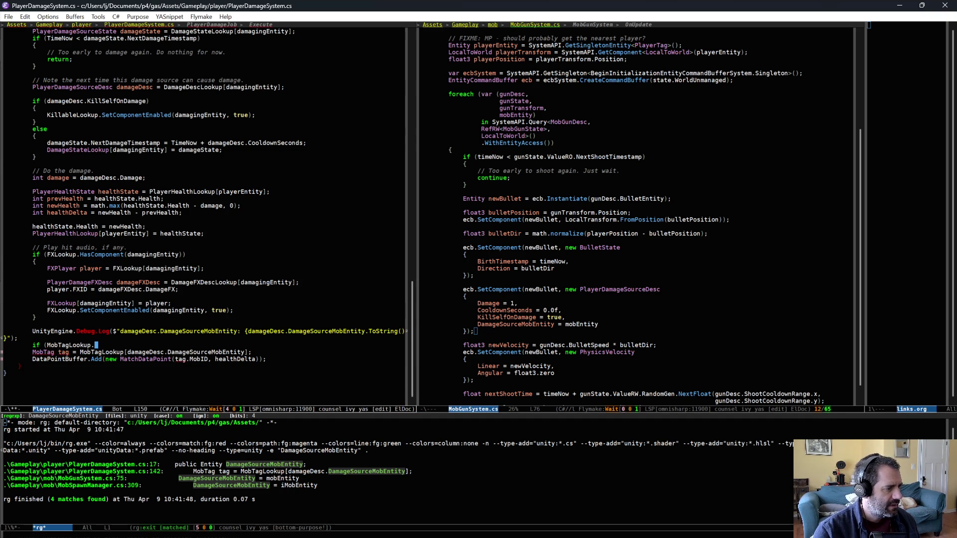
{"action": "type", "text": "Has"}
{"action": "key", "text": "Return"}
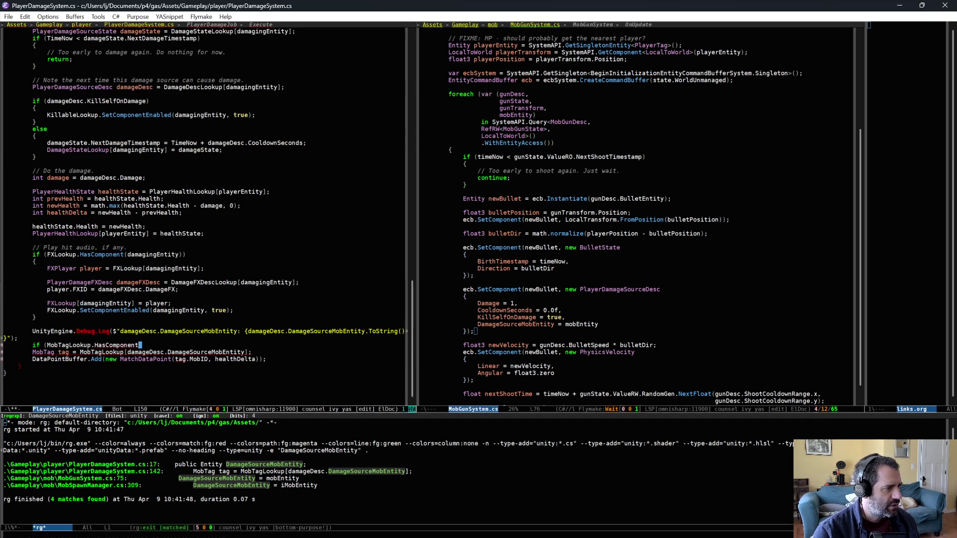
{"action": "type", "text": "(damageDesc"}
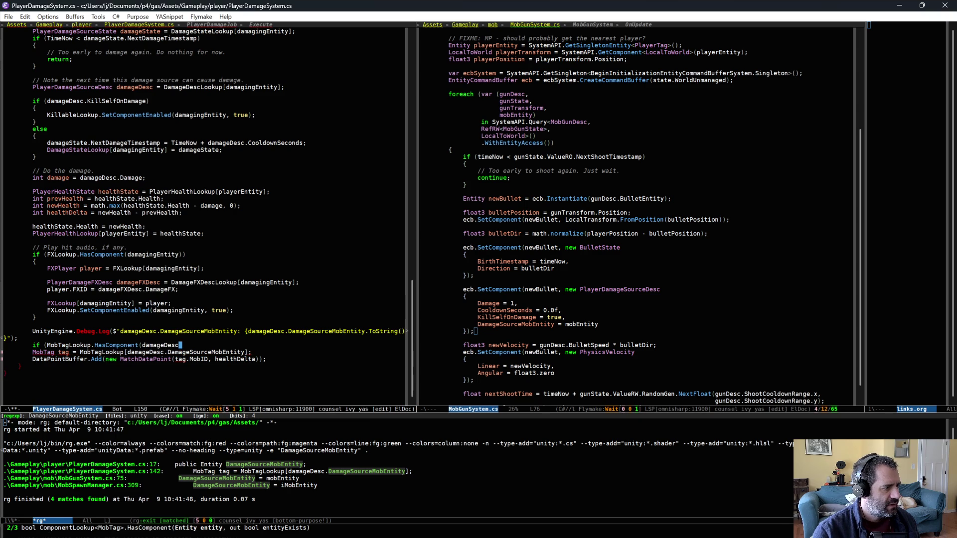
{"action": "type", "text": ".DamageSourceMobEntity"}
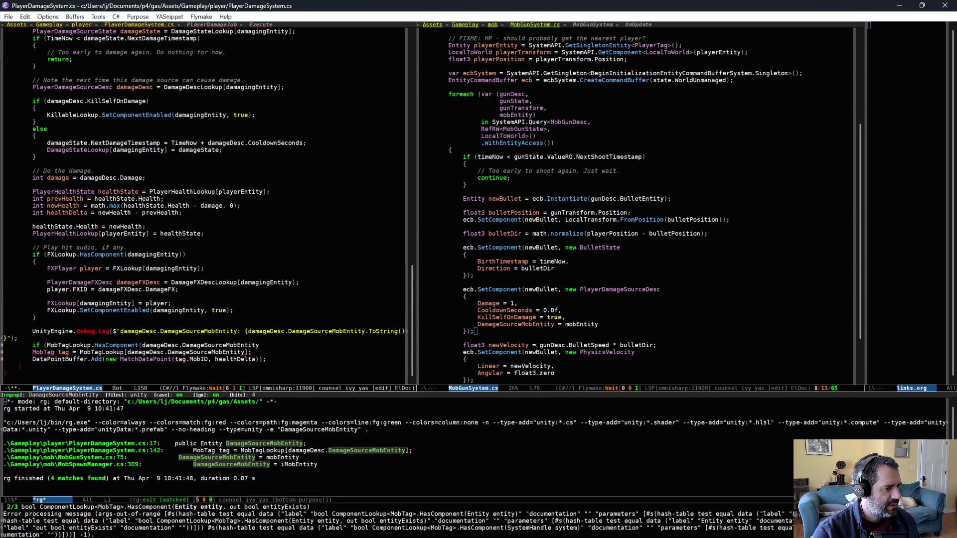
{"action": "type", "text": ")"}
{"action": "key", "text": "Return"}
{"action": "type", "text": "{"}
Indent the MobTag lookup lines into the new if block and close it.
{"action": "left_click", "coordinate": [4, 345]}
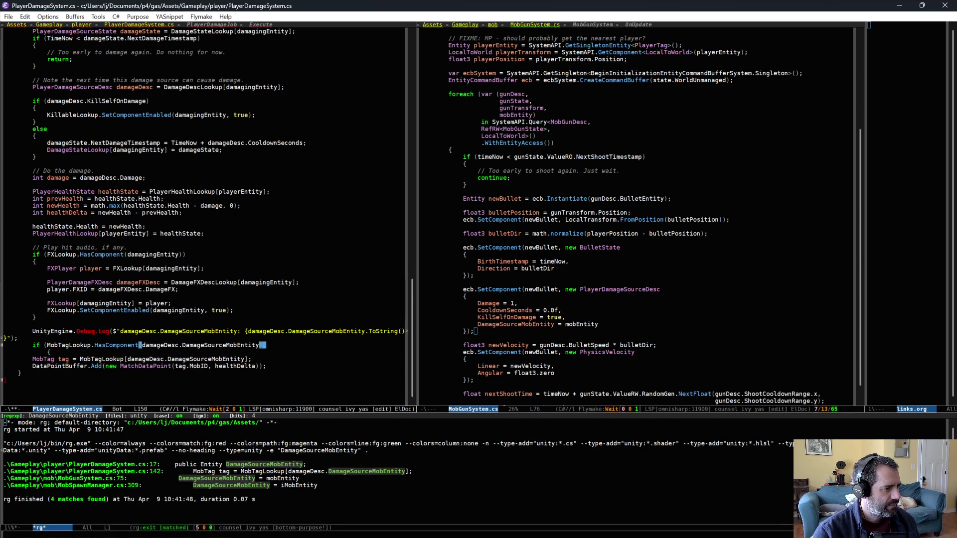
{"action": "key", "text": "Tab"}
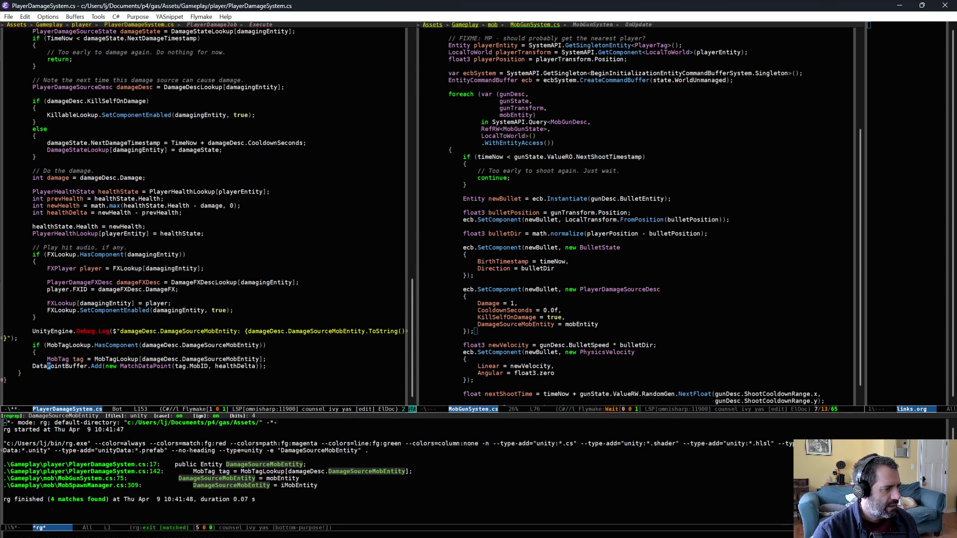
{"action": "key", "text": "Down"}
{"action": "key", "text": "Tab"}
{"action": "key", "text": "Return"}
{"action": "type", "text": "}"}
Add an else branch logging "couldn't find mob component" with the entity, and save the file.
{"action": "key", "text": "Return"}
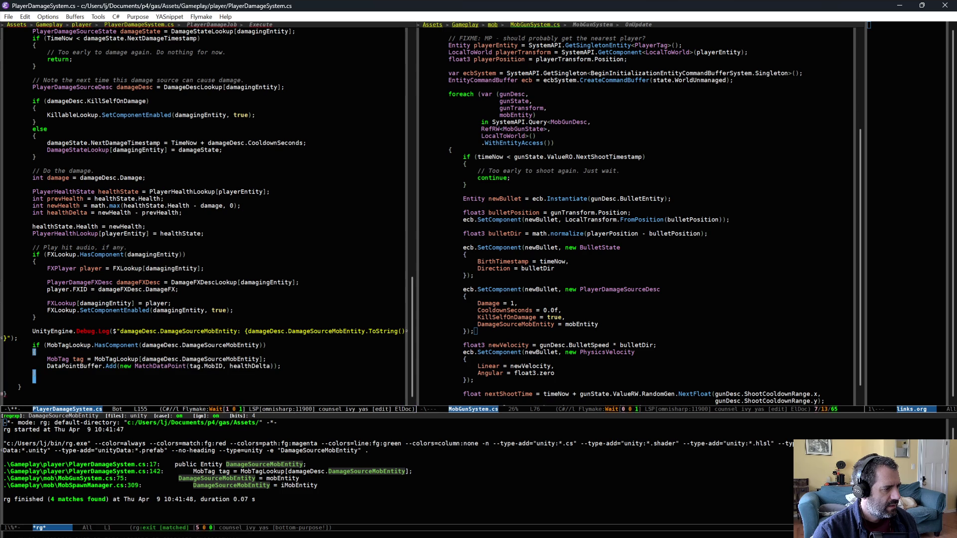
{"action": "type", "text": "else"}
{"action": "key", "text": "Return"}
{"action": "type", "text": "dl"}
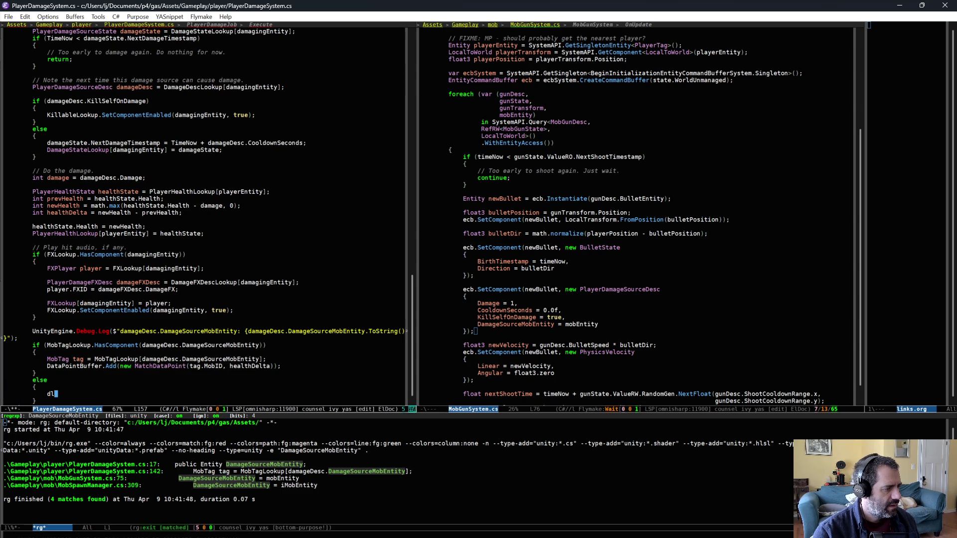
{"action": "key", "text": "Tab"}
{"action": "type", "text": "cou"}
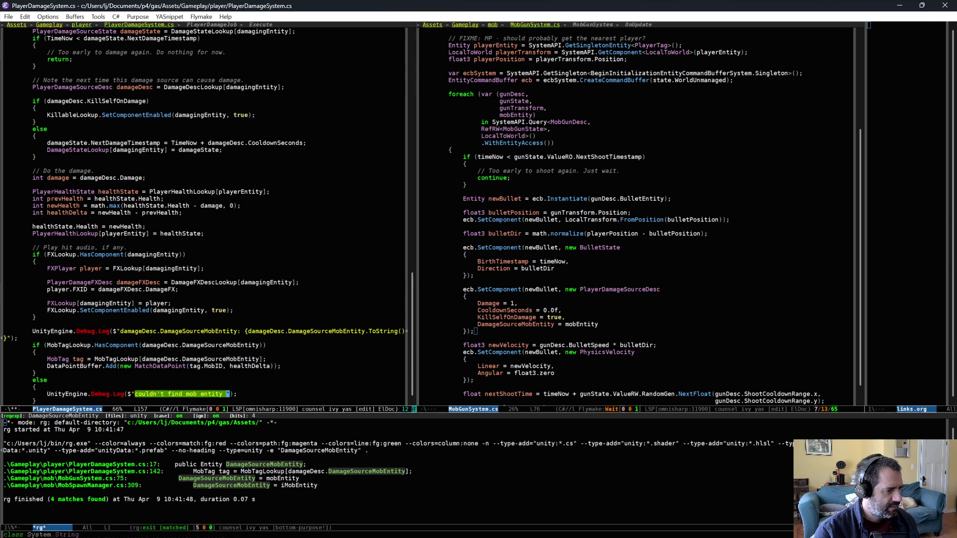
{"action": "key", "text": "ctrl+BackSpace"}
{"action": "type", "text": "component {"}
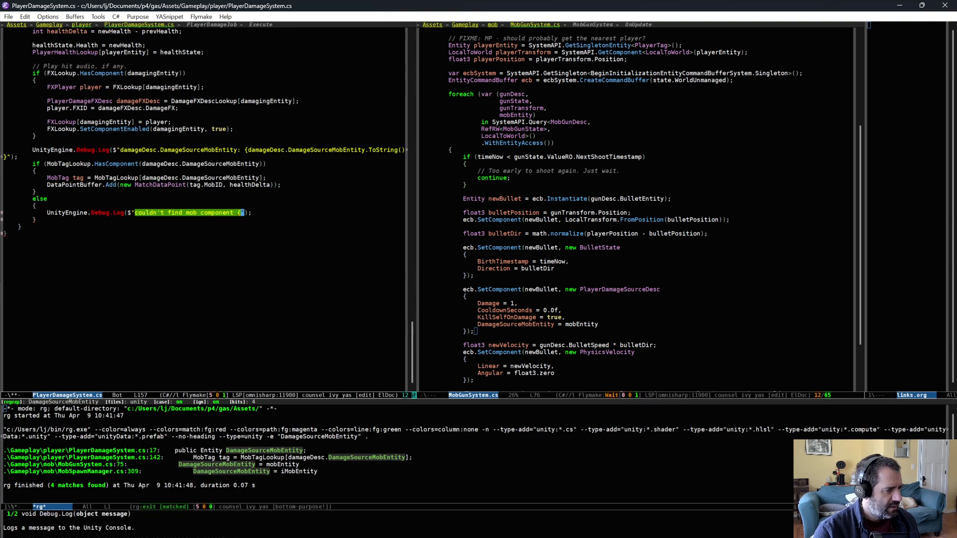
{"action": "type", "text": "damageDesc.Da"}
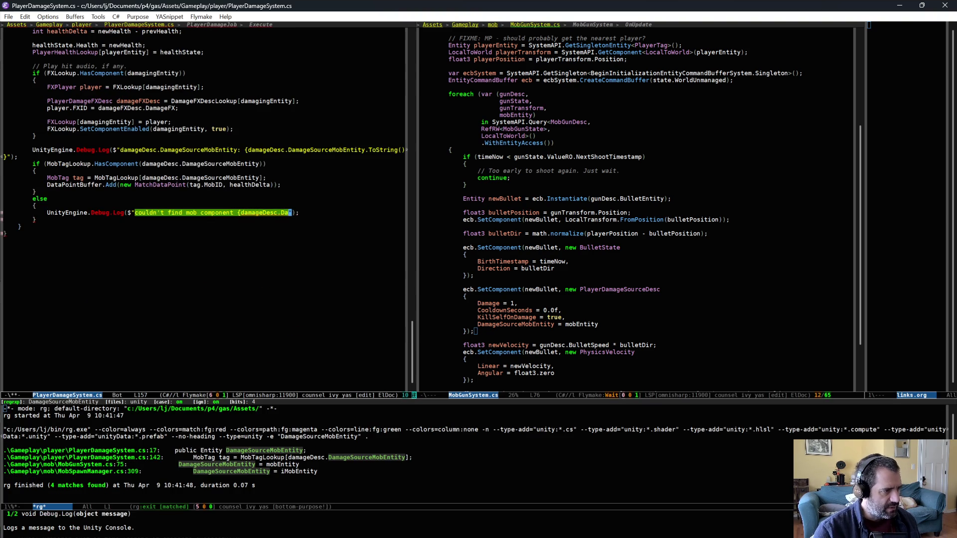
{"action": "key", "text": "Tab"}
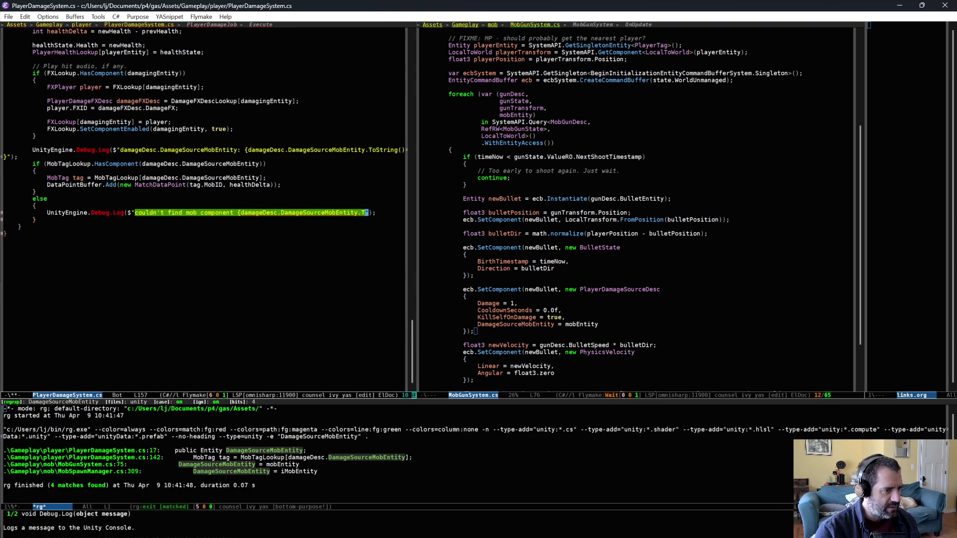
{"action": "type", "text": ")}"}
{"action": "key", "text": "ctrl+x"}
{"action": "key", "text": "ctrl+s"}
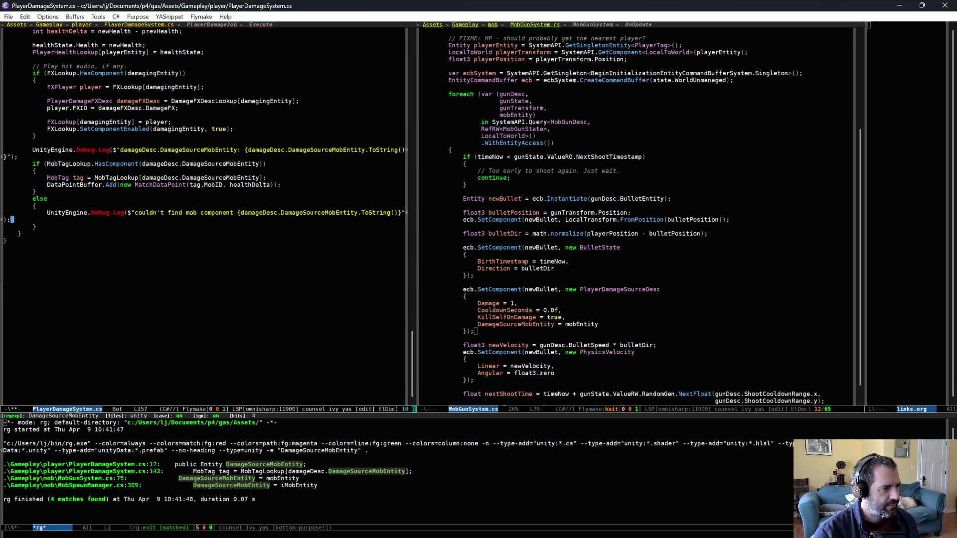
{"action": "key", "text": "alt+Tab"}
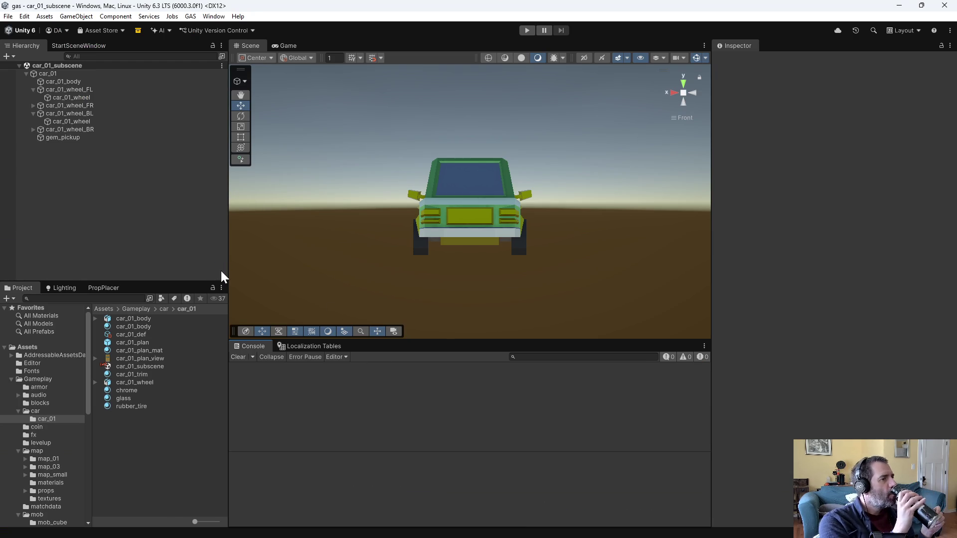
Start play mode and drive the car, dismissing the first two upgrade screens.
{"action": "left_click", "coordinate": [524, 31]}
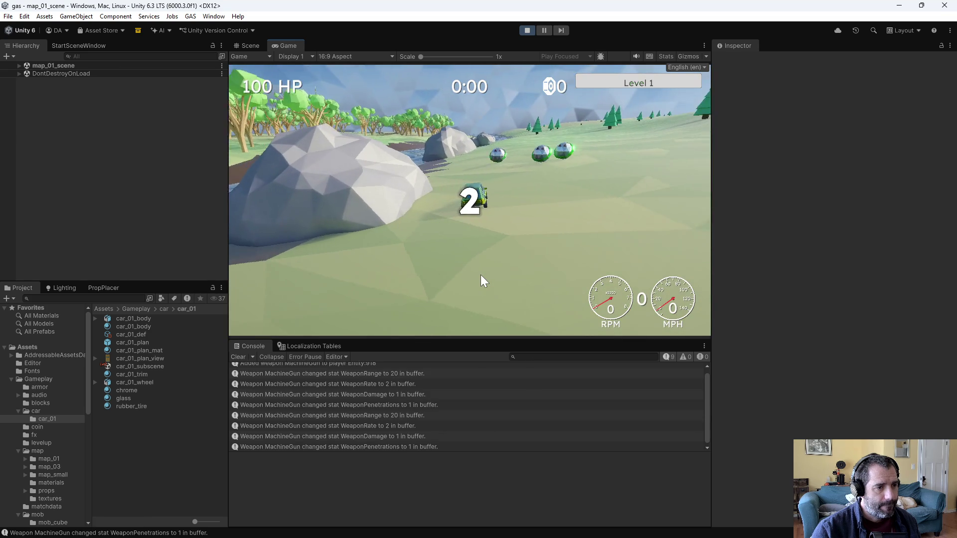
{"action": "key", "text": "w"}
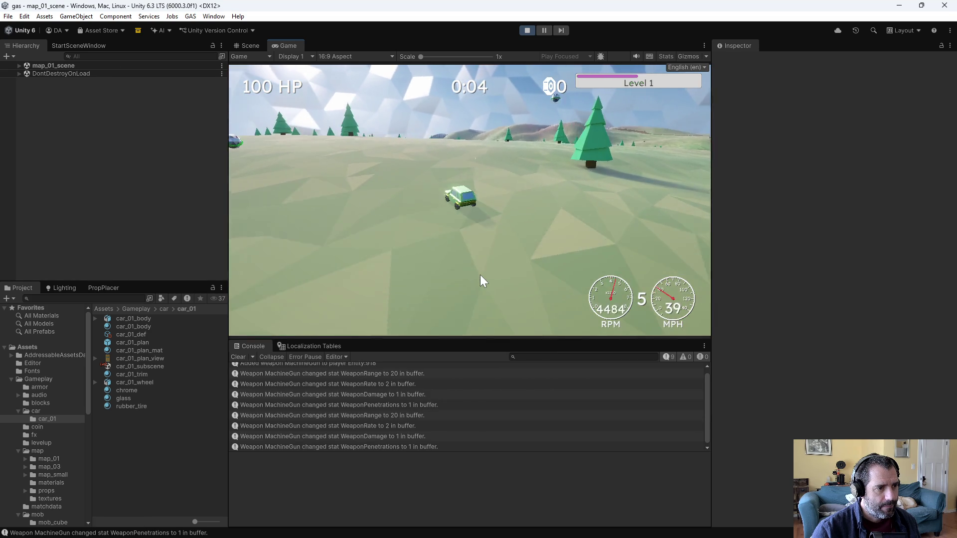
{"action": "key", "text": "s"}
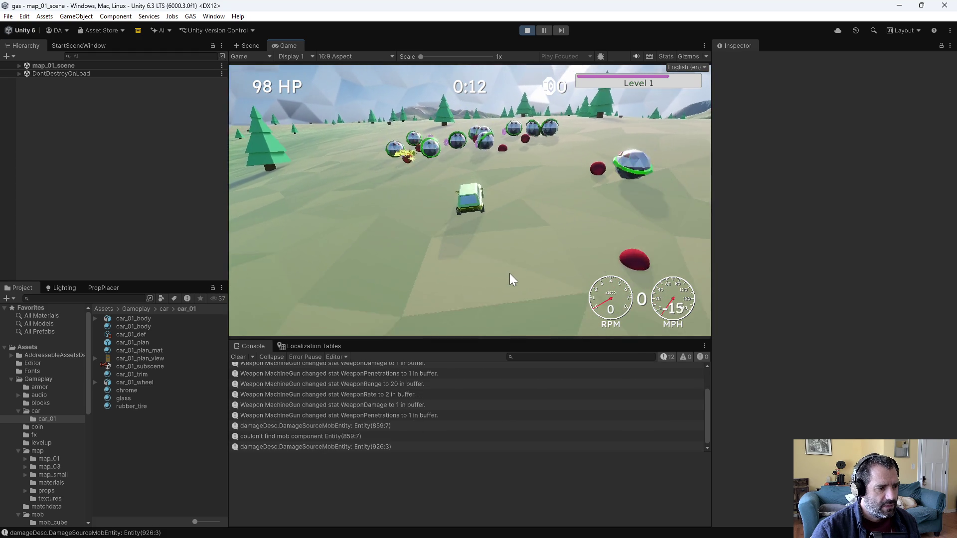
{"action": "key", "text": "w"}
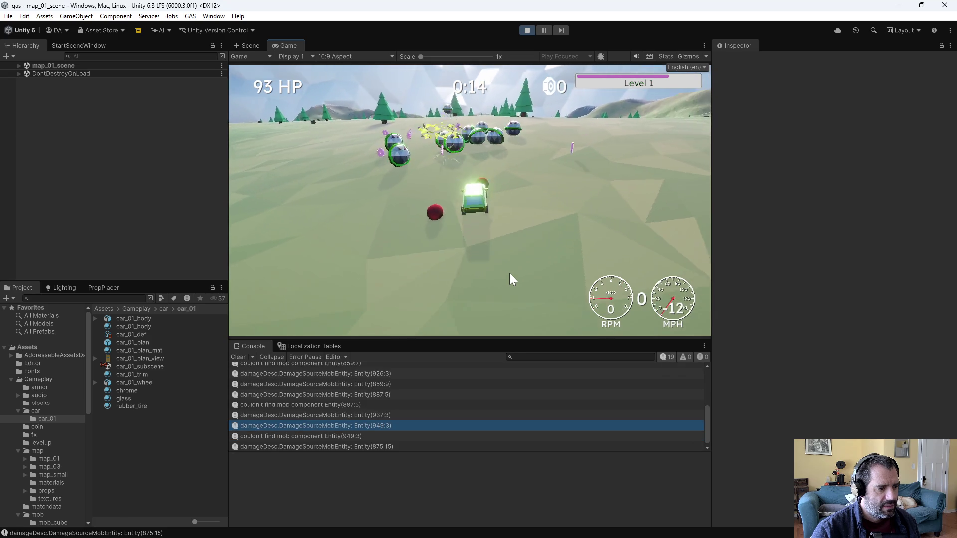
{"action": "left_click", "coordinate": [678, 322]}
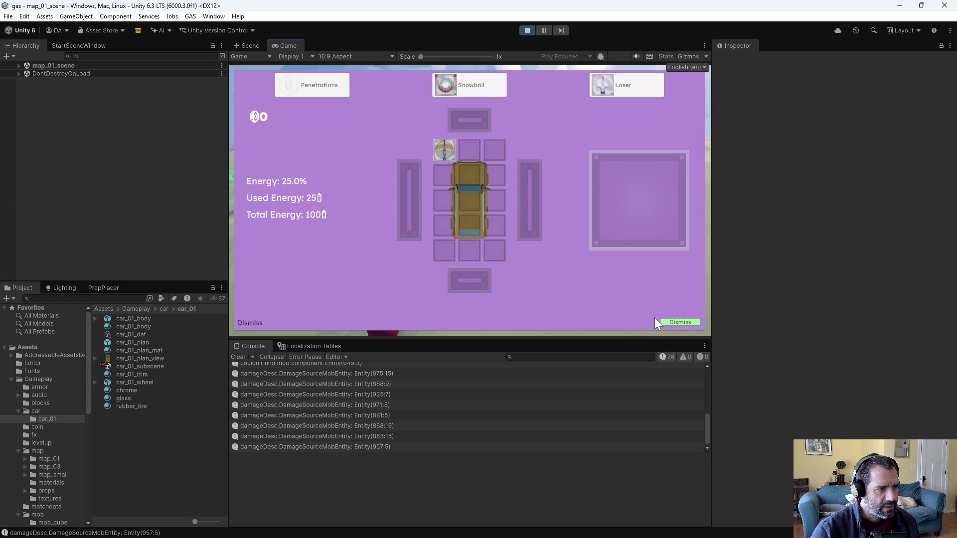
{"action": "left_click", "coordinate": [683, 322]}
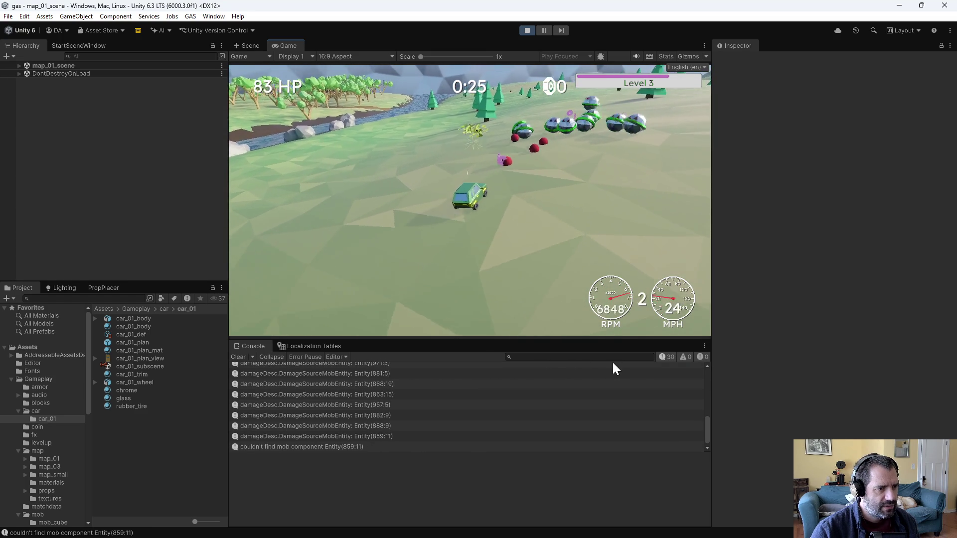
Keep driving to Level 5 at 76 HP, then stop play mode and return to Emacs.
{"action": "left_click", "coordinate": [666, 325]}
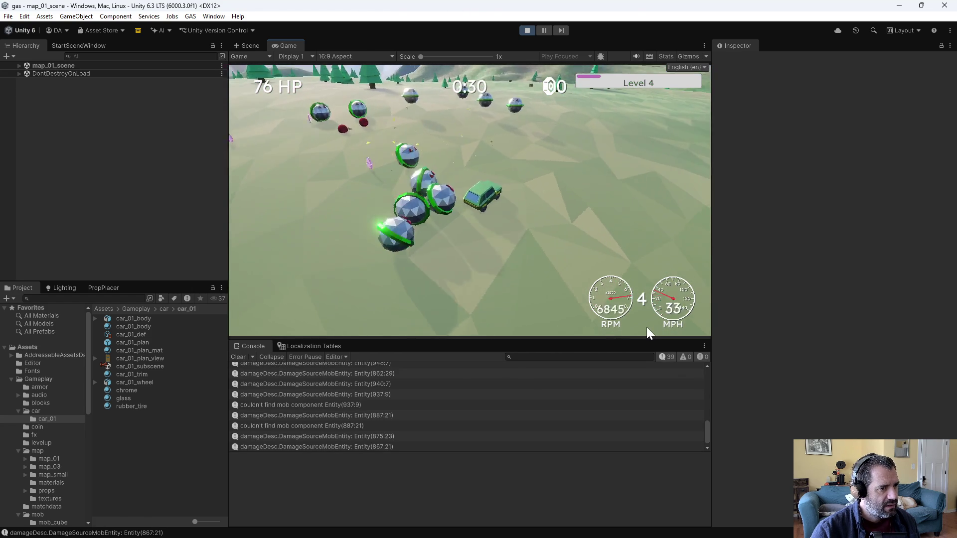
{"action": "key", "text": "s"}
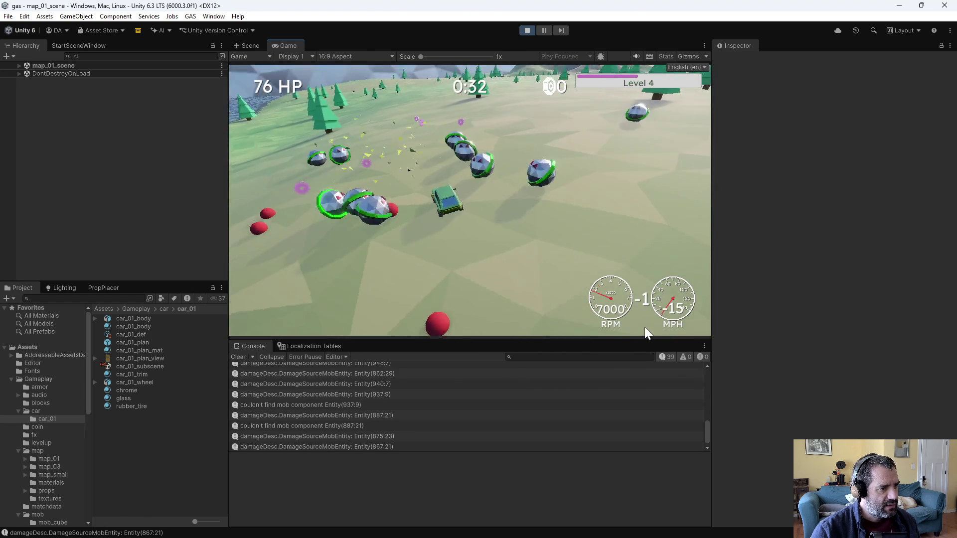
{"action": "key", "text": "w"}
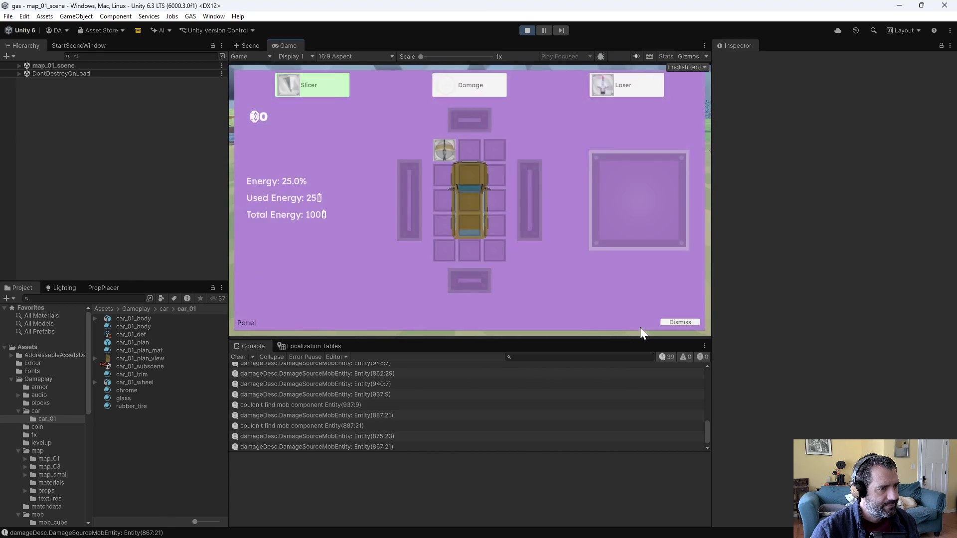
{"action": "left_click", "coordinate": [683, 322]}
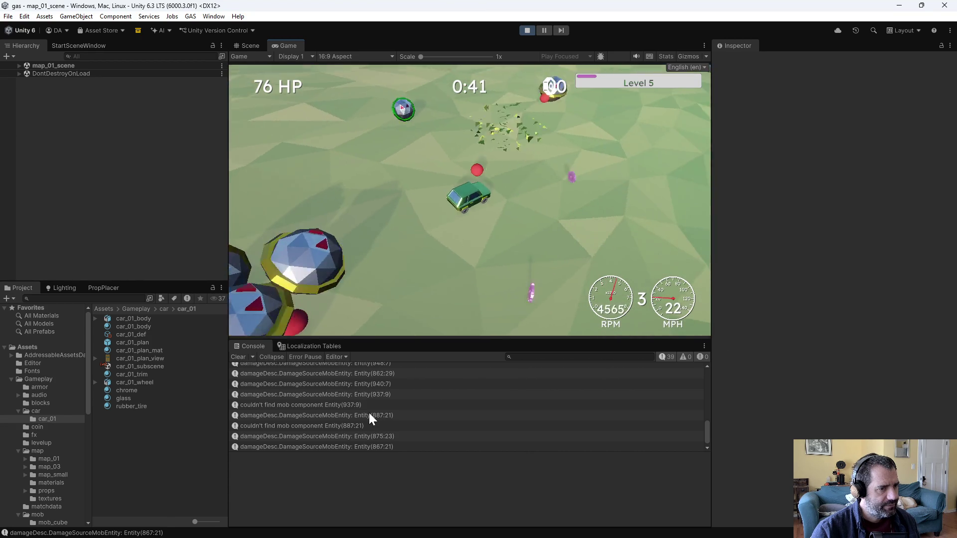
{"action": "key", "text": "ctrl+p"}
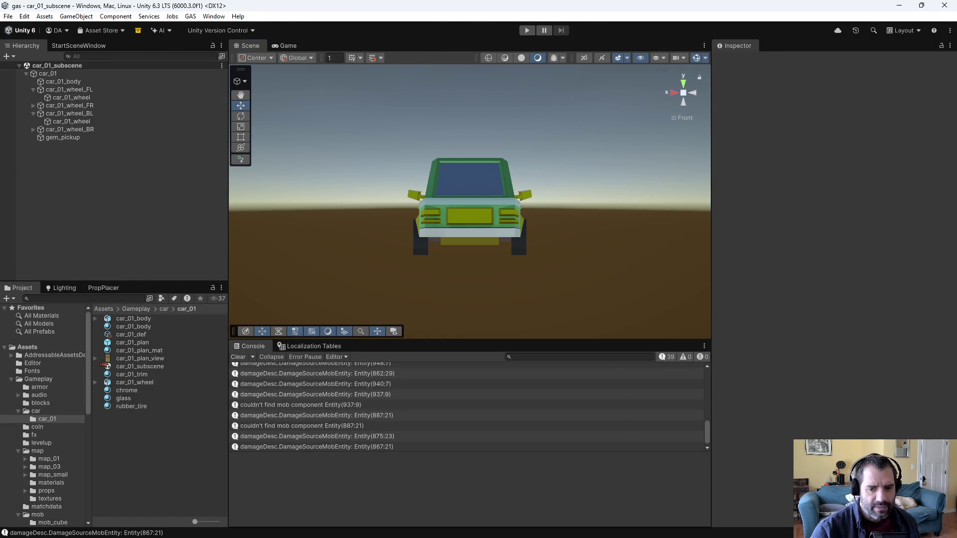
{"action": "key", "text": "alt+Tab"}
{"action": "scroll", "coordinate": [216, 341], "scroll_direction": "up", "scroll_amount": 3}
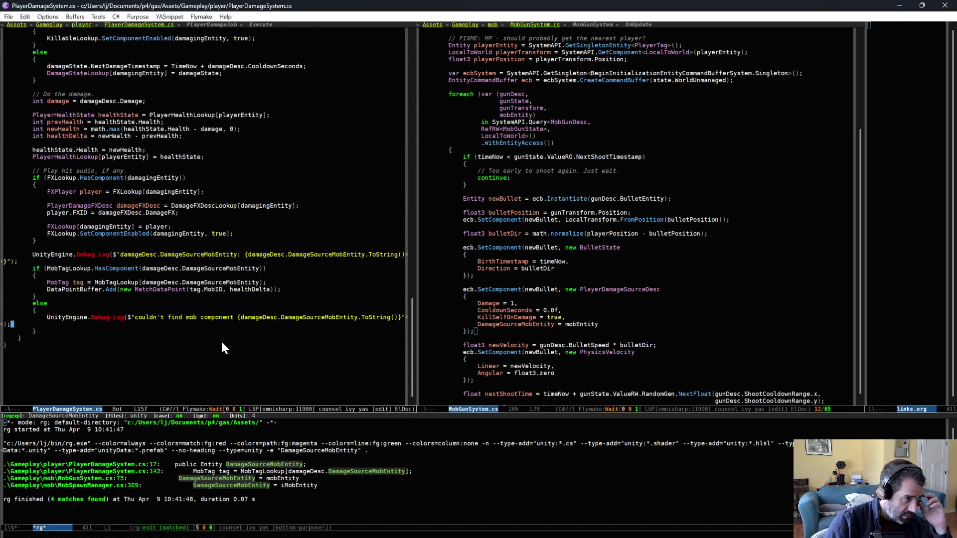
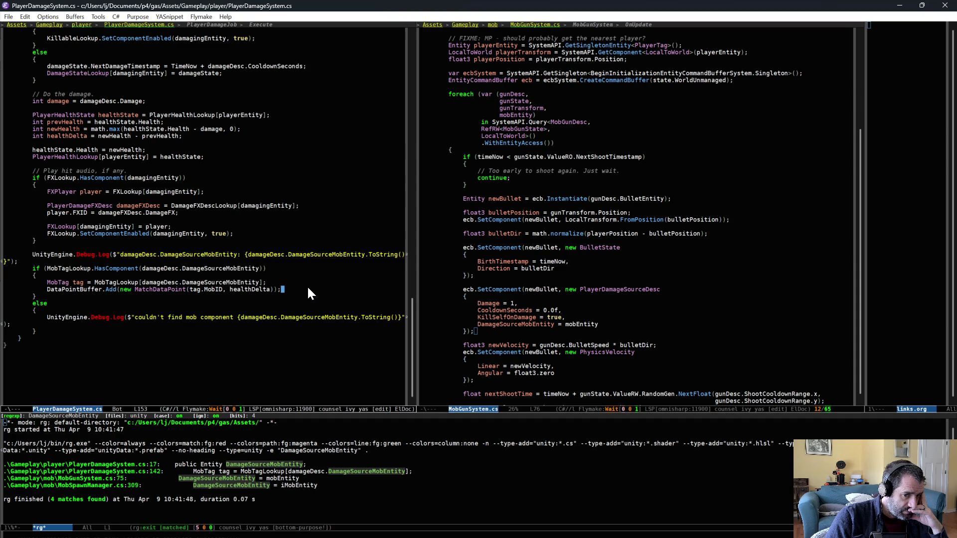
Run a quick play test in Unity and stop it.
{"action": "key", "text": "alt+Tab"}
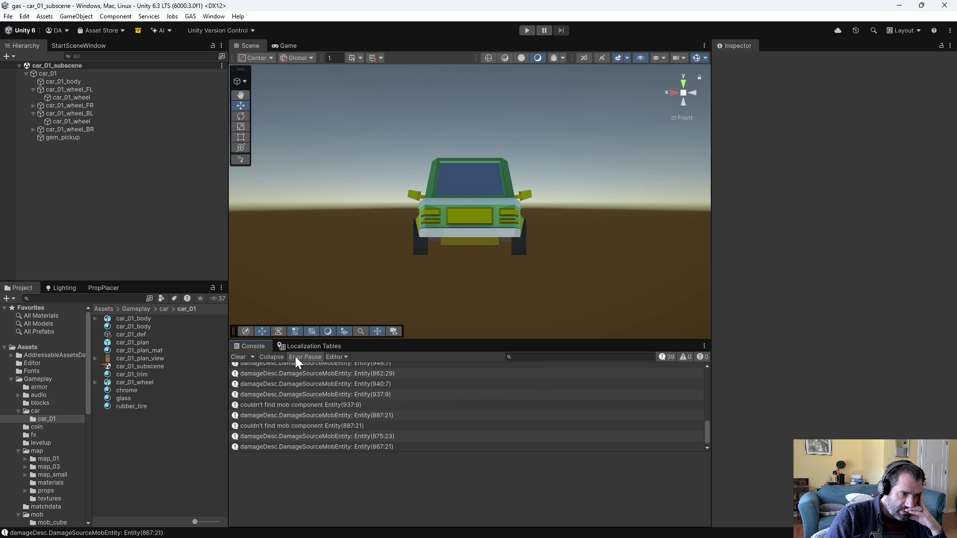
{"action": "left_click", "coordinate": [527, 30]}
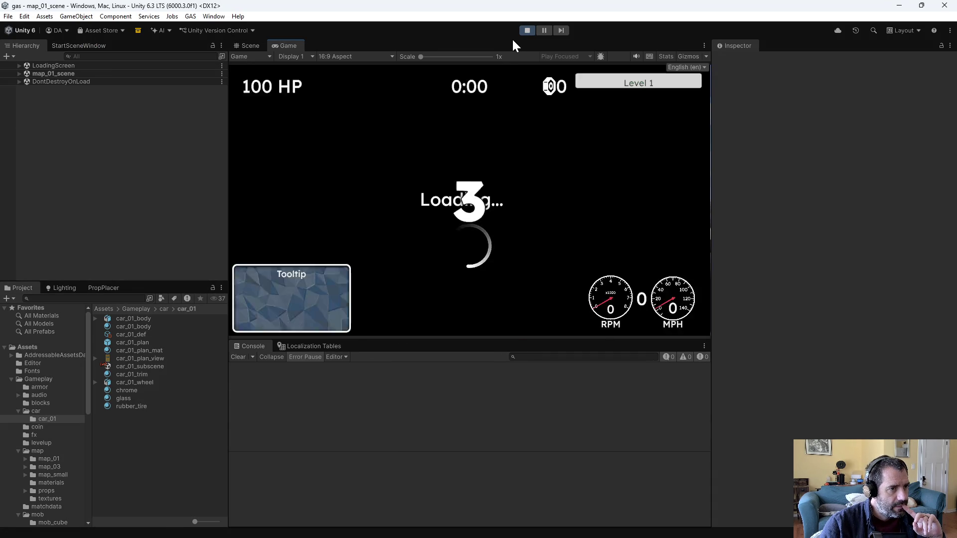
{"action": "key", "text": "ctrl+p"}
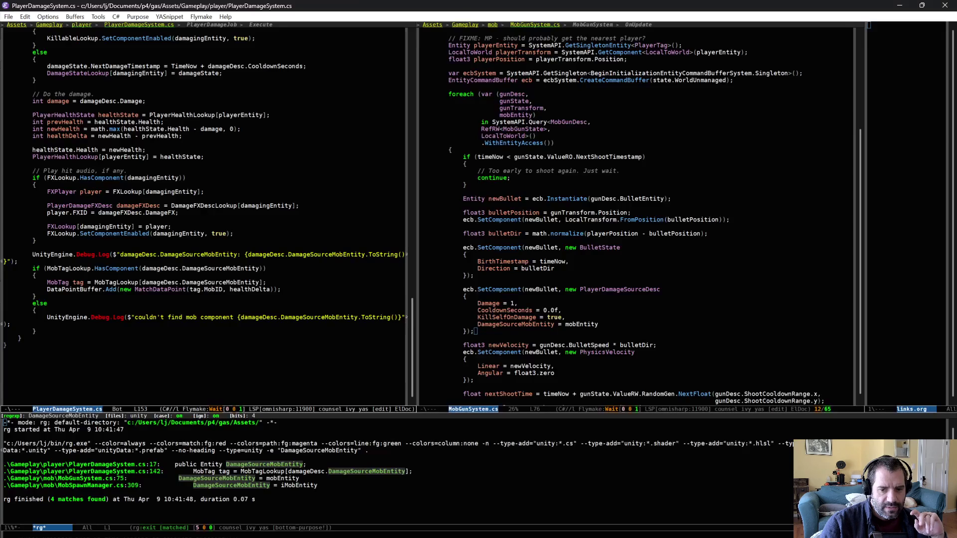
Prefix the MobTagLookup condition in PlayerDamageSystem.cs with 'true || ' and save the file.
{"action": "key", "text": "alt+Tab"}
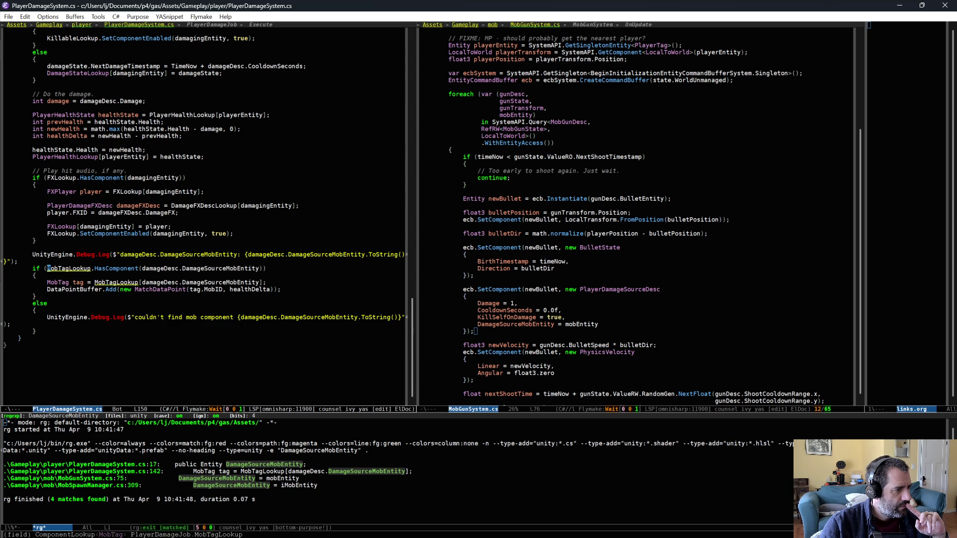
{"action": "type", "text": "true "}
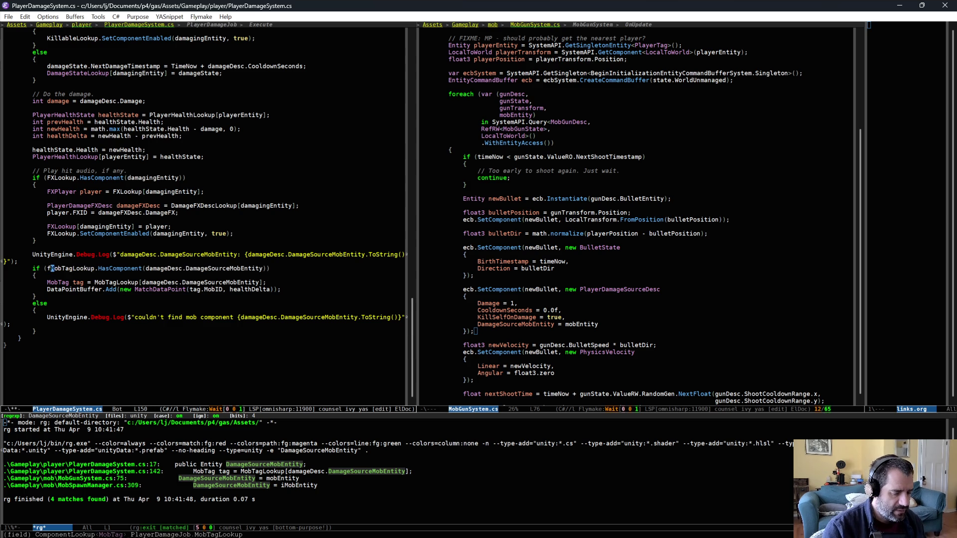
{"action": "type", "text": "||"}
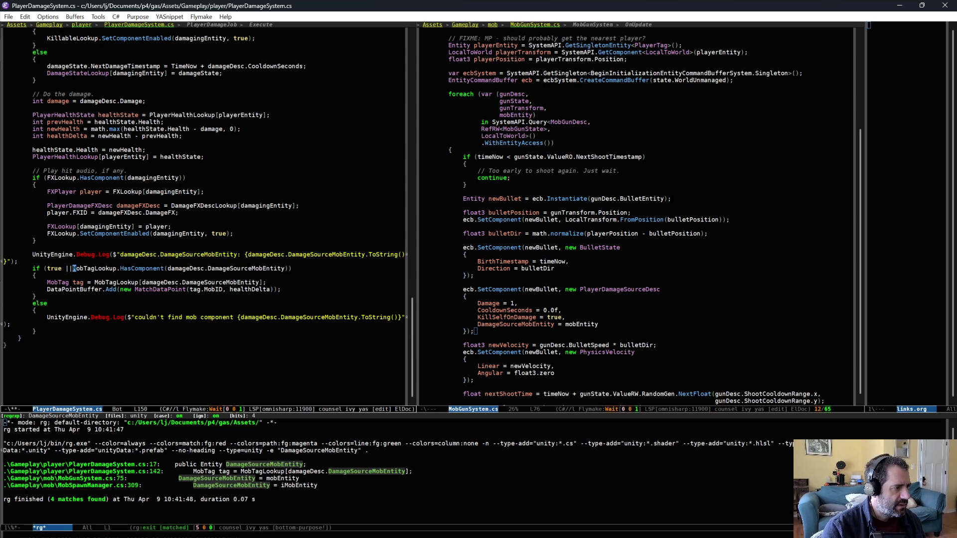
{"action": "key", "text": "ctrl+x"}
{"action": "key", "text": "ctrl+s"}
{"action": "double_click", "coordinate": [287, 281]}
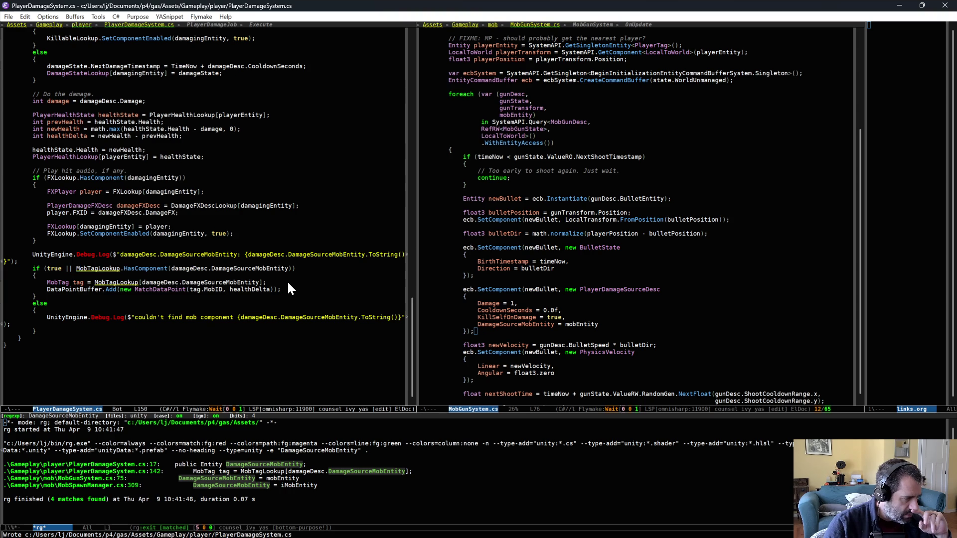
{"action": "left_click_drag", "start_coordinate": [264, 313], "coordinate": [197, 293]}
{"action": "left_click", "coordinate": [259, 248]}
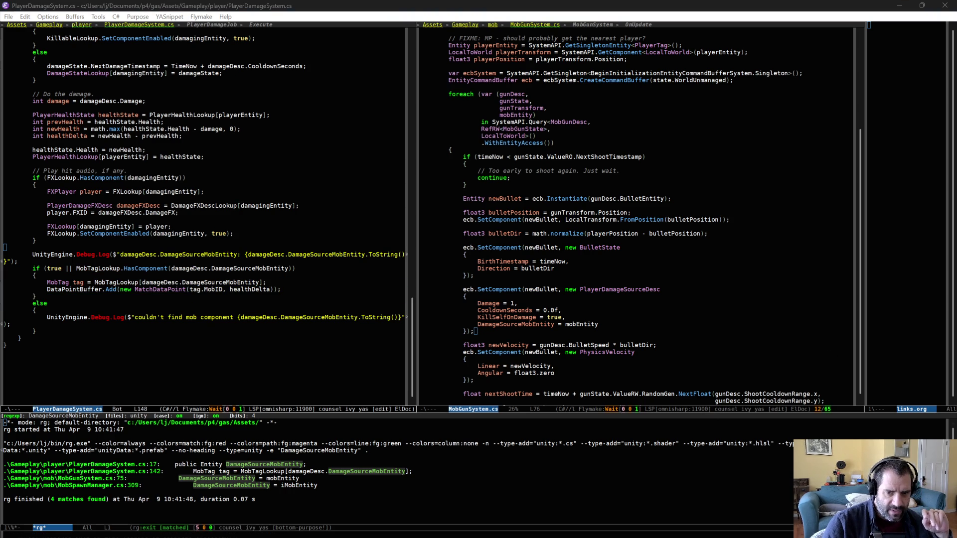
{"action": "key", "text": "alt+Tab"}
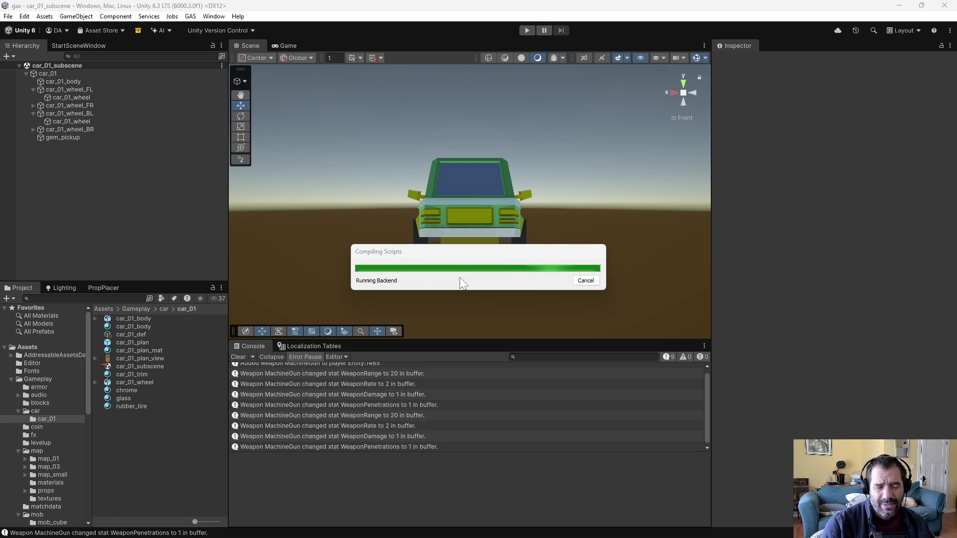
Play the recompiled game and drive into mobs until Entity(854:7) and the entity-missing error are logged.
{"action": "left_click", "coordinate": [527, 30]}
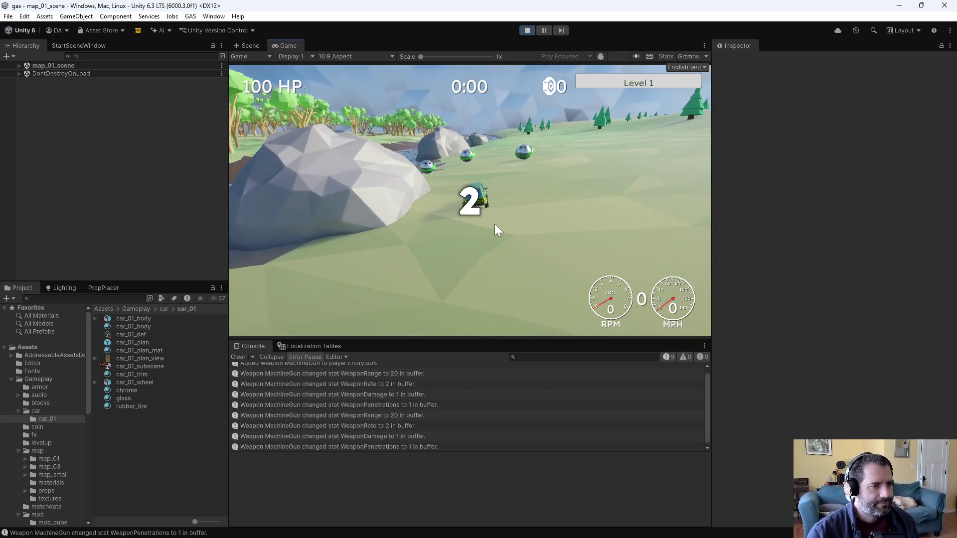
{"action": "key", "text": "w"}
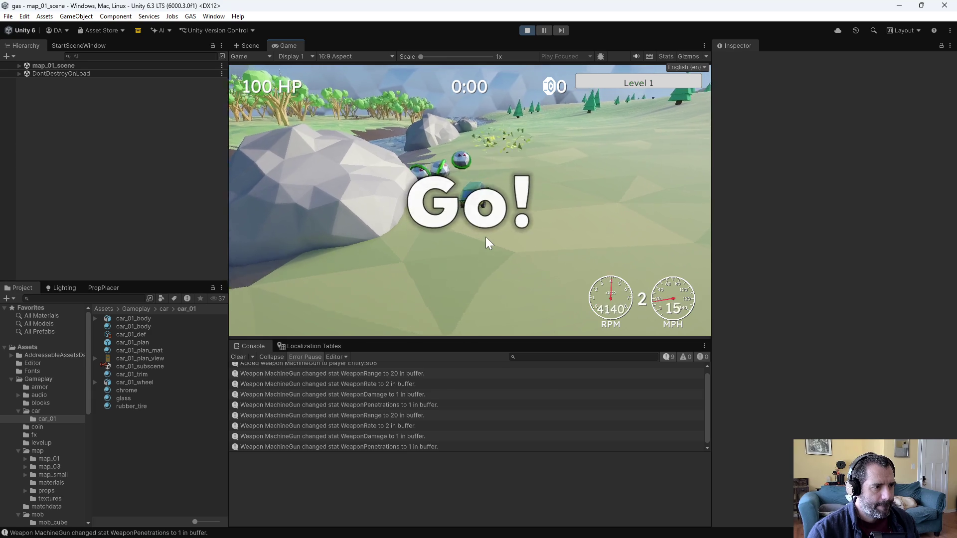
{"action": "key", "text": "s"}
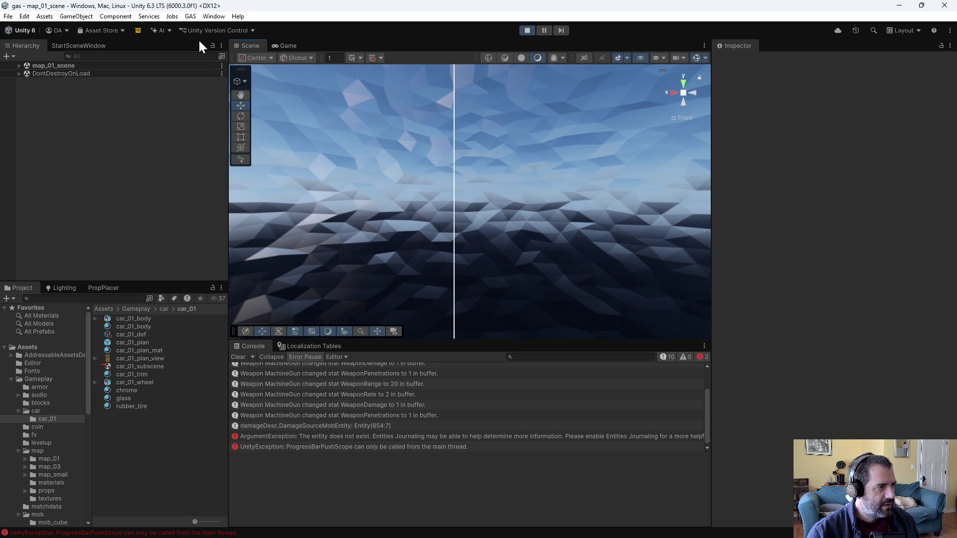
Search the Entities Hierarchy for 854, finding only Entity(1854:1), then close it and stop play mode.
{"action": "left_click", "coordinate": [202, 16]}
{"action": "mouse_move", "coordinate": [245, 168]}
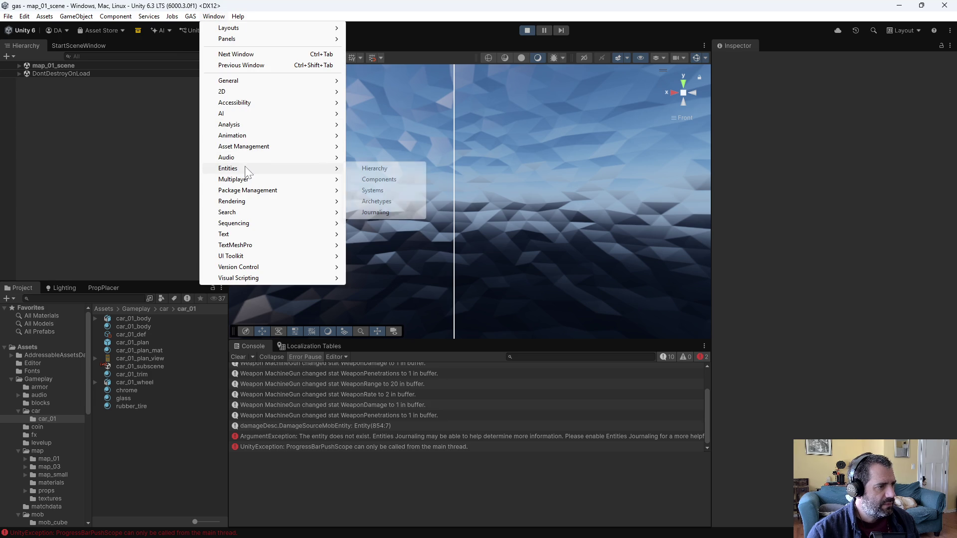
{"action": "left_click", "coordinate": [370, 169]}
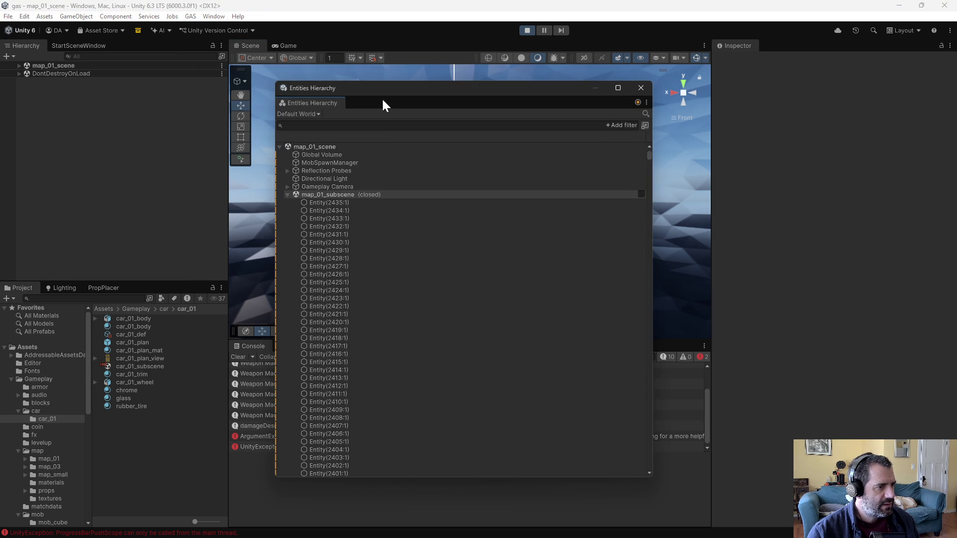
{"action": "mouse_move", "coordinate": [384, 99]}
{"action": "left_mouse_down"}
{"action": "mouse_move", "coordinate": [645, 105]}
{"action": "mouse_move", "coordinate": [608, 101]}
{"action": "left_mouse_up"}
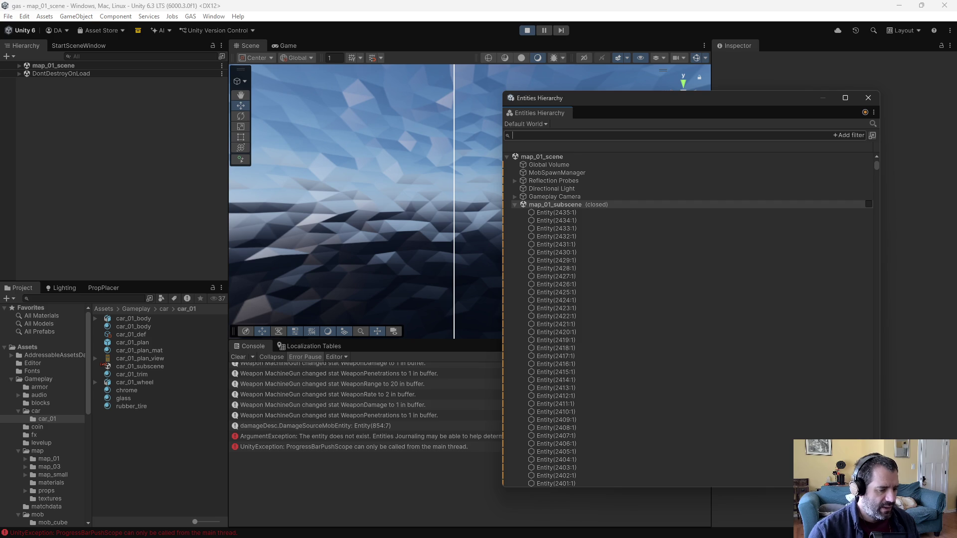
{"action": "type", "text": "854"}
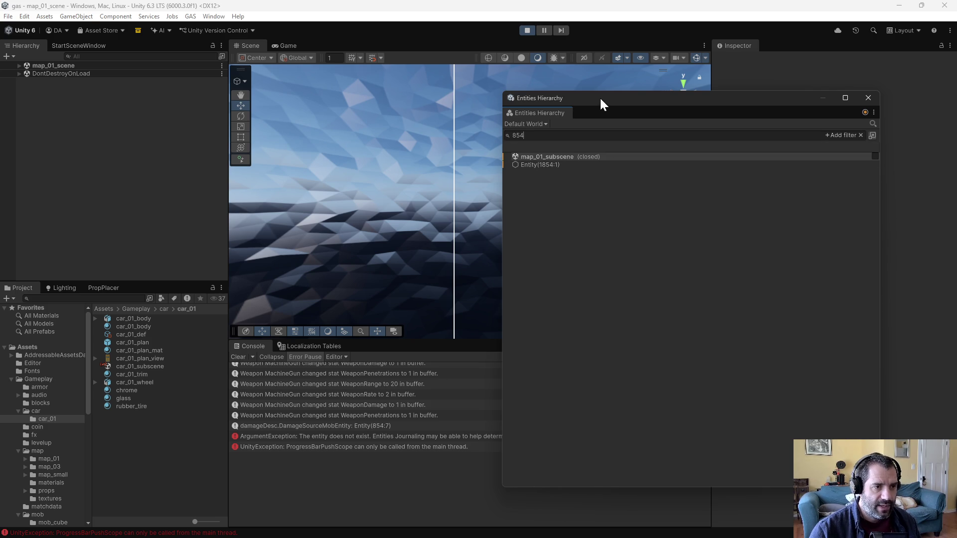
{"action": "mouse_move", "coordinate": [600, 99]}
{"action": "left_mouse_down"}
{"action": "mouse_move", "coordinate": [768, 189]}
{"action": "mouse_move", "coordinate": [758, 366]}
{"action": "mouse_move", "coordinate": [441, 106]}
{"action": "mouse_move", "coordinate": [673, 138]}
{"action": "mouse_move", "coordinate": [551, 129]}
{"action": "left_mouse_up"}
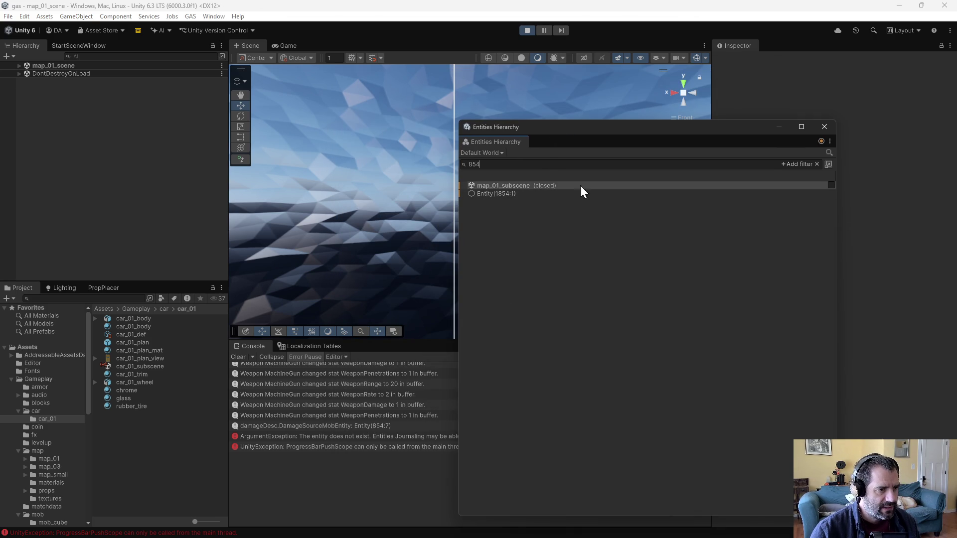
{"action": "left_click", "coordinate": [825, 126]}
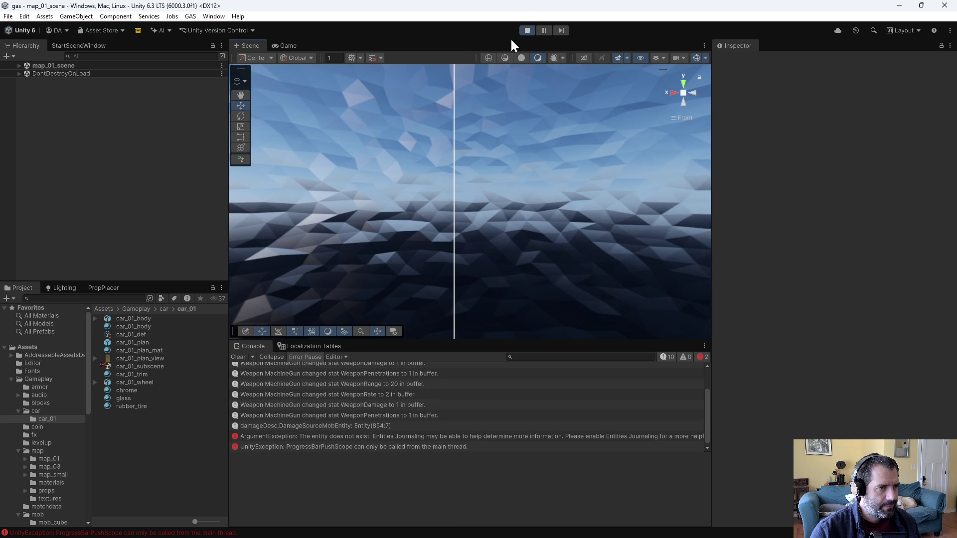
{"action": "left_click", "coordinate": [523, 31]}
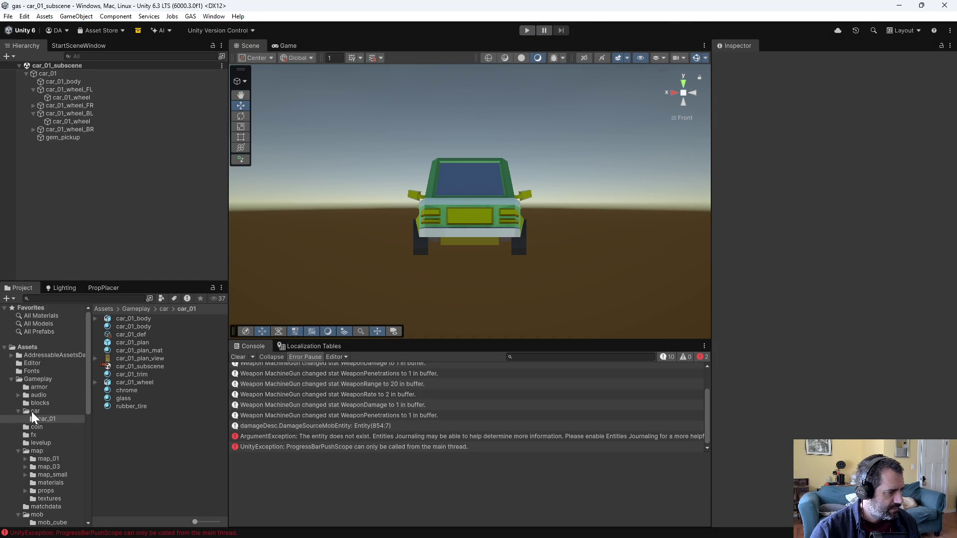
Open map_01_scene from the map_01 folder and start playing it.
{"action": "left_click", "coordinate": [48, 459]}
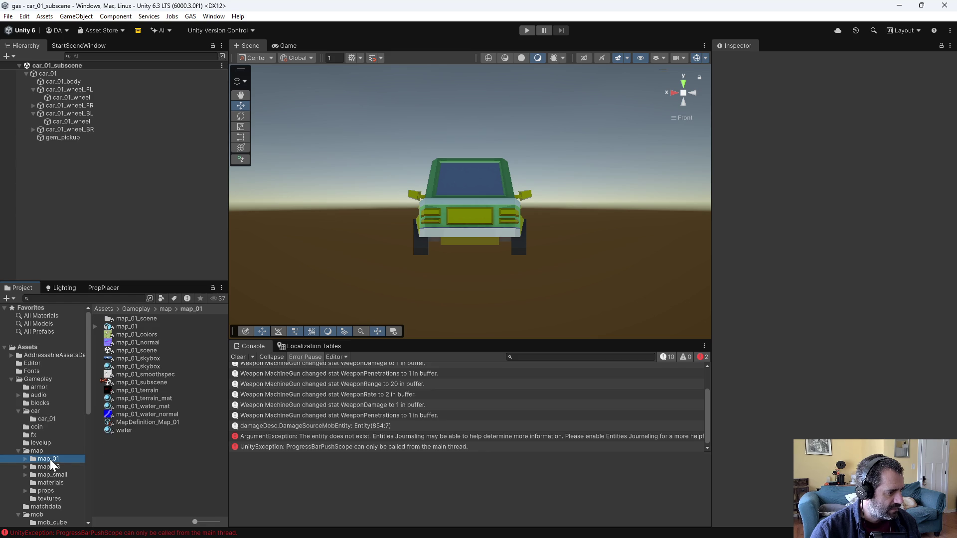
{"action": "double_click", "coordinate": [125, 351]}
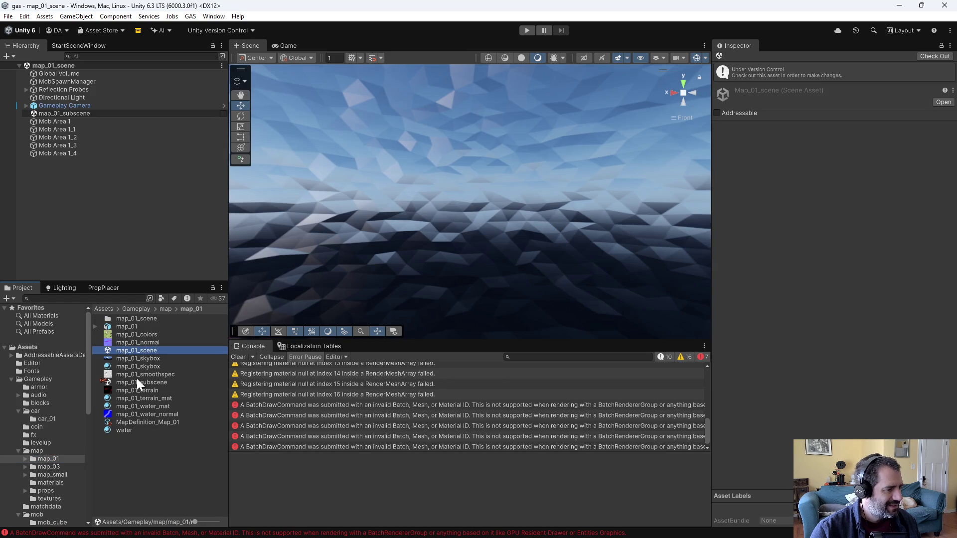
{"action": "left_click", "coordinate": [527, 30]}
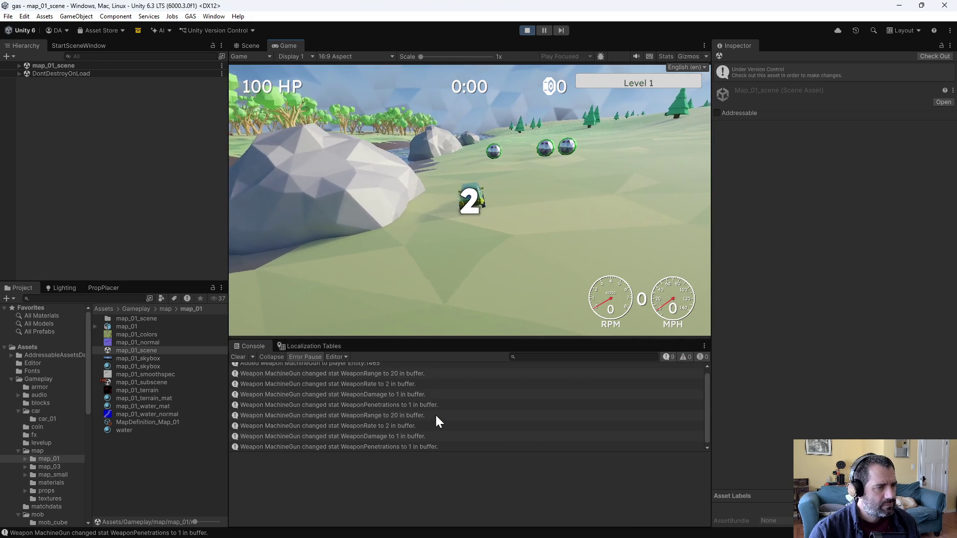
Drive into mobs until Entity(864:5) and Entity(857:15) are logged as damage sources, then stop playing.
{"action": "key", "text": "w"}
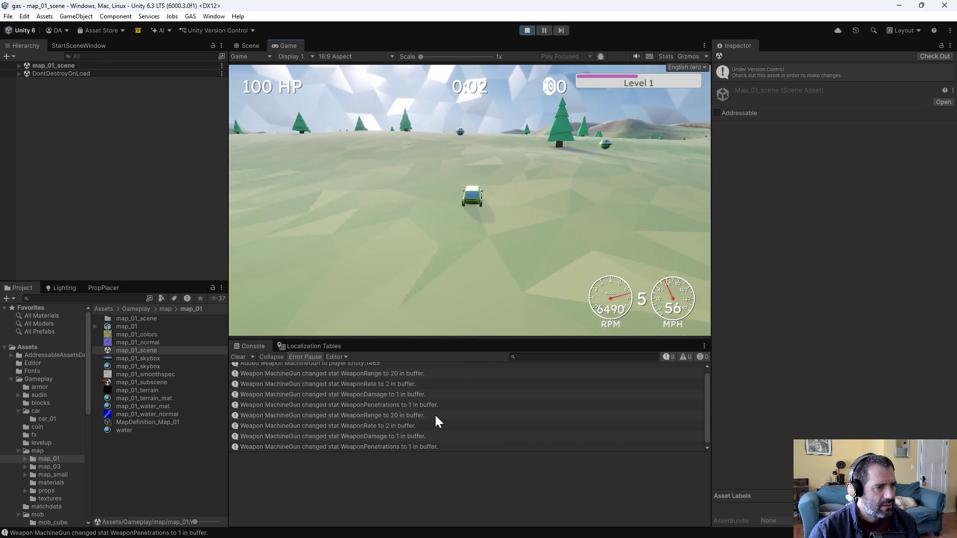
{"action": "key", "text": "s"}
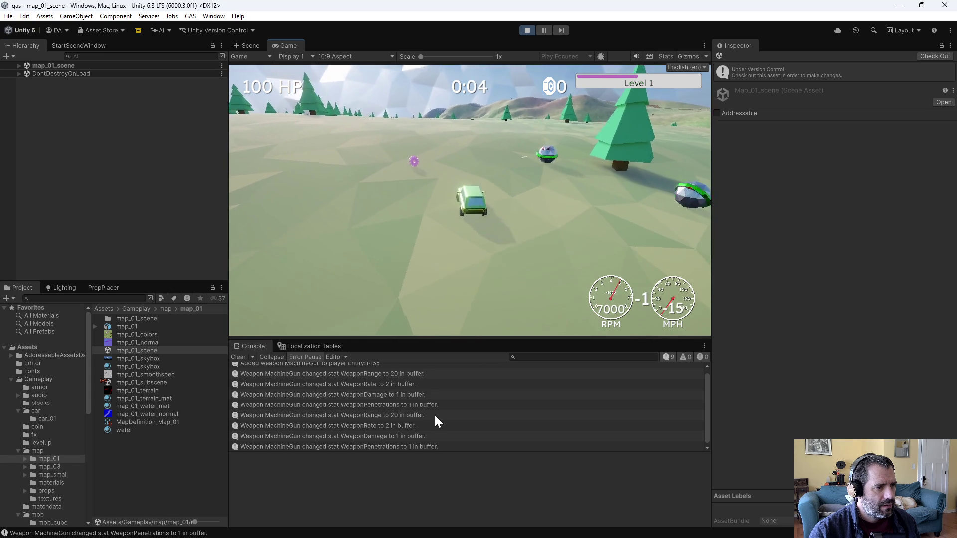
{"action": "key", "text": "w"}
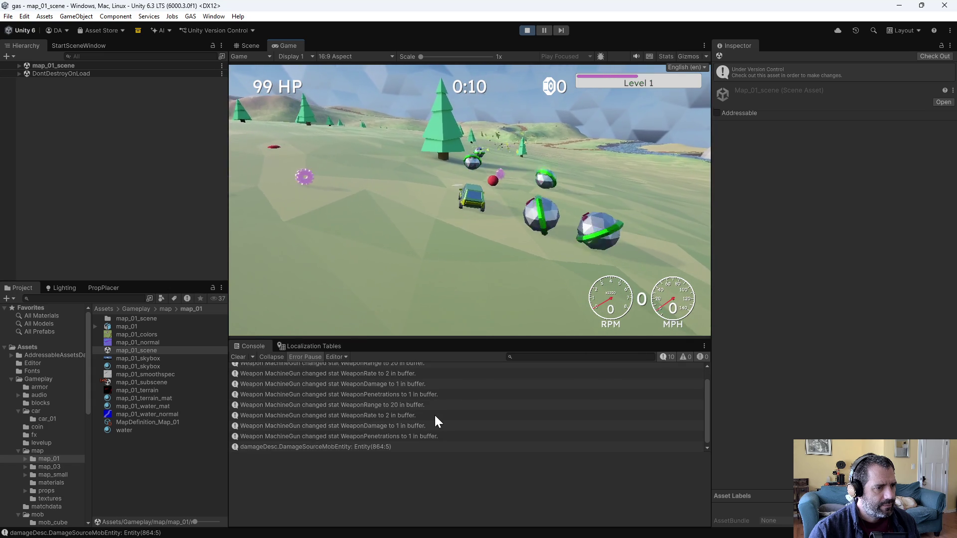
{"action": "key", "text": "ctrl+1"}
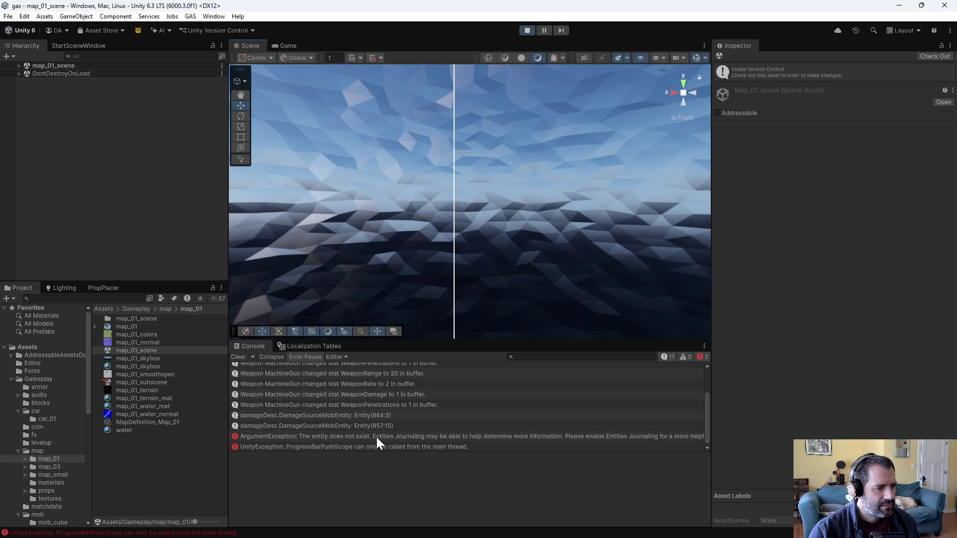
{"action": "scroll", "coordinate": [378, 444], "scroll_direction": "down", "scroll_amount": 1}
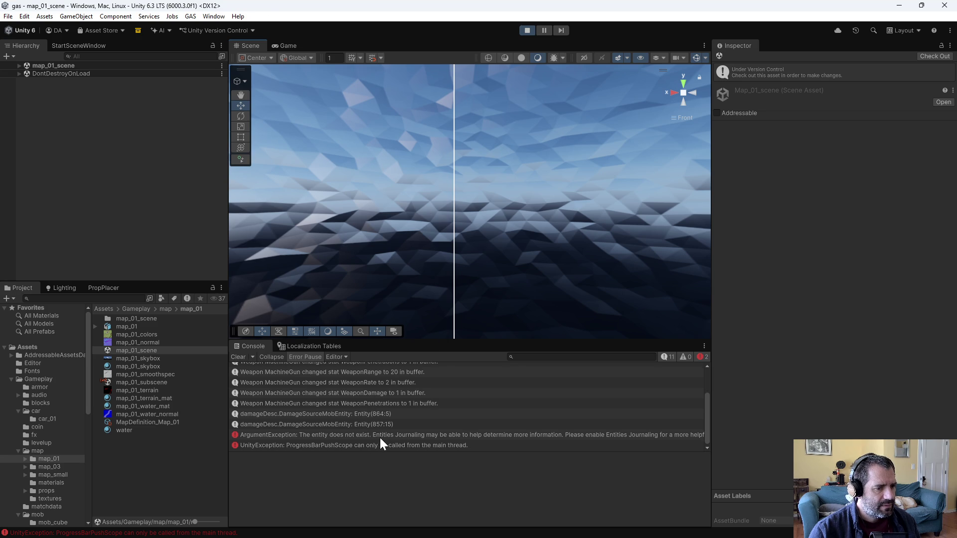
{"action": "left_click", "coordinate": [527, 31]}
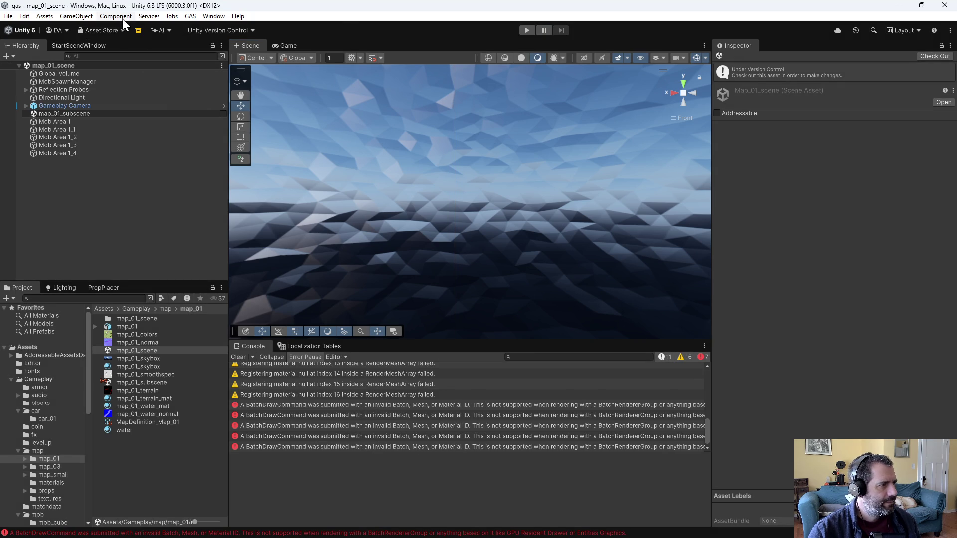
Open the Entities Journaling window and move it away from the scene.
{"action": "left_click", "coordinate": [214, 16]}
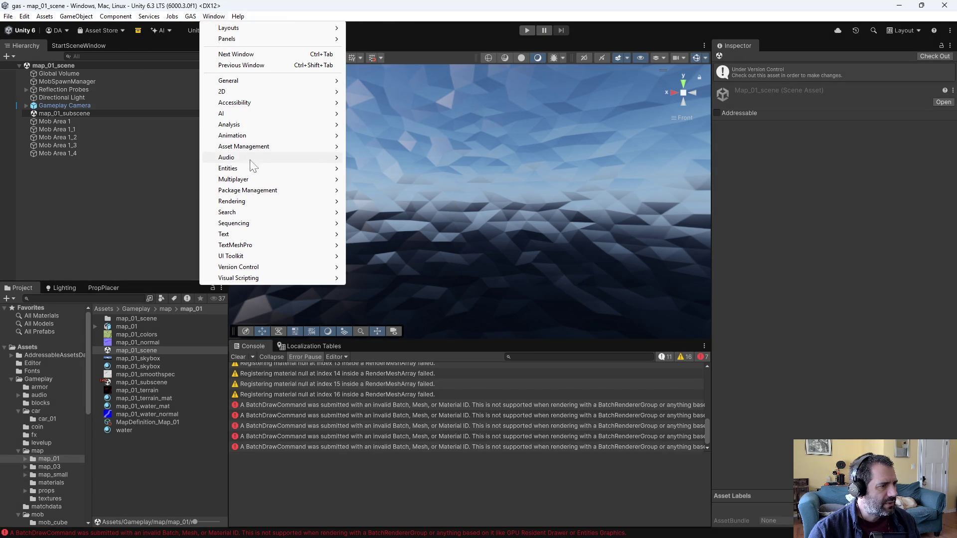
{"action": "mouse_move", "coordinate": [319, 170]}
{"action": "left_click", "coordinate": [391, 215]}
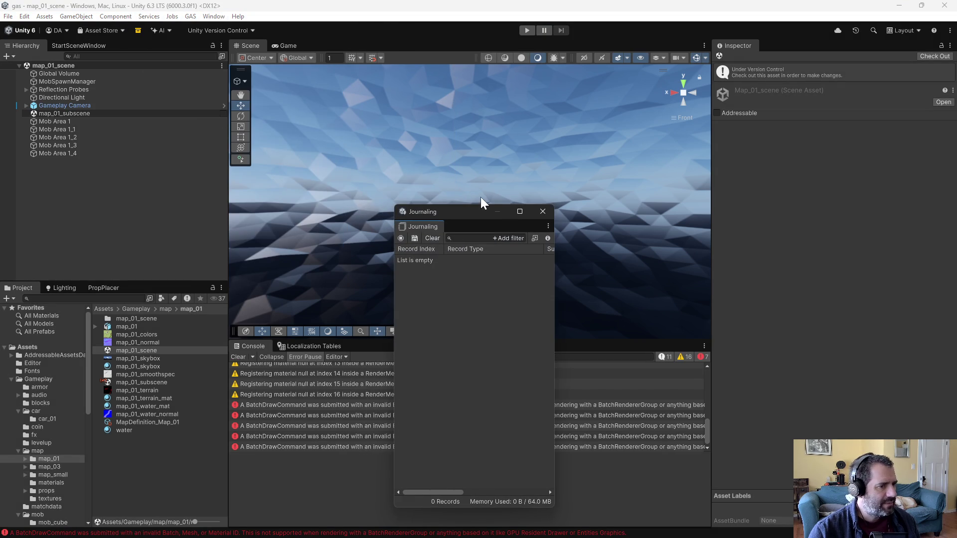
{"action": "mouse_move", "coordinate": [481, 211]}
{"action": "left_mouse_down"}
{"action": "mouse_move", "coordinate": [282, 179]}
{"action": "mouse_move", "coordinate": [179, 142]}
{"action": "left_mouse_up"}
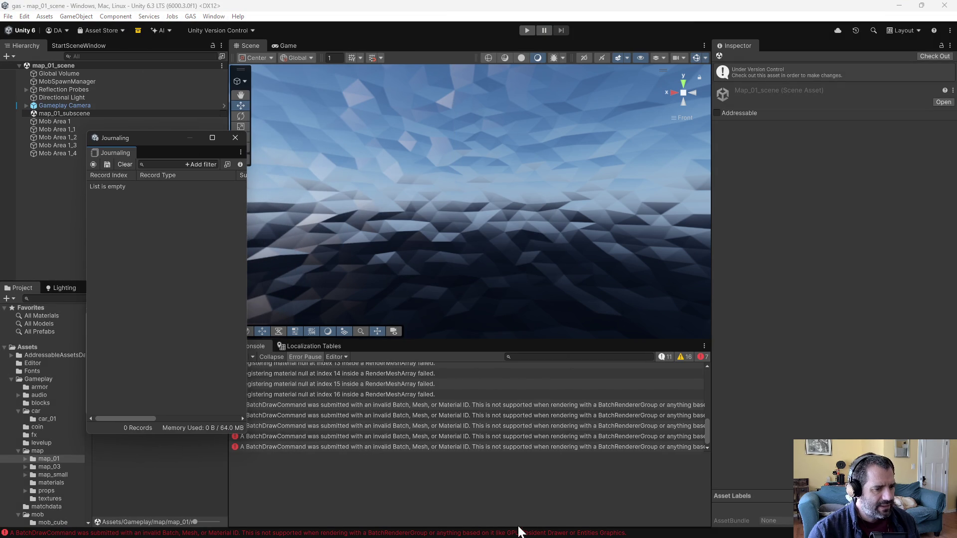
Play the game and record an entities journal until the destroyed-entity errors appear.
{"action": "left_click", "coordinate": [527, 30]}
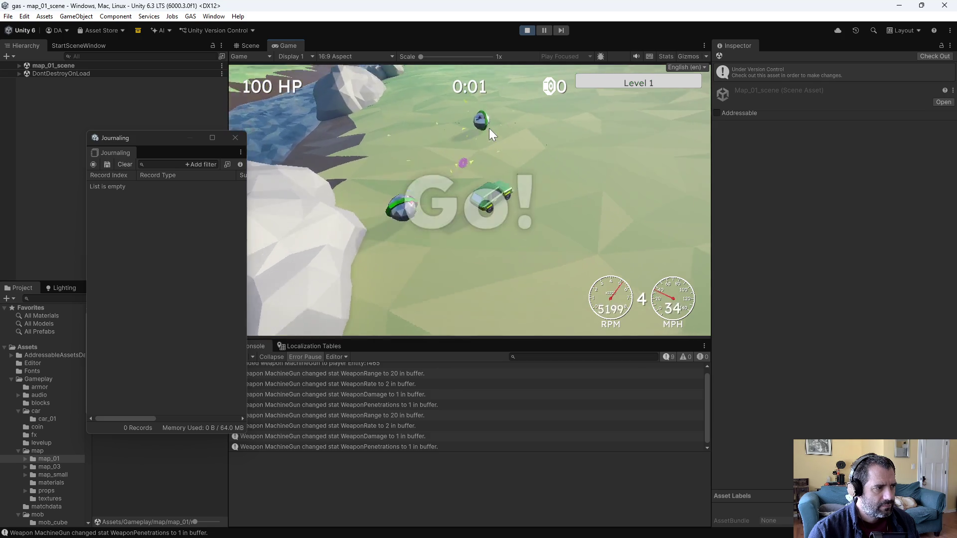
{"action": "left_click", "coordinate": [93, 165]}
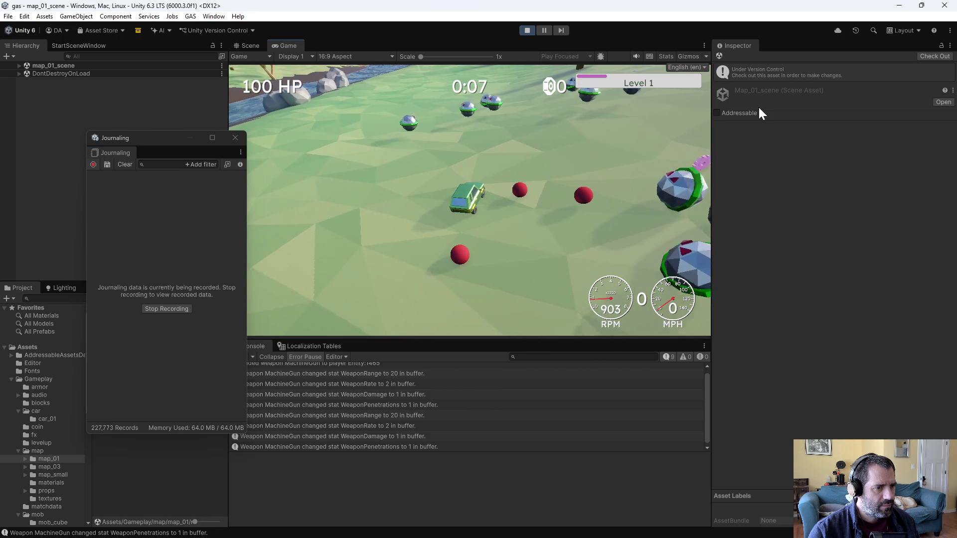
{"action": "key", "text": "ctrl+1"}
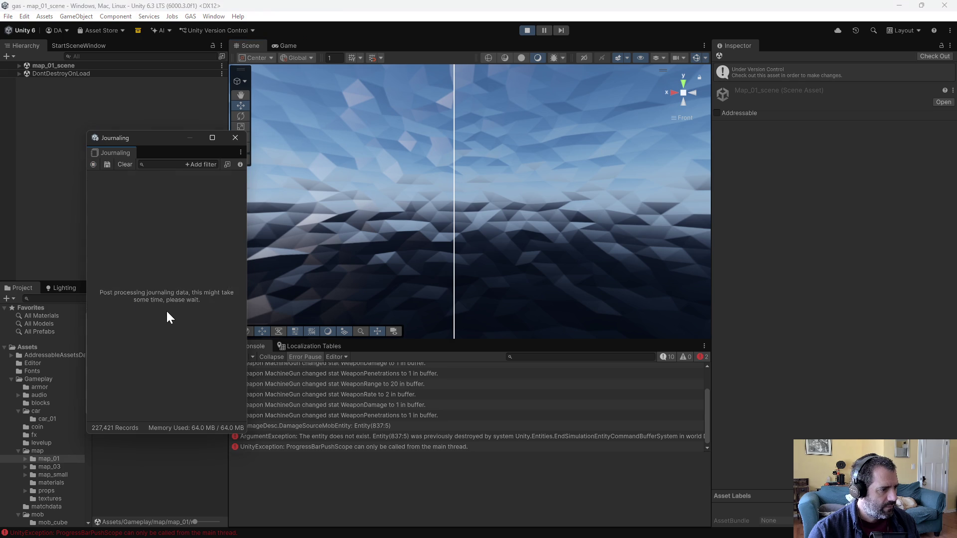
Stop the journal recording, then widen and reposition the Journaling window.
{"action": "left_click", "coordinate": [166, 309]}
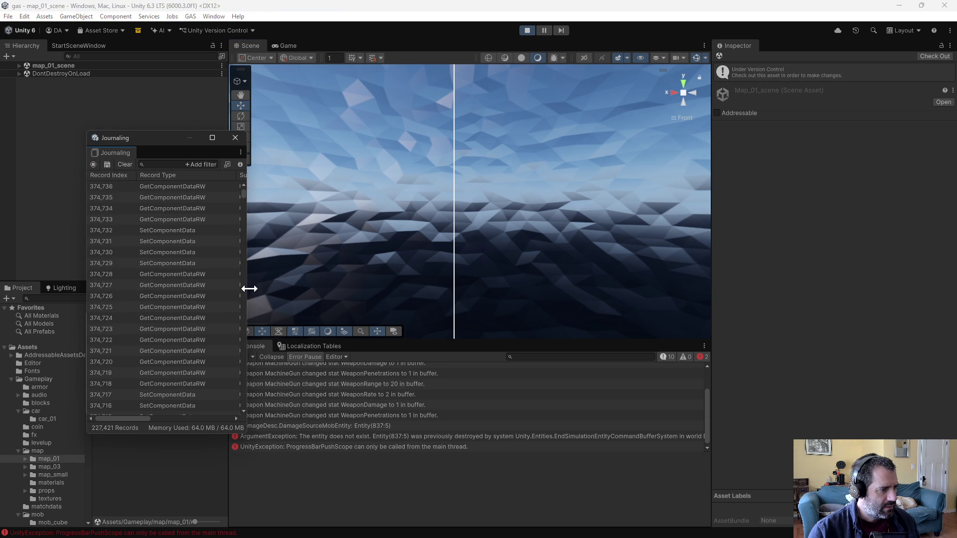
{"action": "mouse_move", "coordinate": [250, 288]}
{"action": "left_mouse_down"}
{"action": "mouse_move", "coordinate": [397, 286]}
{"action": "mouse_move", "coordinate": [571, 301]}
{"action": "left_mouse_up"}
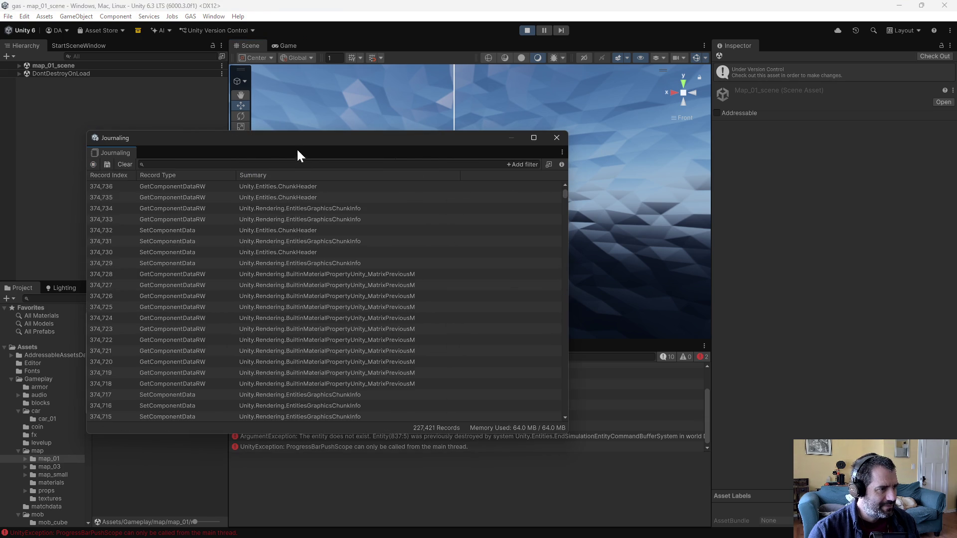
{"action": "left_click_drag", "start_coordinate": [349, 138], "coordinate": [689, 104]}
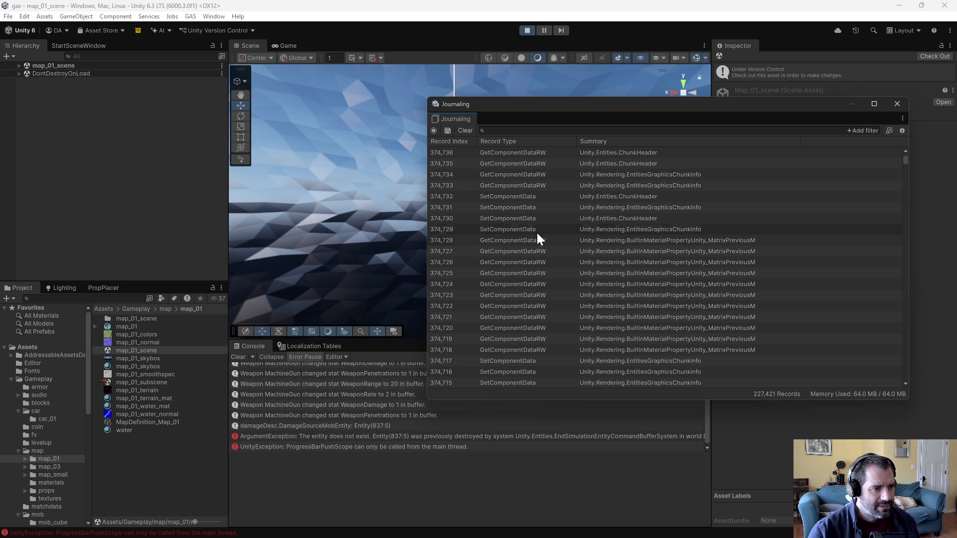
Inspect records 374,729 and 374,730 and their affected entities, including Entity(826:3) and Entity(153:7).
{"action": "left_click", "coordinate": [523, 208]}
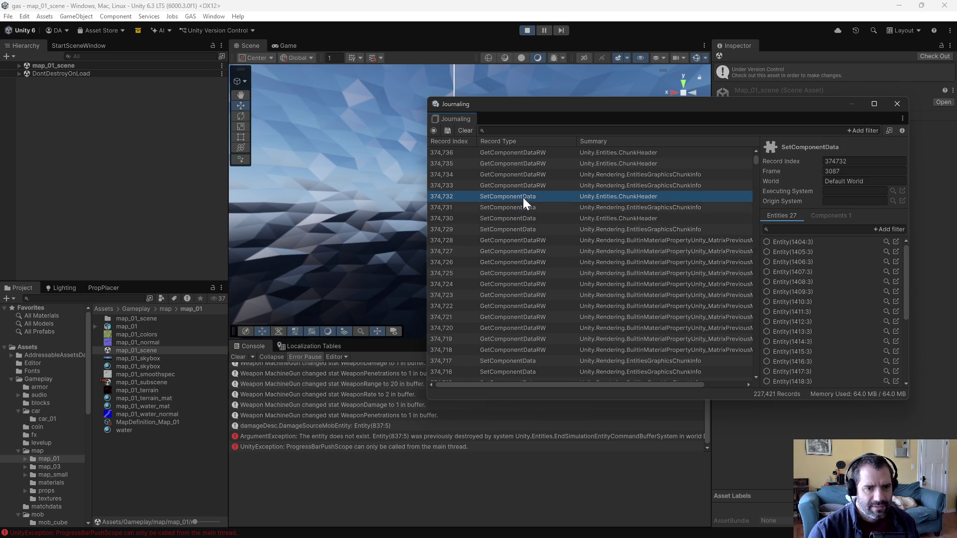
{"action": "left_click", "coordinate": [524, 218]}
{"action": "left_click", "coordinate": [522, 229]}
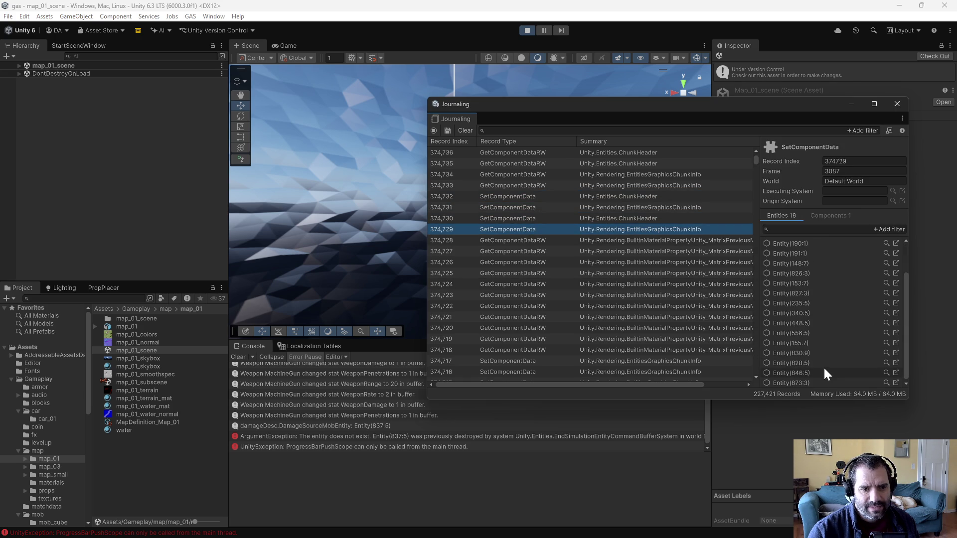
{"action": "scroll", "coordinate": [824, 367], "scroll_direction": "down", "scroll_amount": 2}
{"action": "left_click", "coordinate": [803, 304]}
{"action": "left_click", "coordinate": [809, 264]}
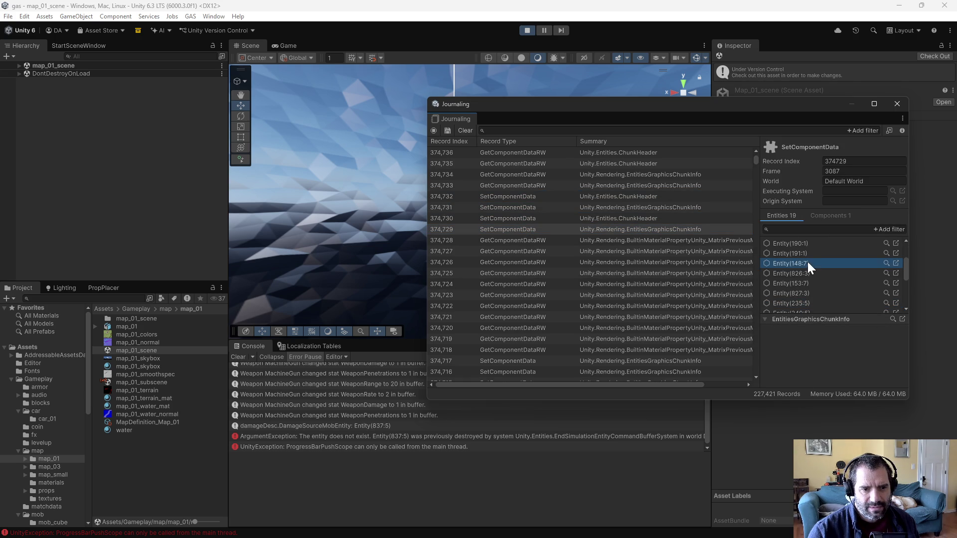
{"action": "left_click", "coordinate": [807, 253]}
{"action": "left_click", "coordinate": [805, 273]}
{"action": "left_click", "coordinate": [632, 219]}
{"action": "left_click", "coordinate": [829, 283]}
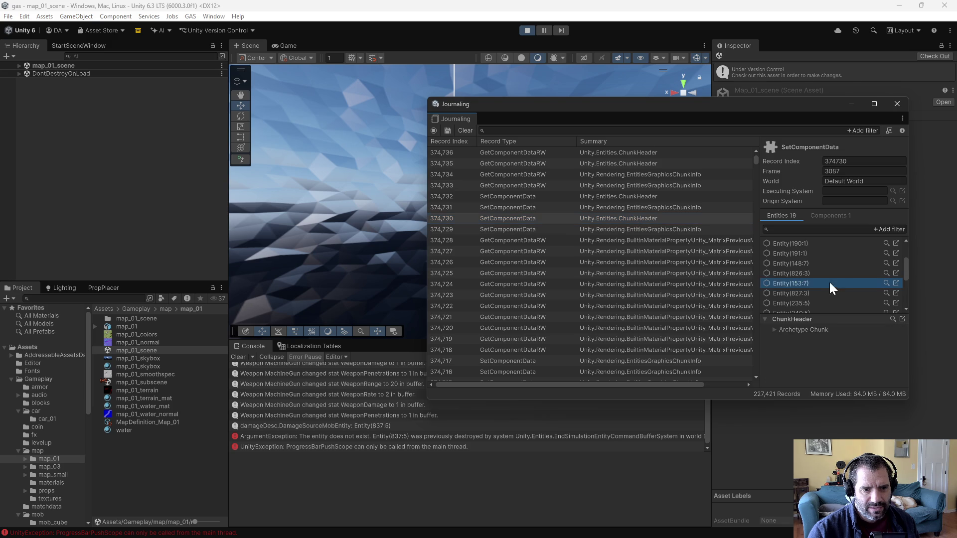
{"action": "left_click", "coordinate": [662, 232]}
{"action": "scroll", "coordinate": [655, 299], "scroll_direction": "down", "scroll_amount": 9}
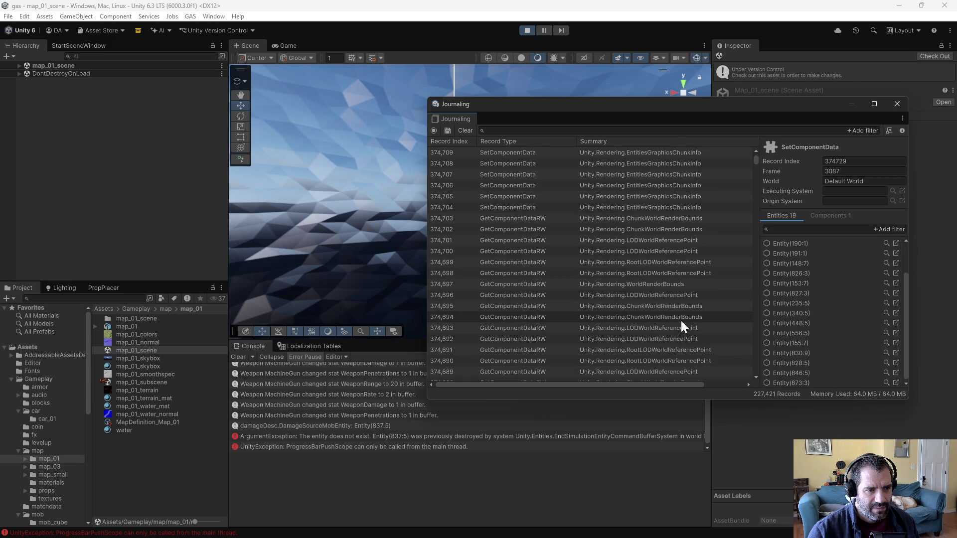
{"action": "scroll", "coordinate": [683, 327], "scroll_direction": "down", "scroll_amount": 11}
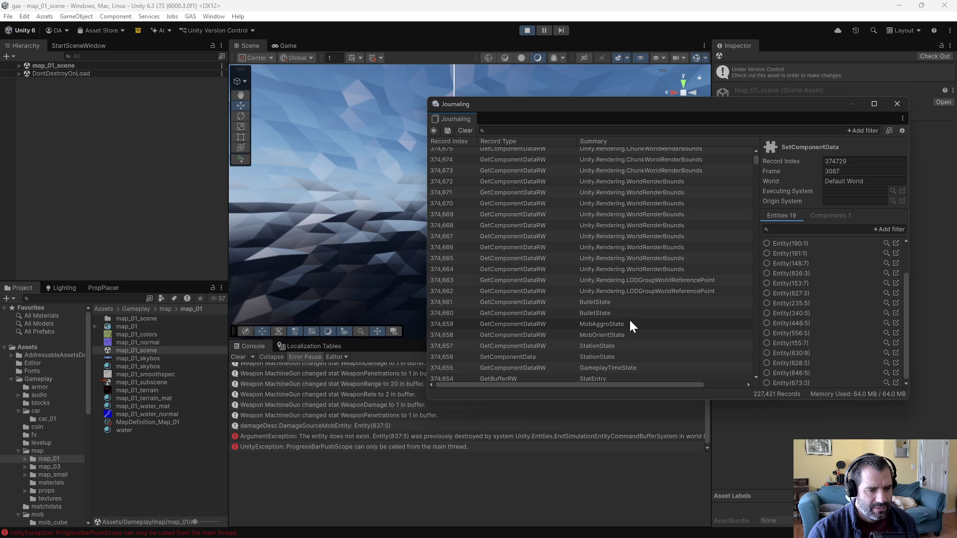
Find record 374,645, where HealthSystem enables KillableIsDeadFlag on Entity(831:11).
{"action": "left_click", "coordinate": [623, 322]}
{"action": "left_click", "coordinate": [623, 305]}
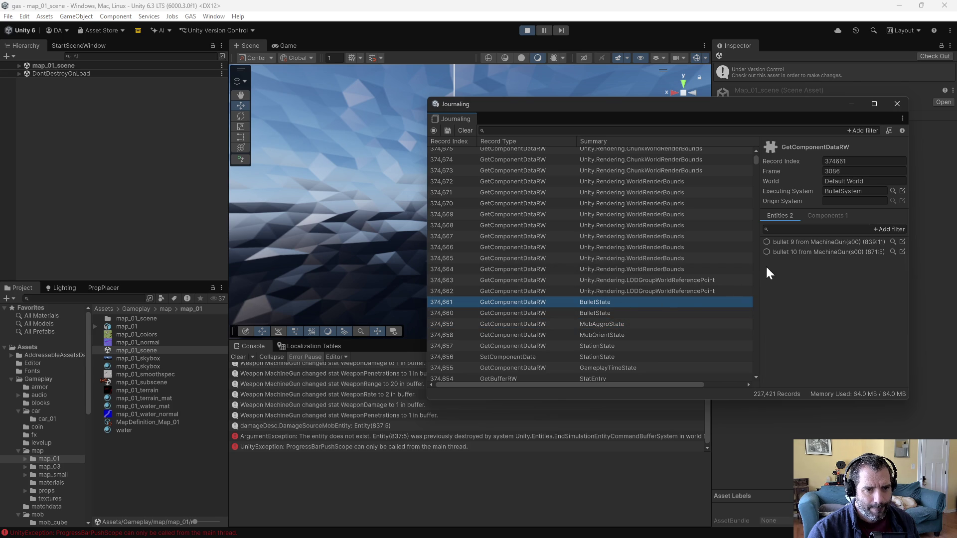
{"action": "mouse_move", "coordinate": [757, 267]}
{"action": "left_mouse_down"}
{"action": "mouse_move", "coordinate": [671, 274]}
{"action": "mouse_move", "coordinate": [713, 272]}
{"action": "left_mouse_up"}
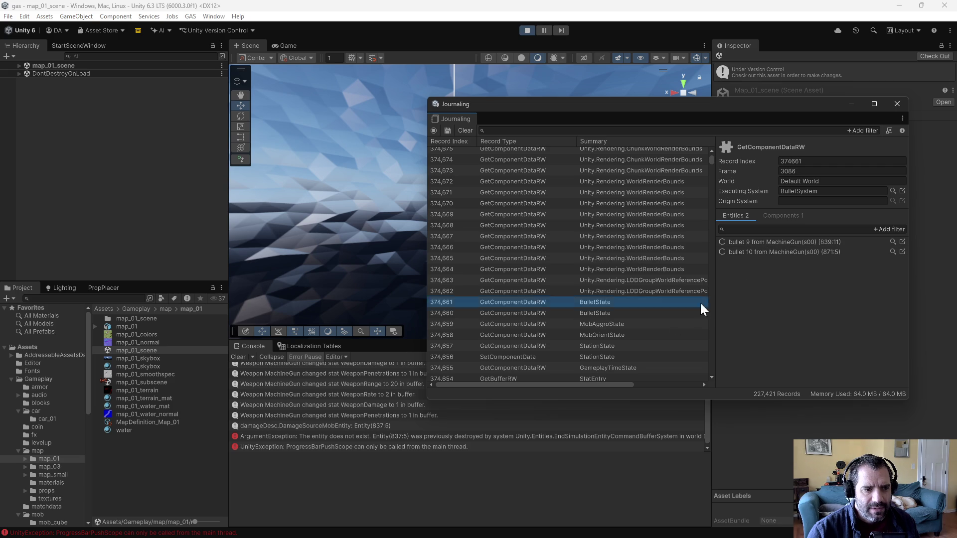
{"action": "scroll", "coordinate": [663, 331], "scroll_direction": "down", "scroll_amount": 3}
{"action": "scroll", "coordinate": [663, 332], "scroll_direction": "down", "scroll_amount": 5}
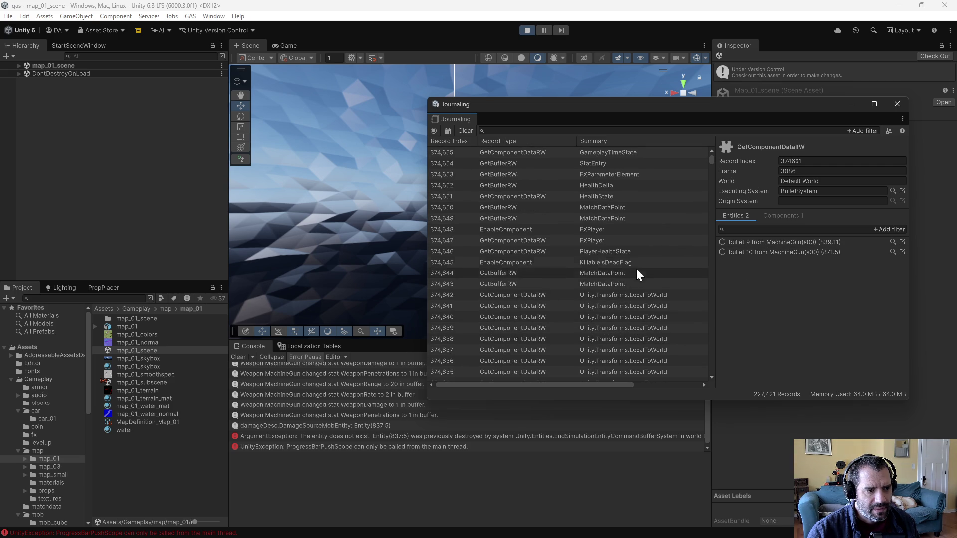
{"action": "left_click", "coordinate": [631, 268]}
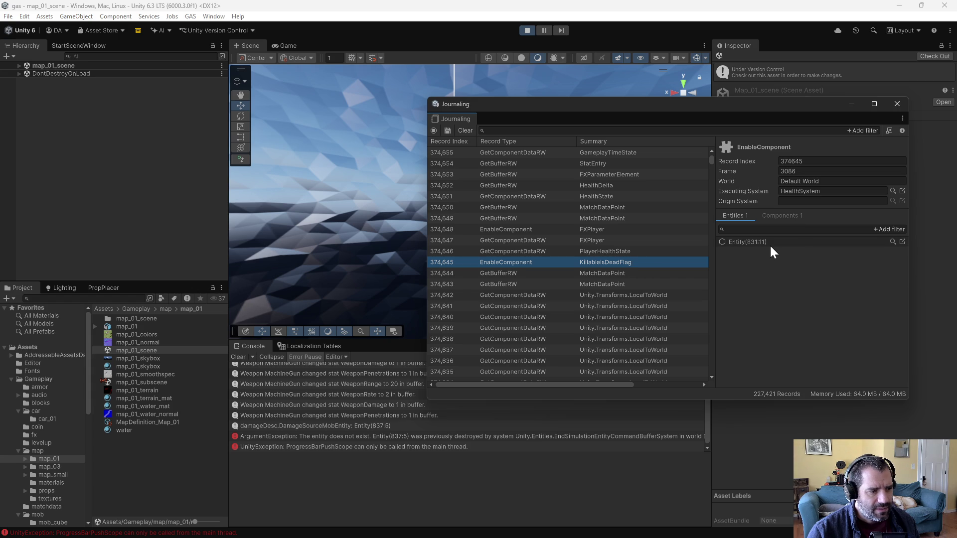
{"action": "left_click", "coordinate": [563, 131]}
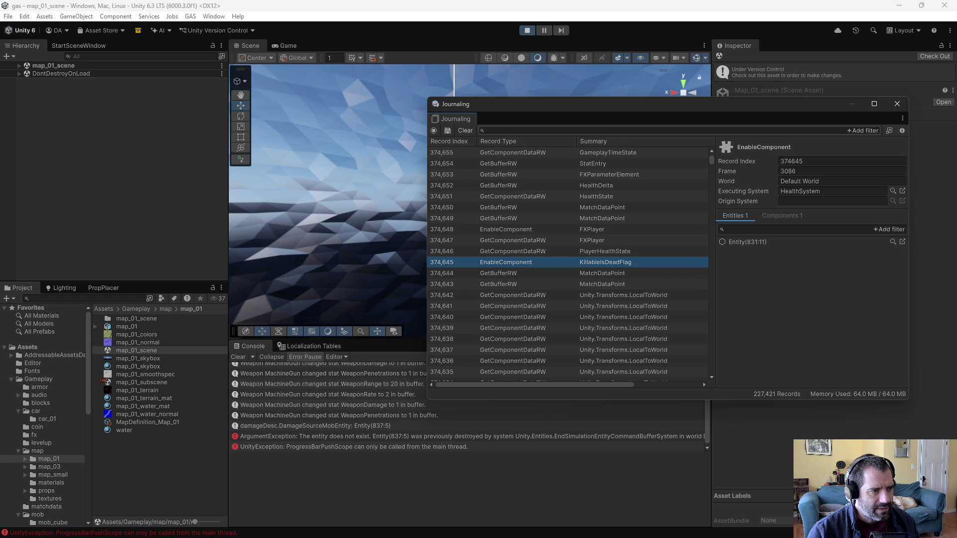
Filter the journal to 837 and check Sphere (837:7)'s HealthState and HealthDelta records.
{"action": "type", "text": "837"}
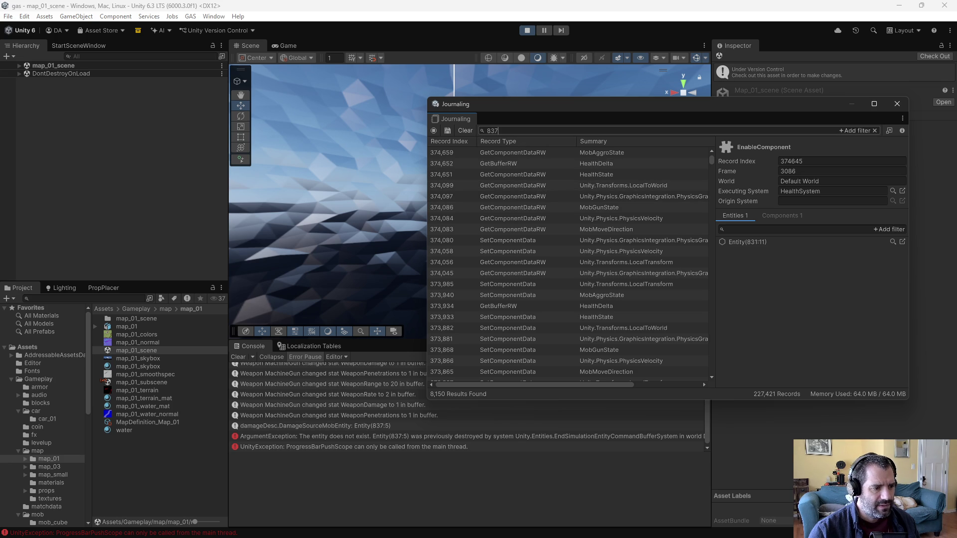
{"action": "left_click", "coordinate": [498, 130]}
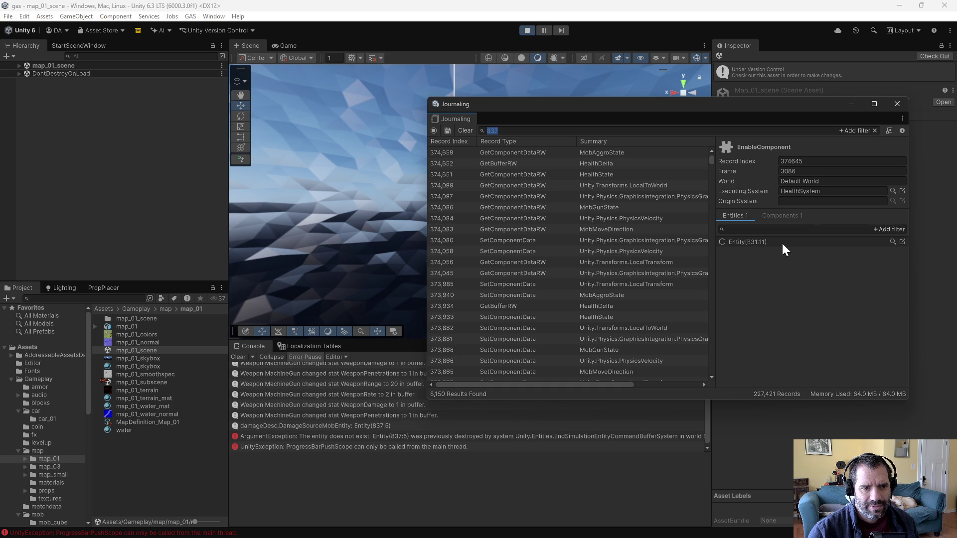
{"action": "left_click", "coordinate": [633, 184]}
{"action": "left_click", "coordinate": [622, 172]}
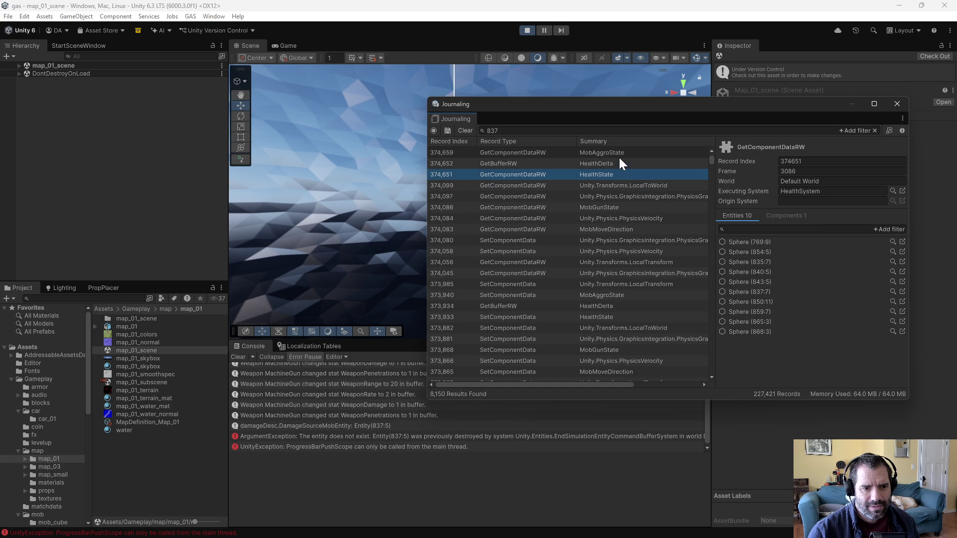
{"action": "left_click", "coordinate": [744, 292]}
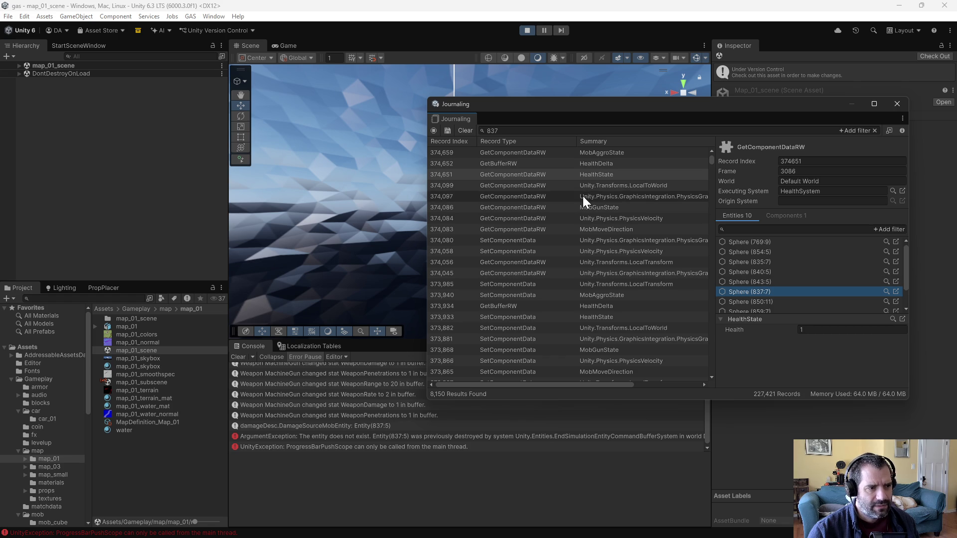
{"action": "left_click", "coordinate": [600, 166]}
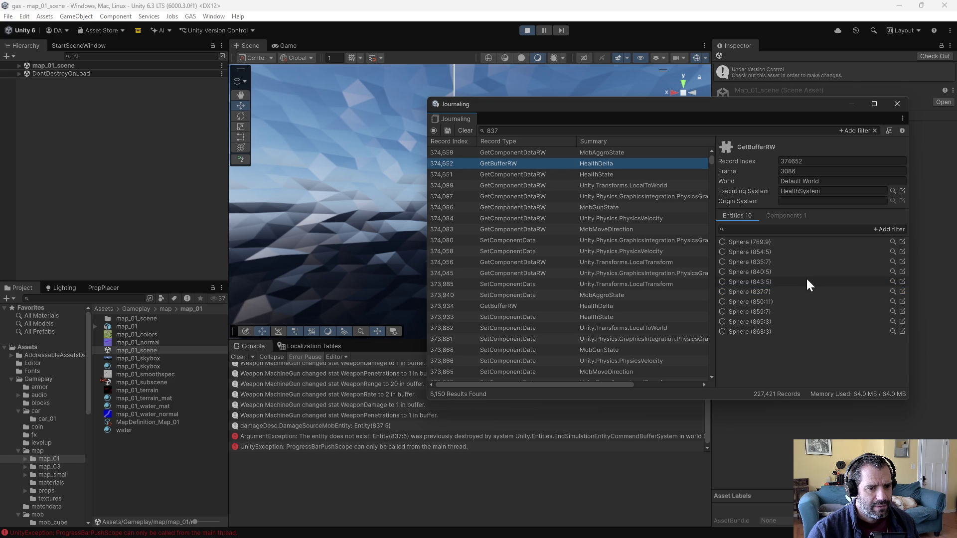
{"action": "left_click", "coordinate": [750, 301]}
{"action": "left_click", "coordinate": [741, 292]}
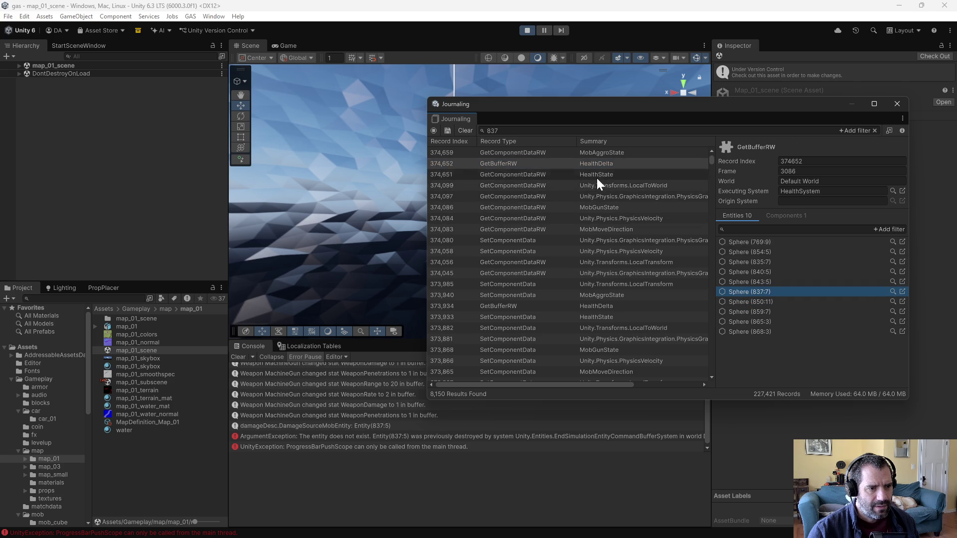
Examine Sphere (837:7)'s MobGunState values, including Random Gen, in the MobGunSystem record.
{"action": "left_click", "coordinate": [619, 205]}
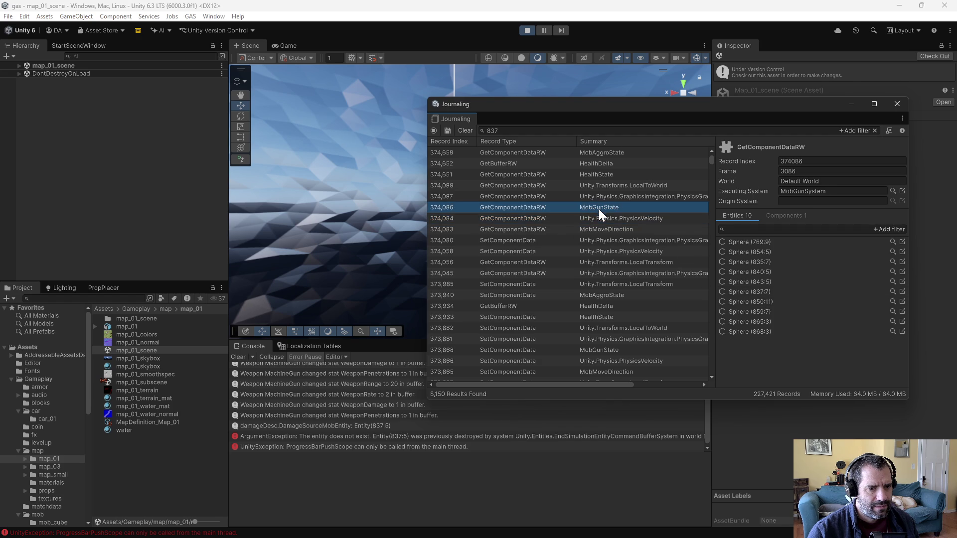
{"action": "left_click", "coordinate": [605, 218]}
{"action": "left_click", "coordinate": [616, 207]}
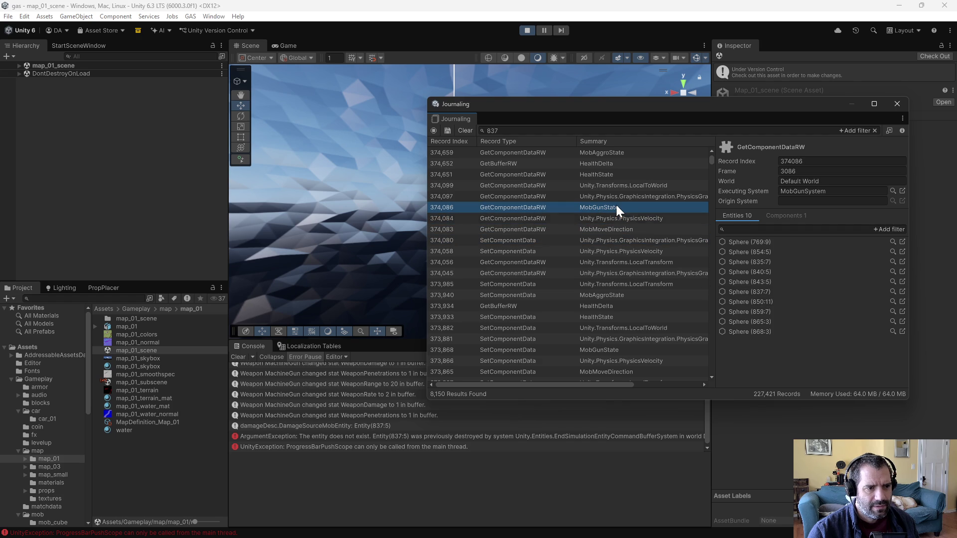
{"action": "left_click", "coordinate": [775, 293]}
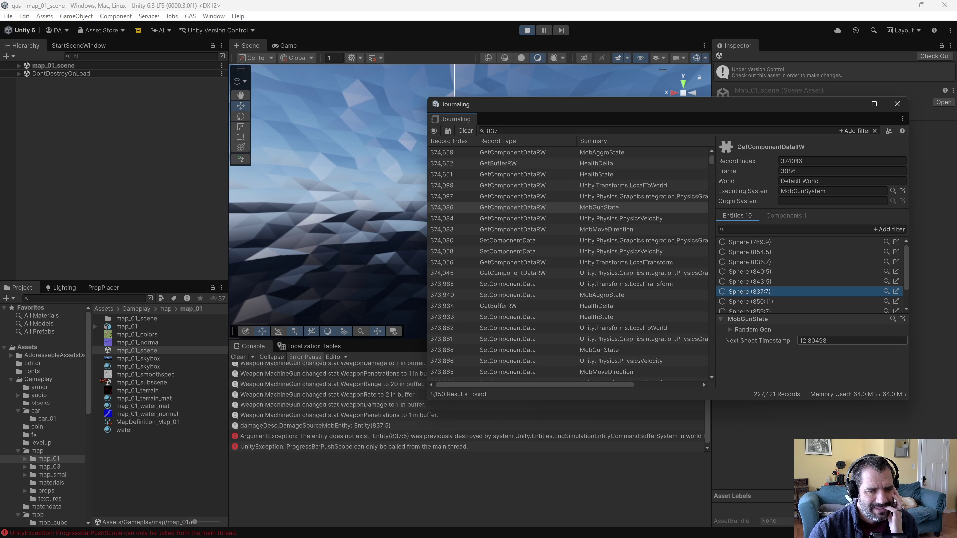
{"action": "left_click", "coordinate": [730, 330]}
{"action": "left_click", "coordinate": [730, 329]}
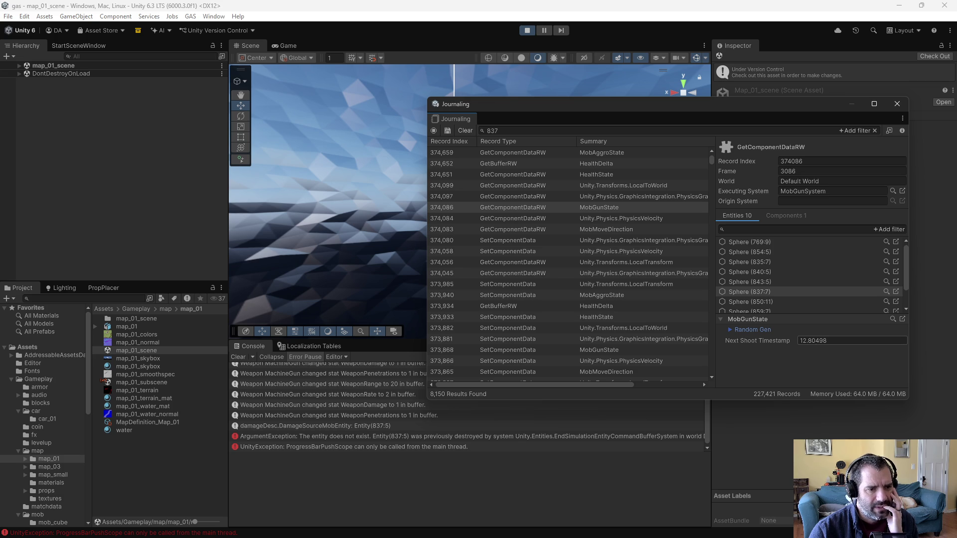
{"action": "left_click", "coordinate": [781, 216]}
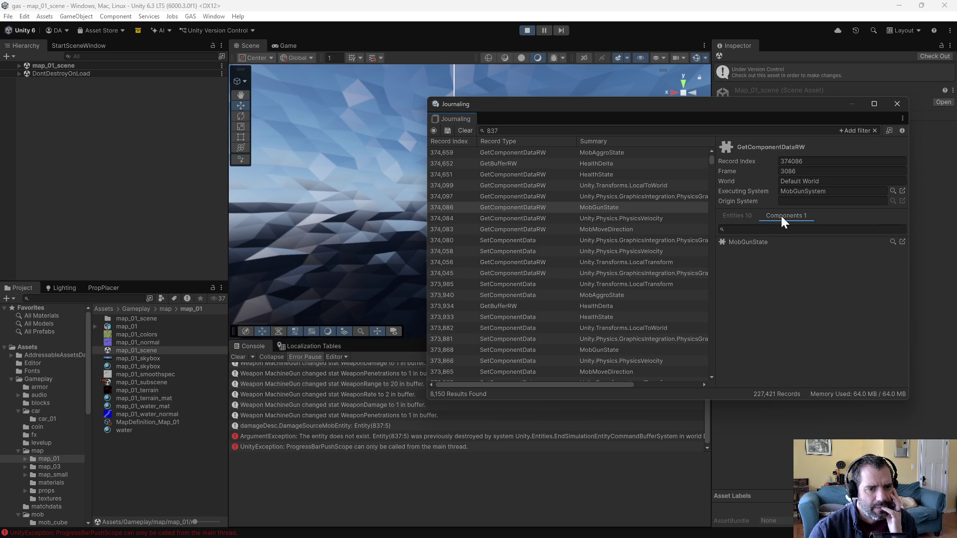
{"action": "left_click", "coordinate": [745, 243]}
{"action": "left_click", "coordinate": [737, 216]}
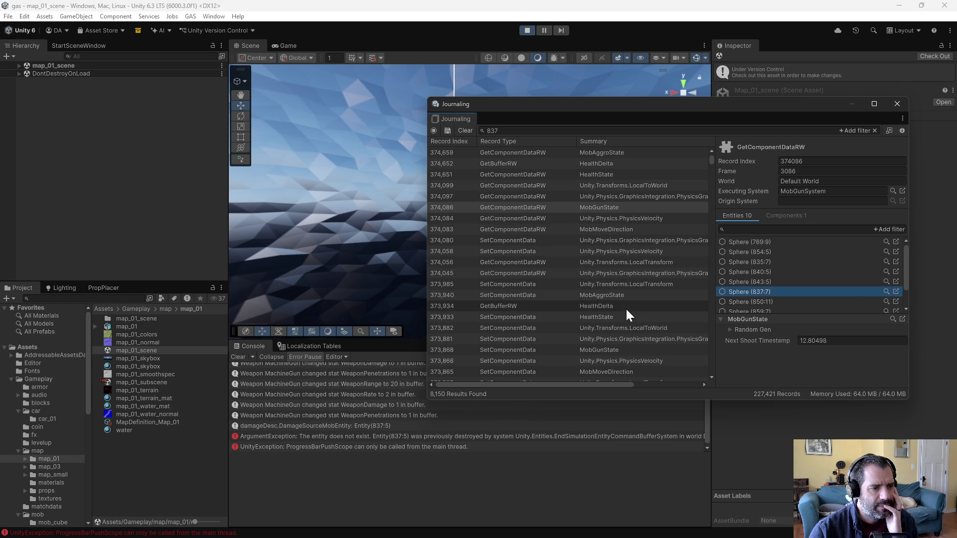
Locate record 374,086, showing MobGunSystem's GetComponentDataRW in frame 3086.
{"action": "scroll", "coordinate": [627, 310], "scroll_direction": "down", "scroll_amount": 4}
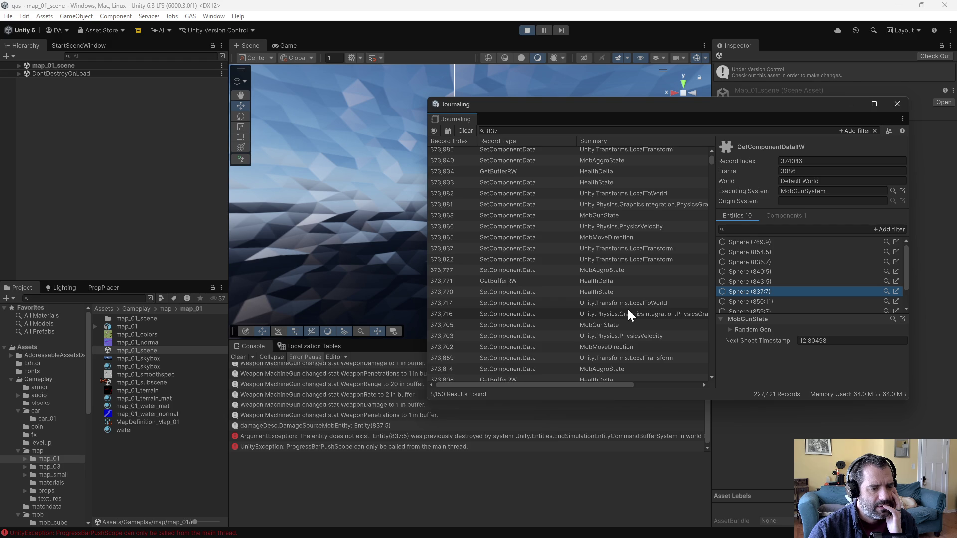
{"action": "scroll", "coordinate": [628, 311], "scroll_direction": "down", "scroll_amount": 2}
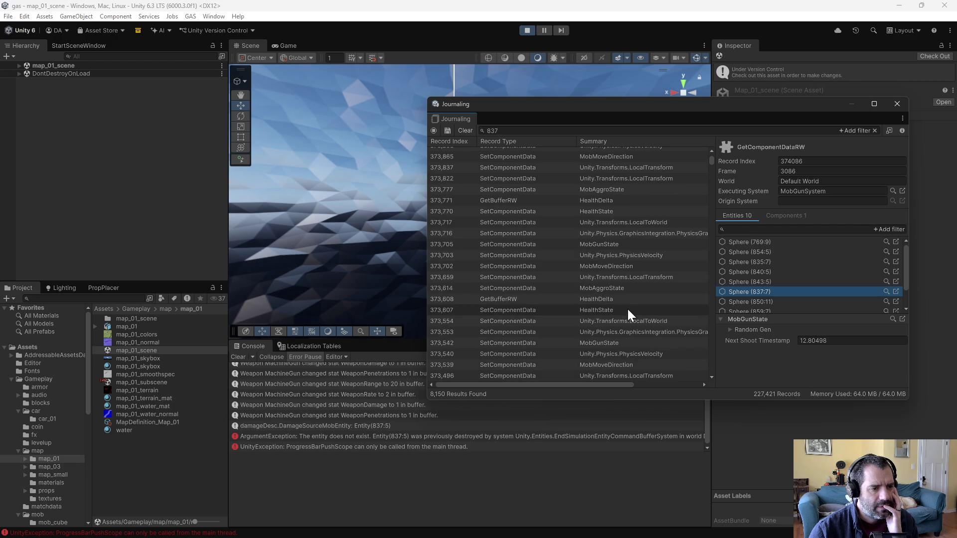
{"action": "left_click", "coordinate": [718, 170]}
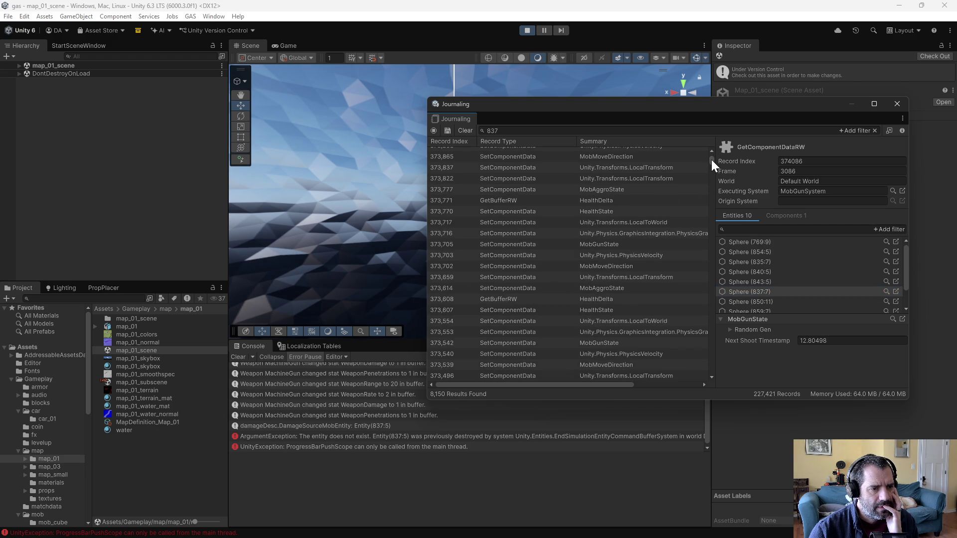
{"action": "scroll", "coordinate": [707, 157], "scroll_direction": "up", "scroll_amount": 6}
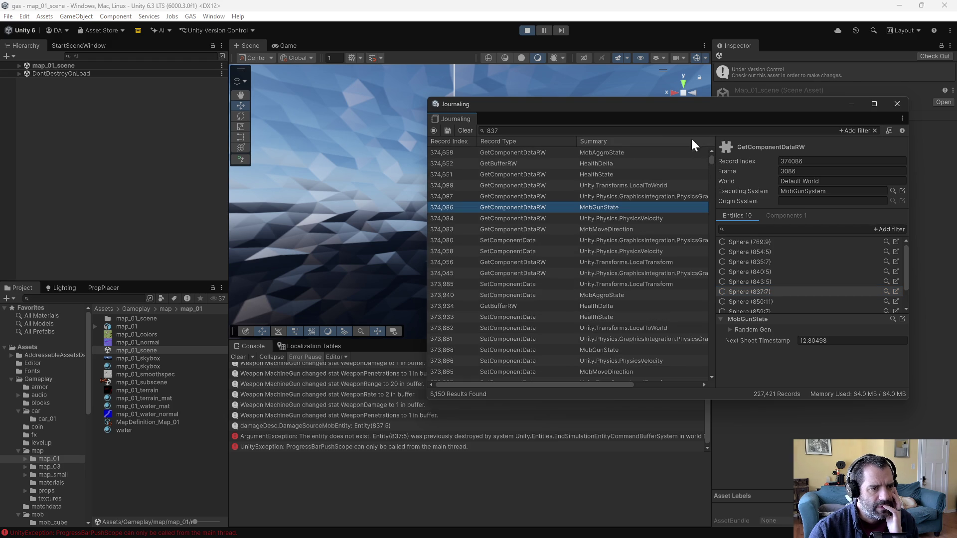
{"action": "left_click", "coordinate": [536, 130]}
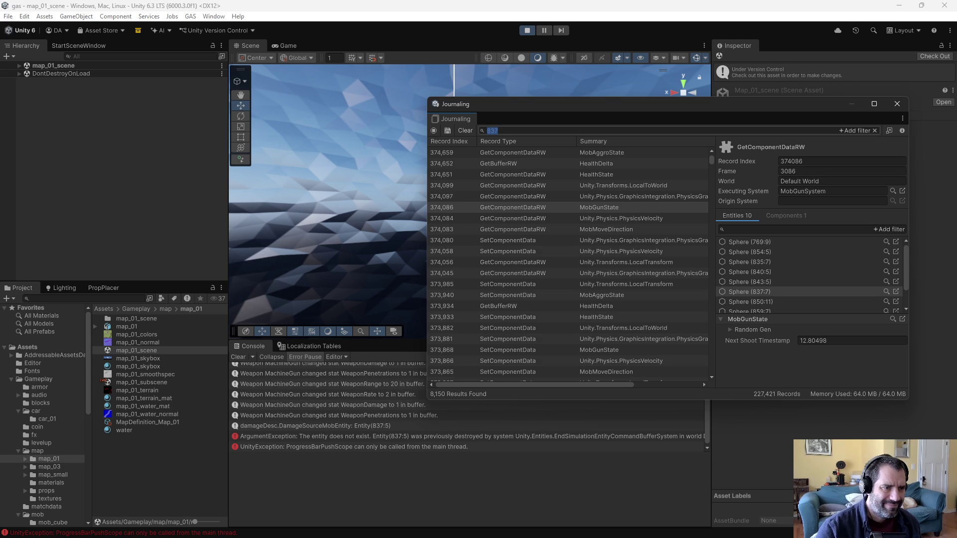
Search the journal for playerdamagesource and check Entity(834:11)'s damage source in record 167,314.
{"action": "key", "text": "BackSpace"}
{"action": "key", "text": "BackSpace"}
{"action": "key", "text": "BackSpace"}
{"action": "type", "text": "playerdamage"}
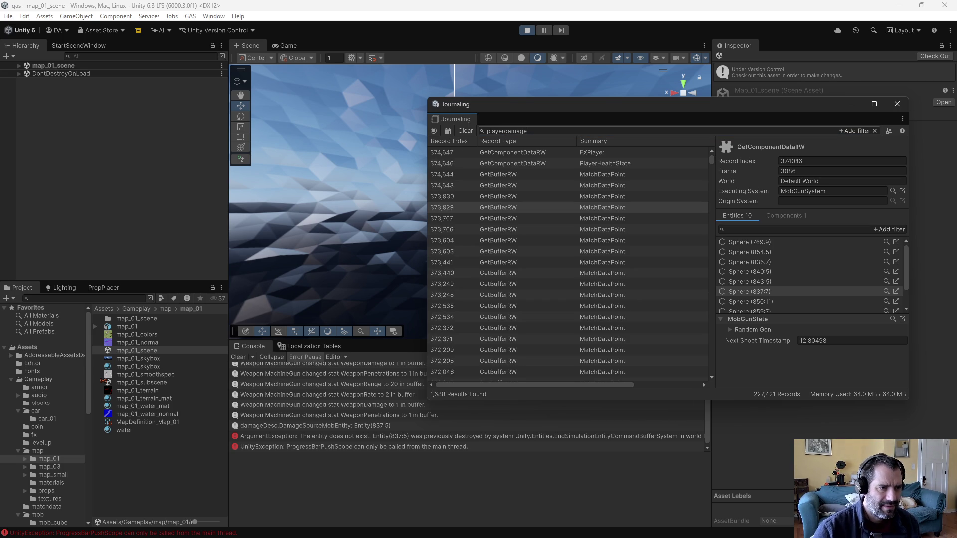
{"action": "type", "text": "source"}
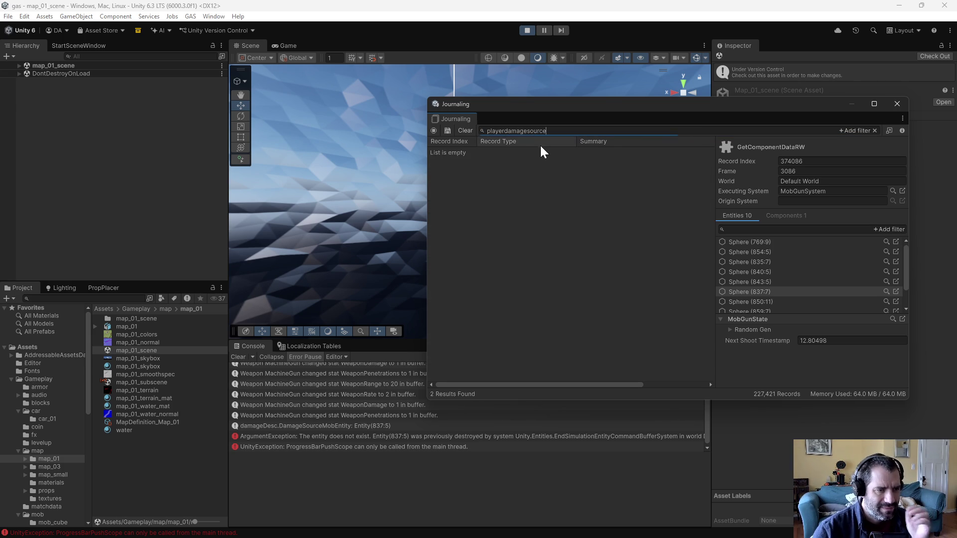
{"action": "left_click", "coordinate": [602, 149]}
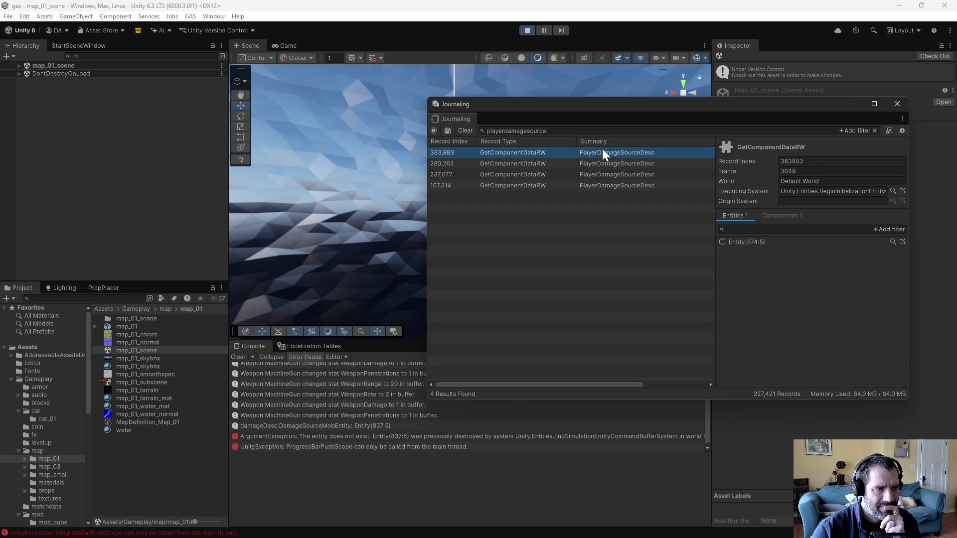
{"action": "left_click", "coordinate": [606, 166]}
{"action": "left_click", "coordinate": [612, 175]}
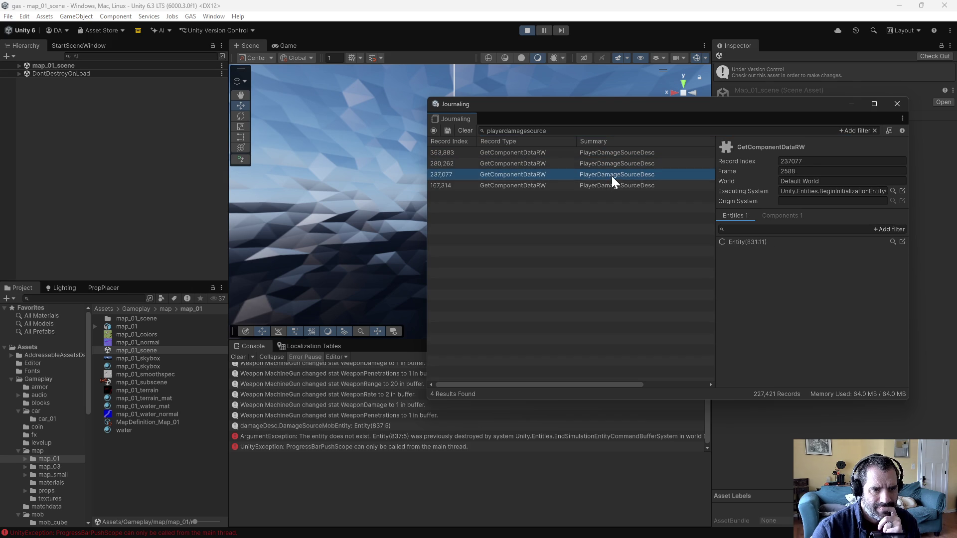
{"action": "left_click", "coordinate": [614, 186]}
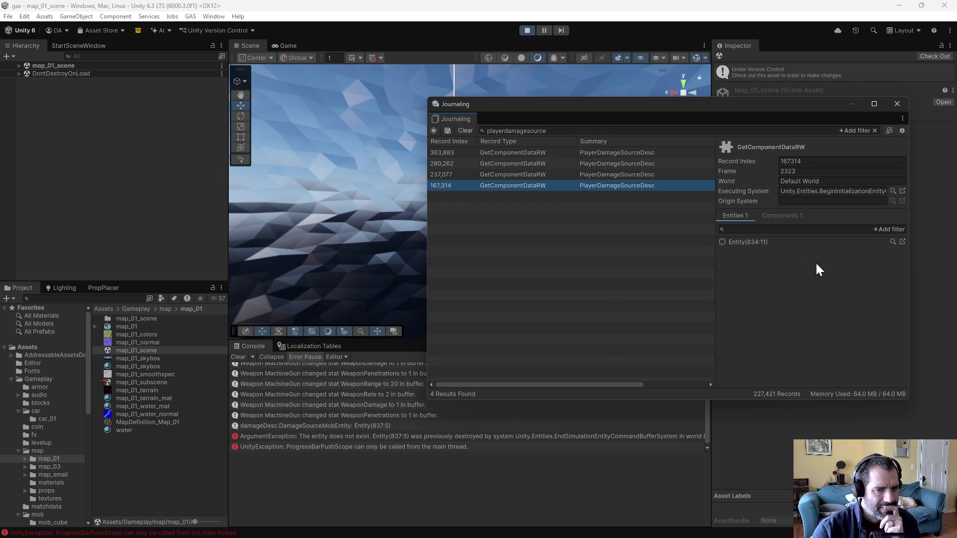
{"action": "left_click", "coordinate": [651, 175]}
{"action": "left_click", "coordinate": [650, 163]}
{"action": "left_click", "coordinate": [650, 154]}
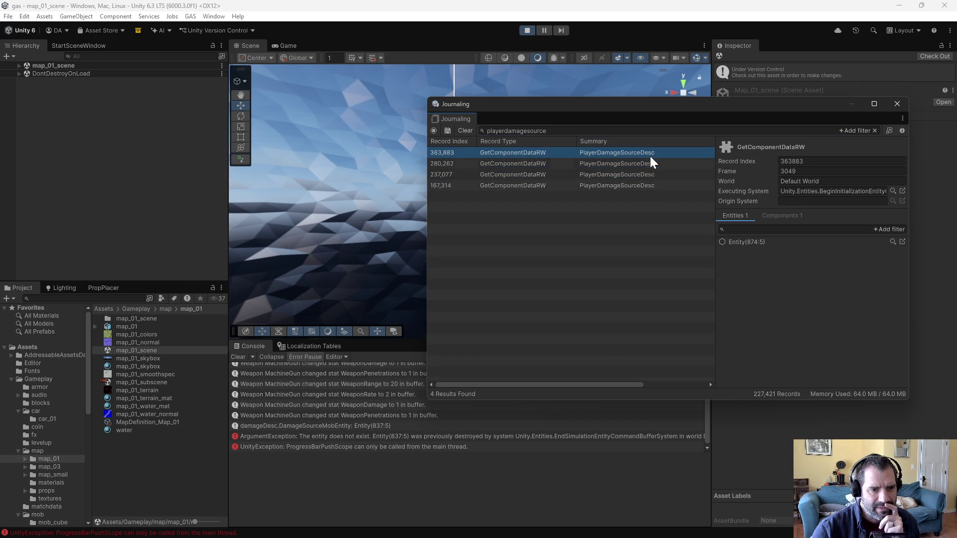
{"action": "left_click", "coordinate": [652, 175]}
{"action": "left_click", "coordinate": [654, 185]}
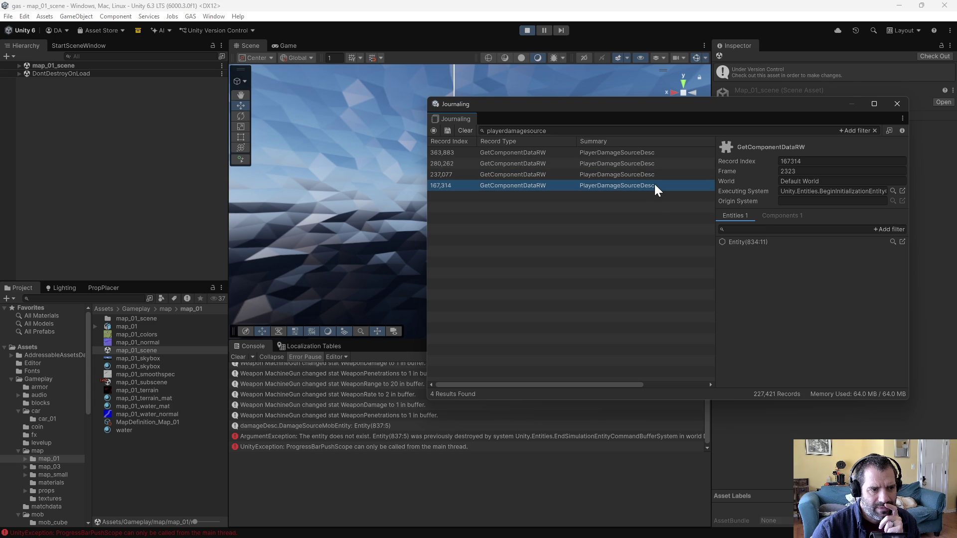
{"action": "left_click", "coordinate": [770, 244]}
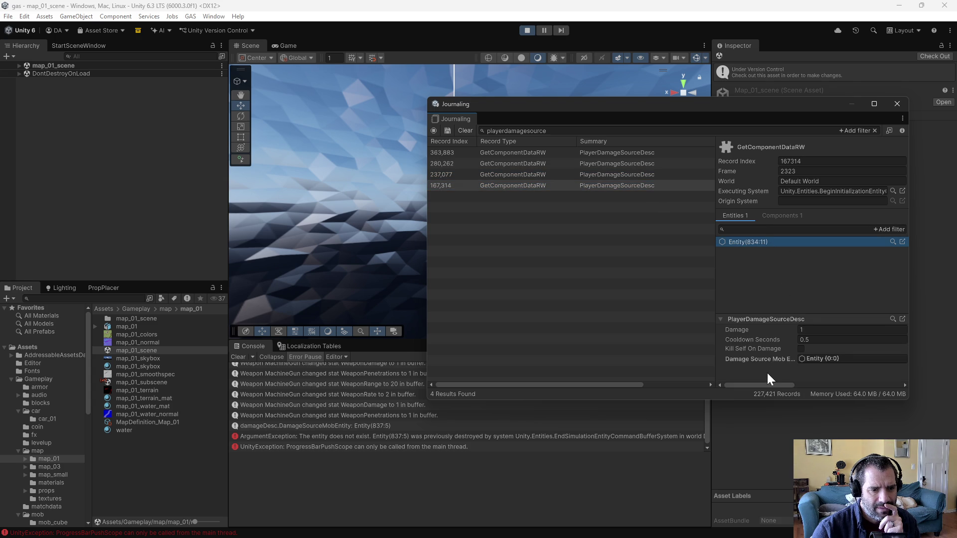
Check damage sources in records 237,077, 280,262 and 363,883 for Entities 831:11, 849:7 and 874:5.
{"action": "left_click", "coordinate": [615, 179]}
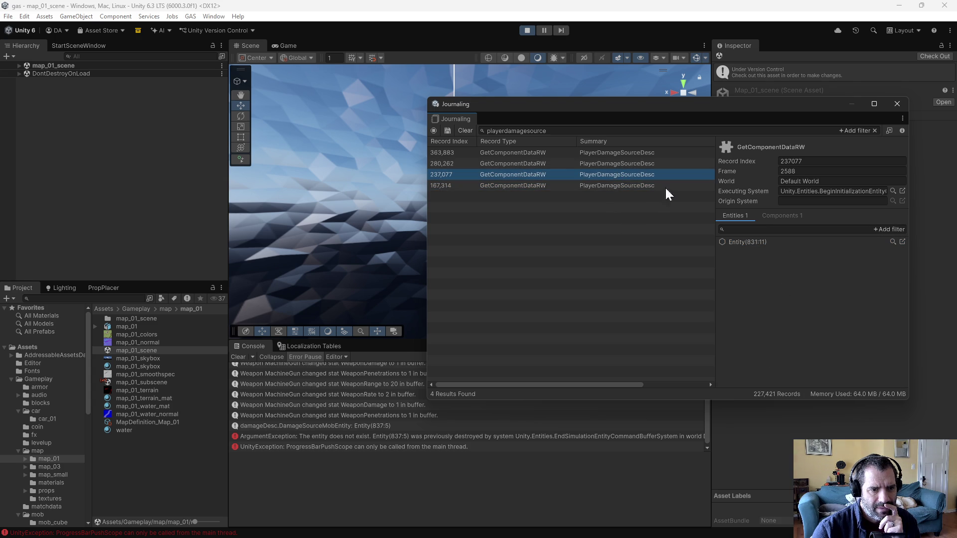
{"action": "left_click", "coordinate": [730, 244]}
{"action": "left_click", "coordinate": [633, 165]}
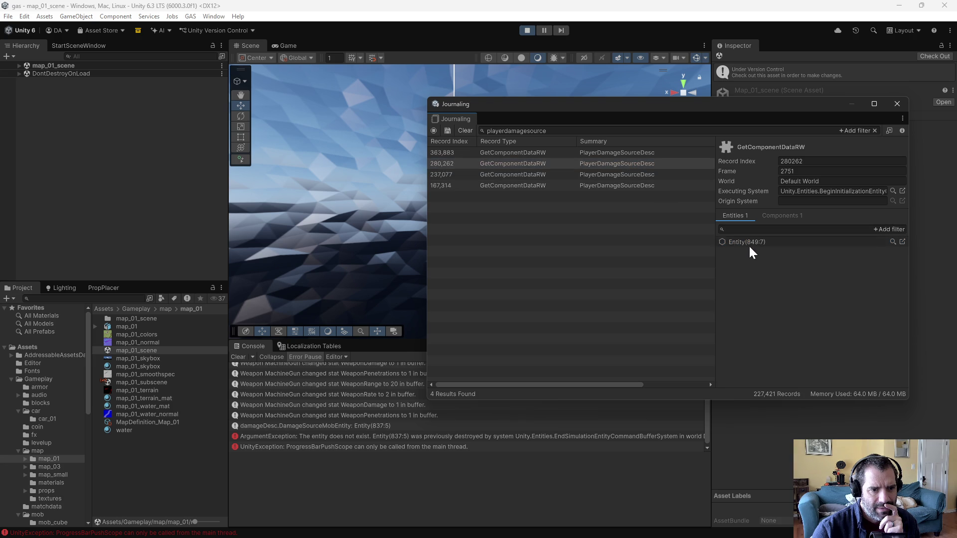
{"action": "left_click", "coordinate": [749, 245]}
{"action": "left_click", "coordinate": [626, 160]}
{"action": "left_click", "coordinate": [623, 154]}
{"action": "left_click", "coordinate": [737, 241]}
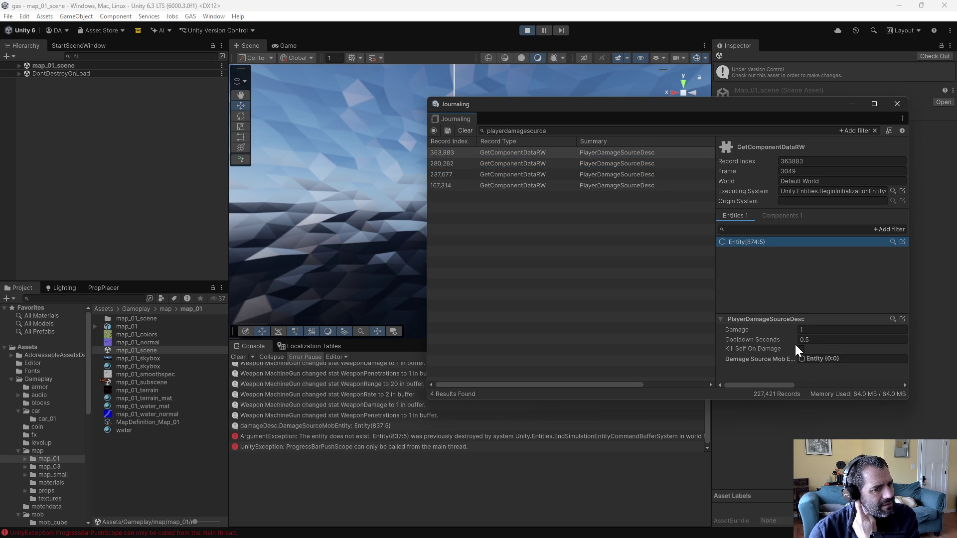
Recheck Entity(831:11) and Entity(834:11), confirming their damage source mob is Entity (0:0).
{"action": "left_click", "coordinate": [553, 163]}
{"action": "left_click", "coordinate": [572, 174]}
{"action": "left_click", "coordinate": [745, 243]}
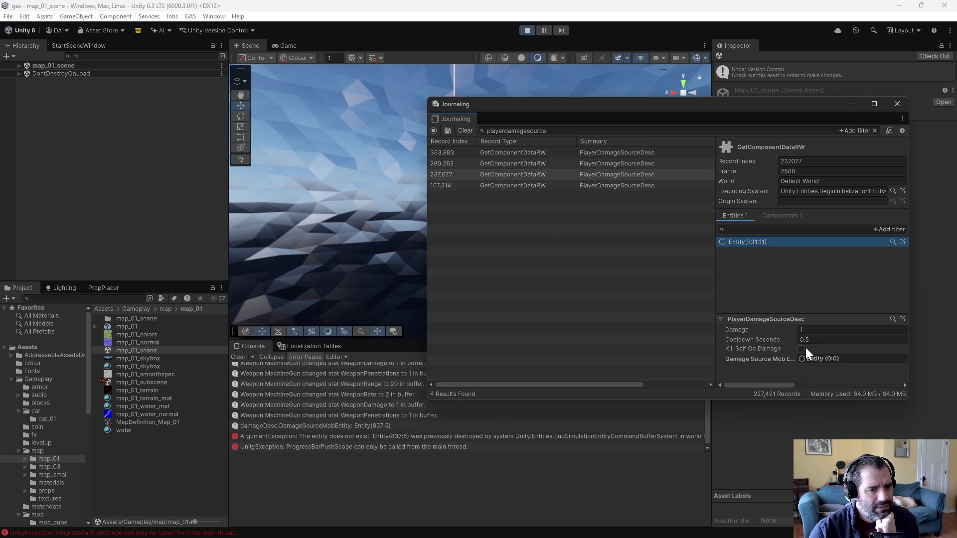
{"action": "left_click", "coordinate": [627, 154]}
{"action": "left_click", "coordinate": [635, 164]}
{"action": "left_click", "coordinate": [639, 174]}
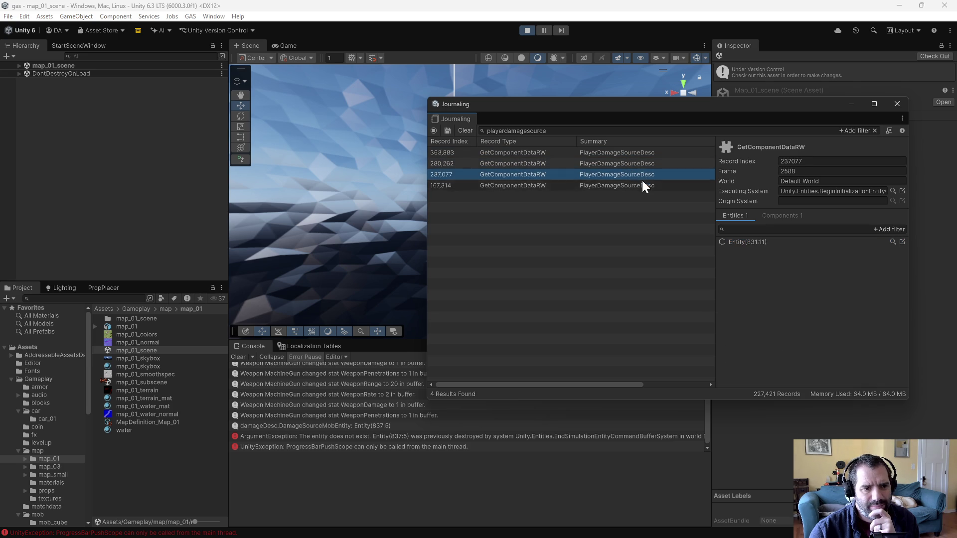
{"action": "left_click", "coordinate": [642, 183]}
{"action": "left_click", "coordinate": [741, 243]}
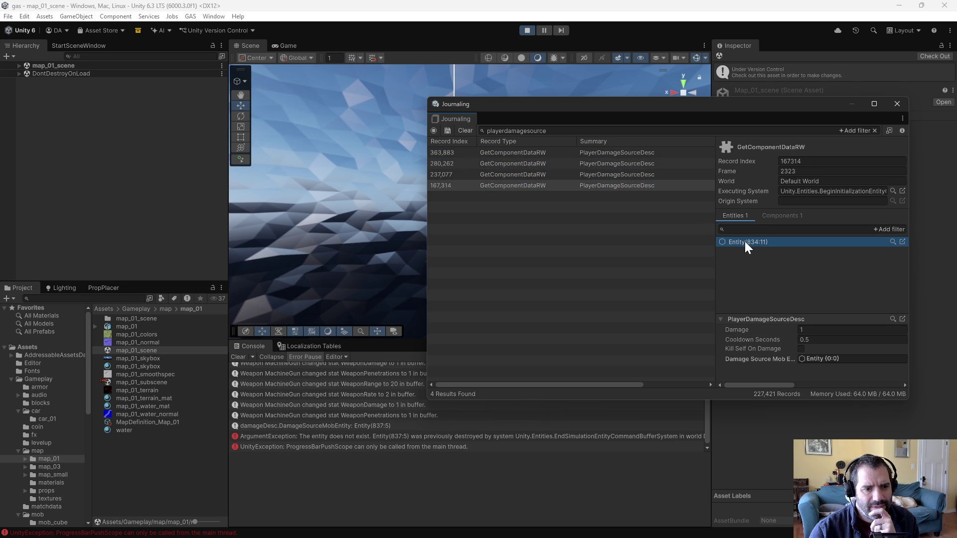
Filter the Entities Hierarchy to 834 and inspect Entity(834:11), showing Bullet Desc Lifespan 10.
{"action": "left_click_drag", "start_coordinate": [482, 106], "coordinate": [465, 106]}
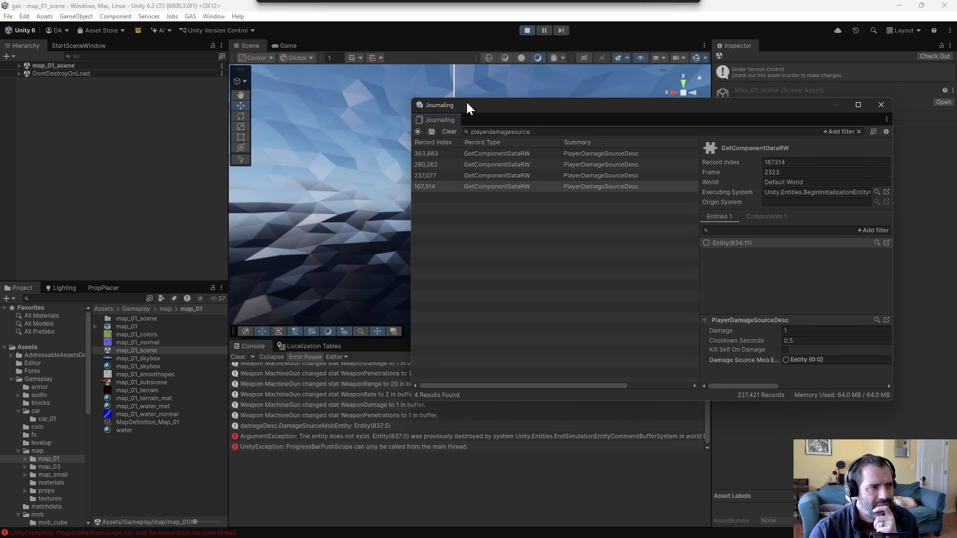
{"action": "left_click", "coordinate": [207, 17]}
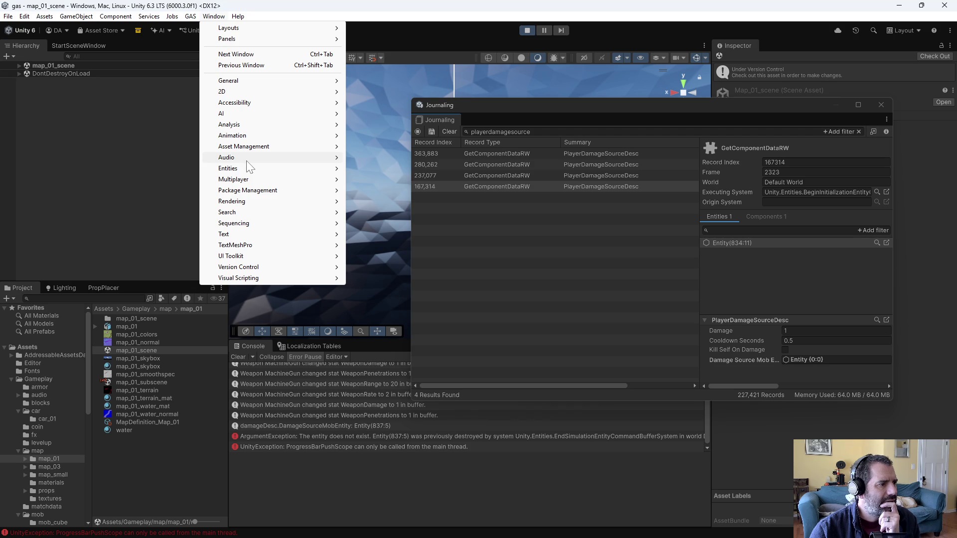
{"action": "mouse_move", "coordinate": [262, 169]}
{"action": "left_click", "coordinate": [387, 169]}
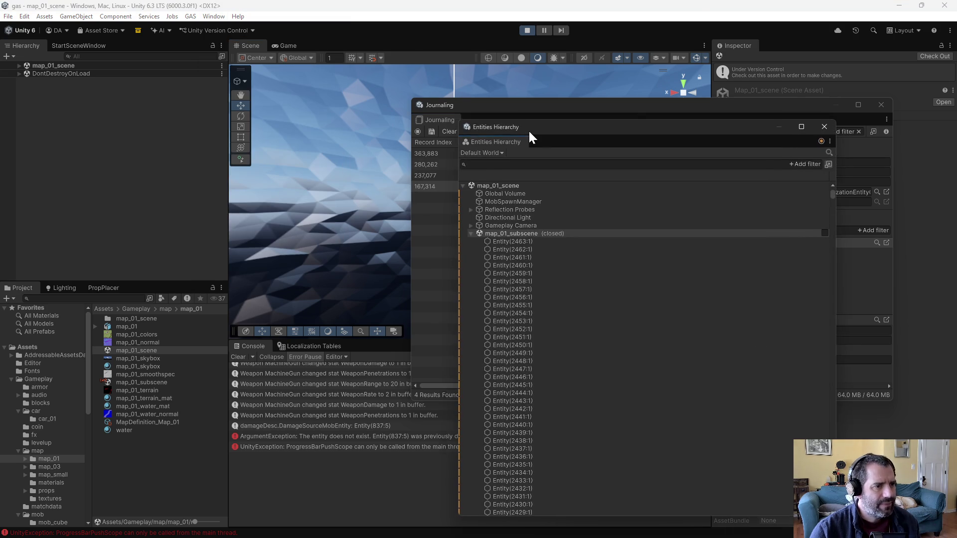
{"action": "mouse_move", "coordinate": [531, 133]}
{"action": "left_mouse_down"}
{"action": "mouse_move", "coordinate": [203, 82]}
{"action": "mouse_move", "coordinate": [202, 92]}
{"action": "left_mouse_up"}
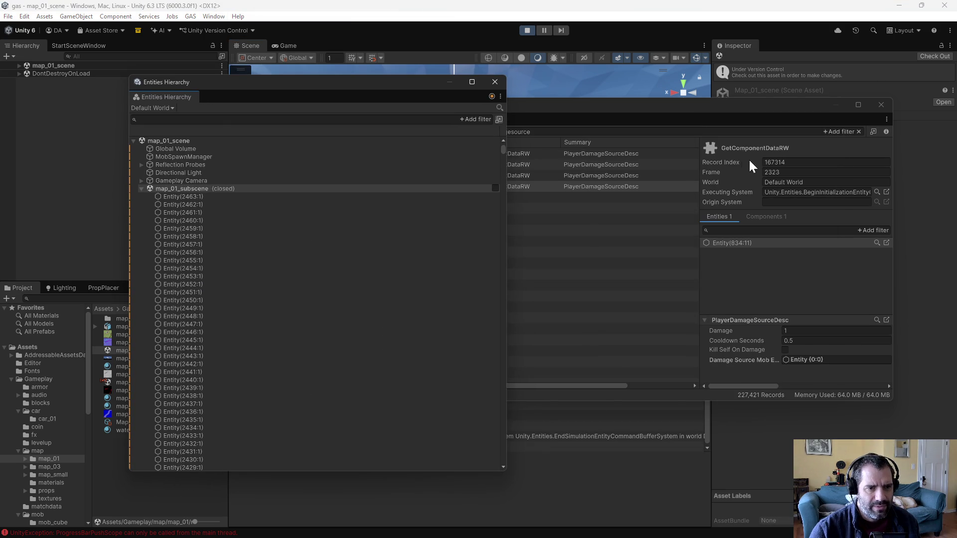
{"action": "left_click", "coordinate": [268, 121]}
{"action": "type", "text": "834"}
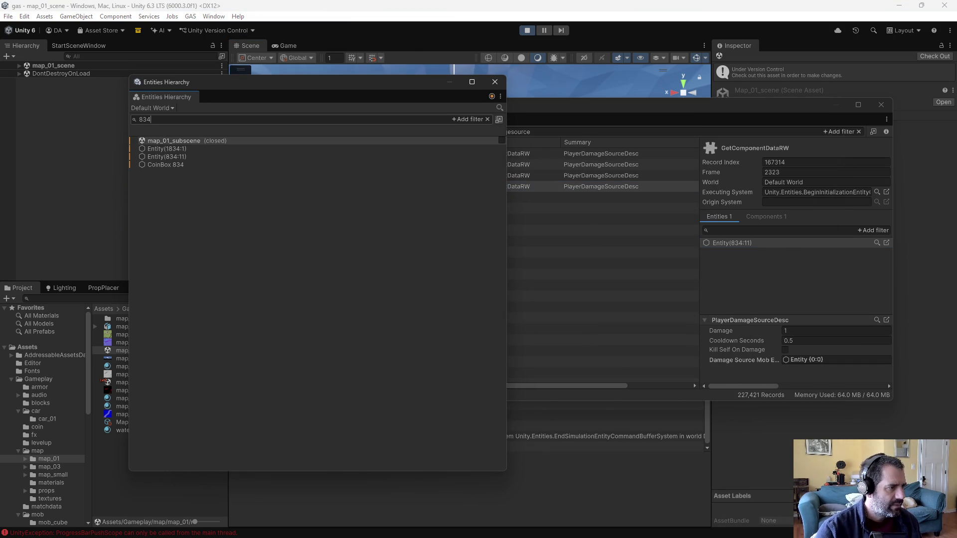
{"action": "left_click", "coordinate": [198, 157]}
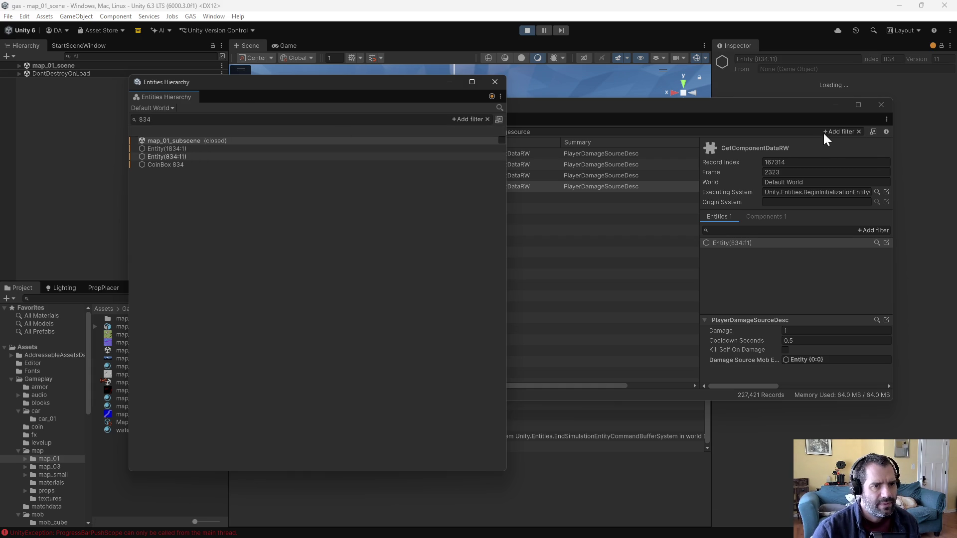
{"action": "mouse_move", "coordinate": [803, 108]}
{"action": "left_mouse_down"}
{"action": "mouse_move", "coordinate": [638, 135]}
{"action": "mouse_move", "coordinate": [590, 154]}
{"action": "left_mouse_up"}
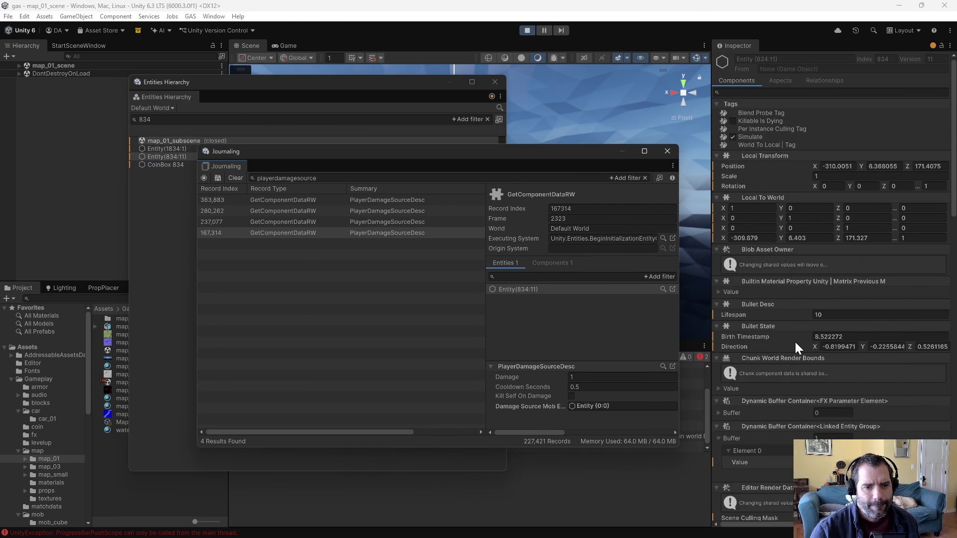
Read Entity(834:11)'s Damage Source Mob Entity, Sphere (769:9), then stop play mode.
{"action": "scroll", "coordinate": [795, 342], "scroll_direction": "down", "scroll_amount": 8}
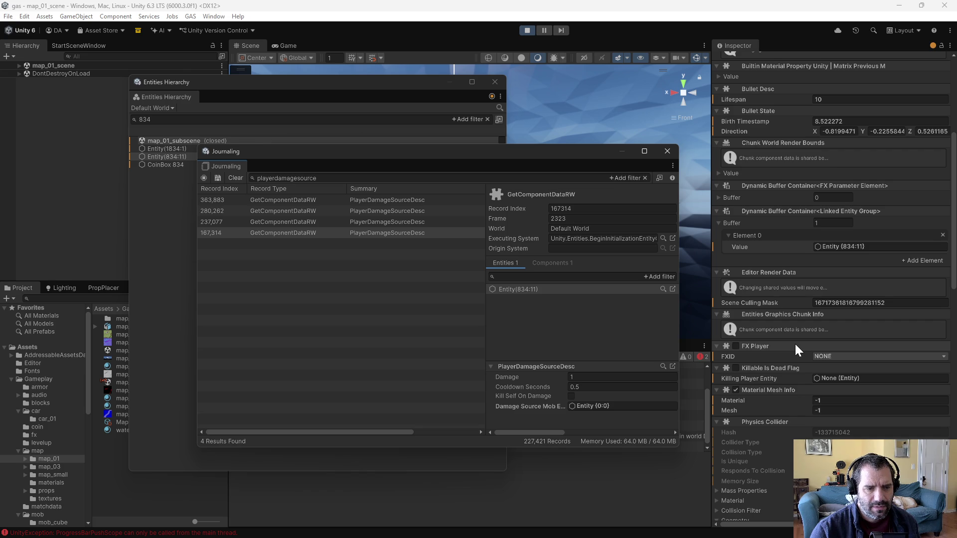
{"action": "scroll", "coordinate": [794, 343], "scroll_direction": "down", "scroll_amount": 10}
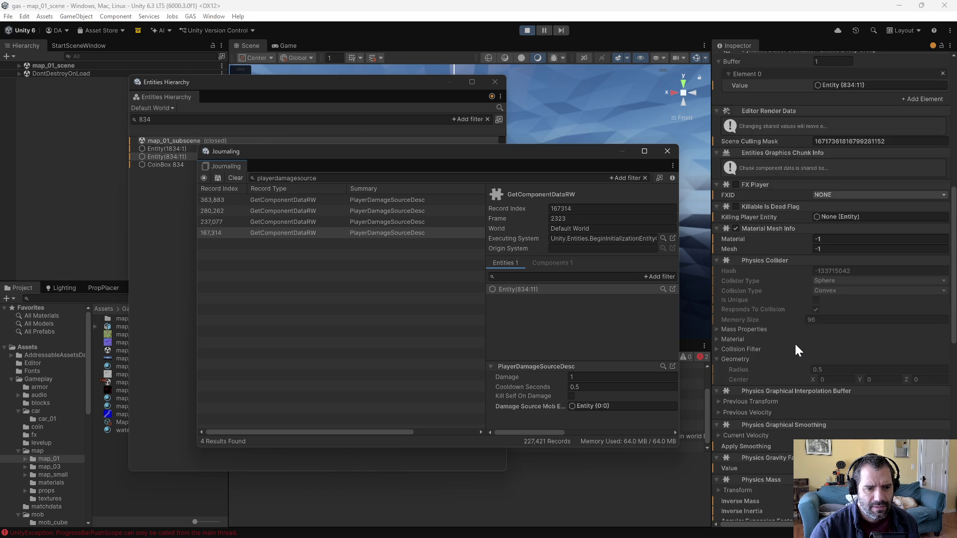
{"action": "scroll", "coordinate": [795, 345], "scroll_direction": "down", "scroll_amount": 5}
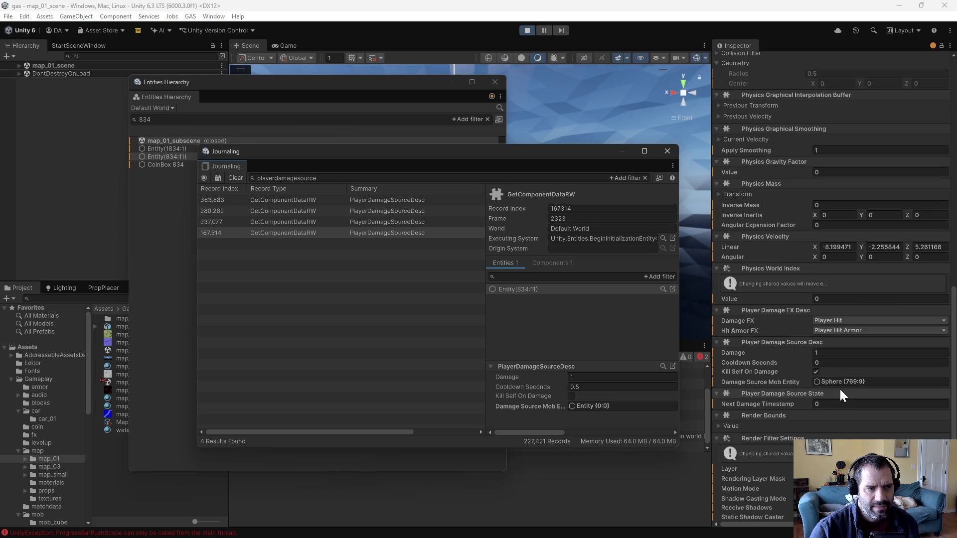
{"action": "left_click", "coordinate": [527, 30]}
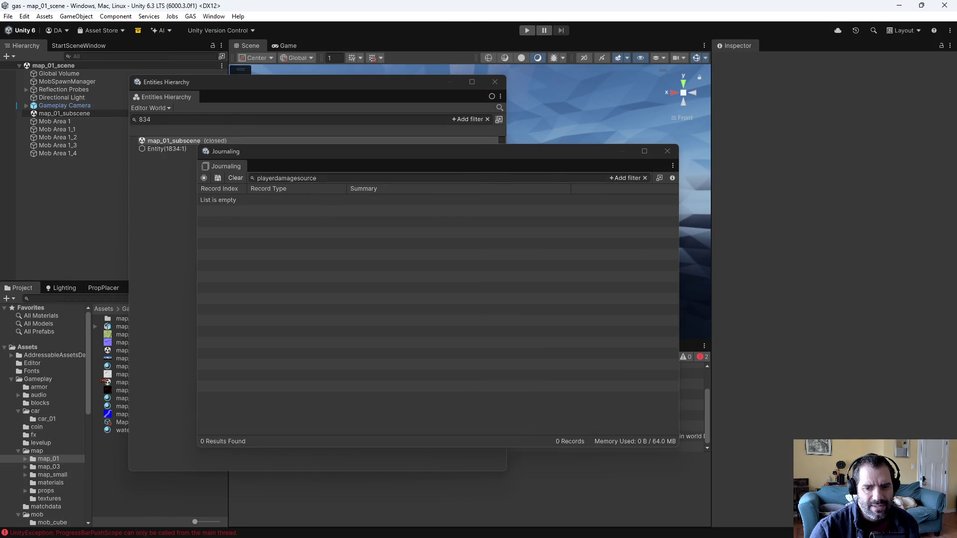
Review PlayerDamageSystem.cs's mob tag lookup and MobGunSystem.cs's bullet PlayerDamageSourceDesc fields, back up to OnUpdate.
{"action": "key", "text": "alt+Tab"}
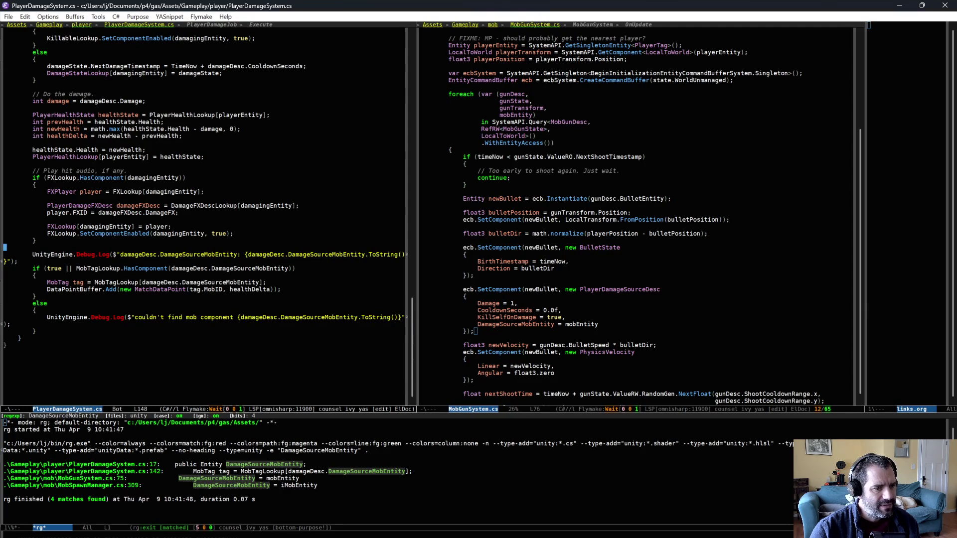
{"action": "left_click_drag", "start_coordinate": [4, 150], "coordinate": [268, 331]}
{"action": "key", "text": "Tab"}
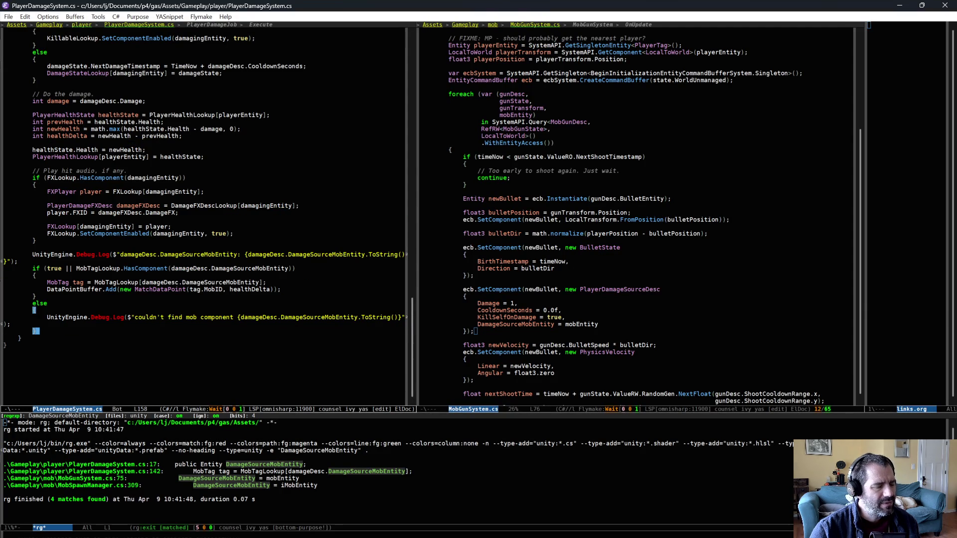
{"action": "left_click_drag", "start_coordinate": [591, 157], "coordinate": [626, 299]}
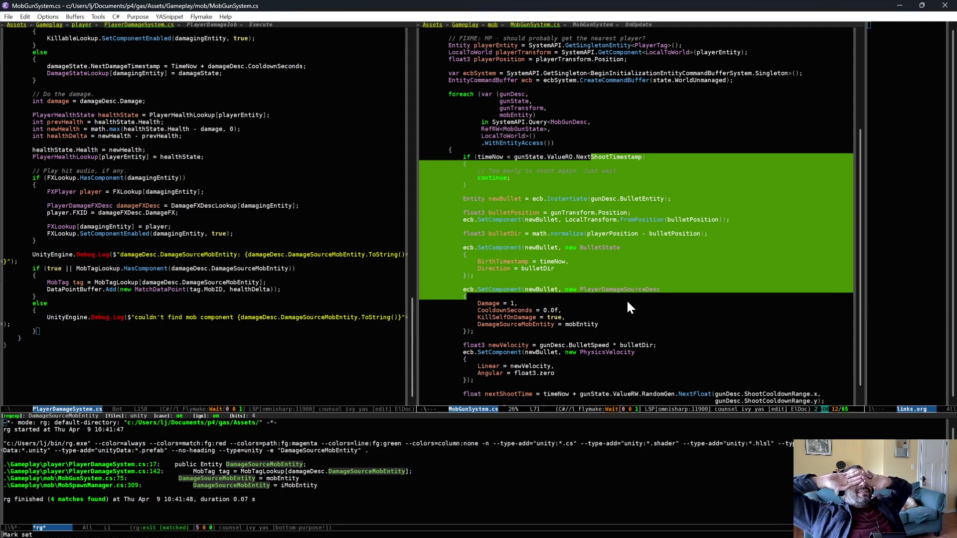
{"action": "left_click", "coordinate": [627, 302]}
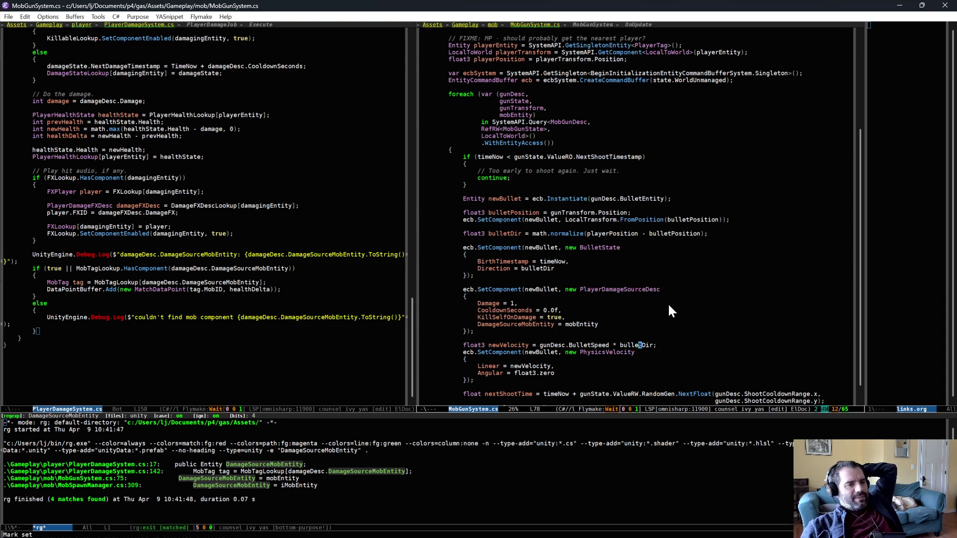
{"action": "left_click_drag", "start_coordinate": [668, 303], "coordinate": [695, 327]}
{"action": "key", "text": "alt+w"}
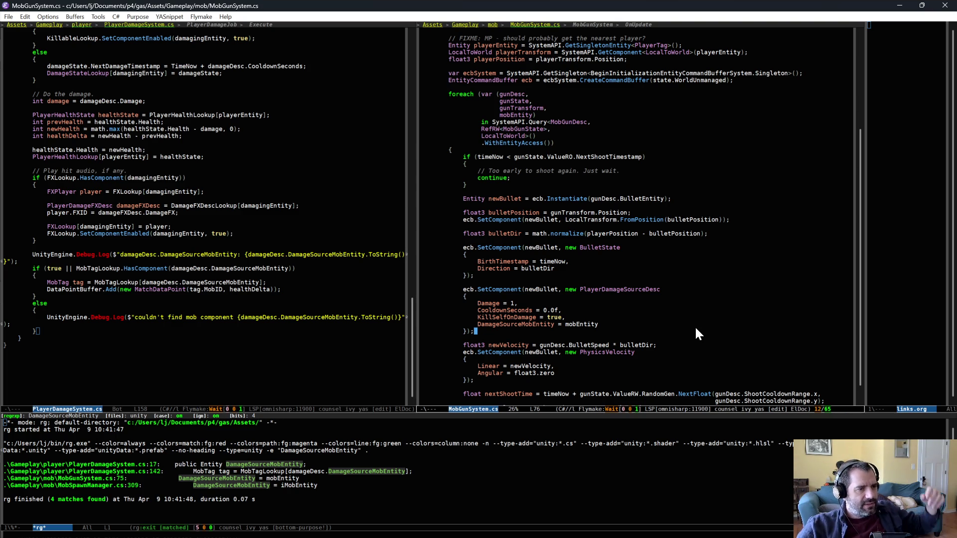
{"action": "scroll", "coordinate": [614, 246], "scroll_direction": "up", "scroll_amount": 2}
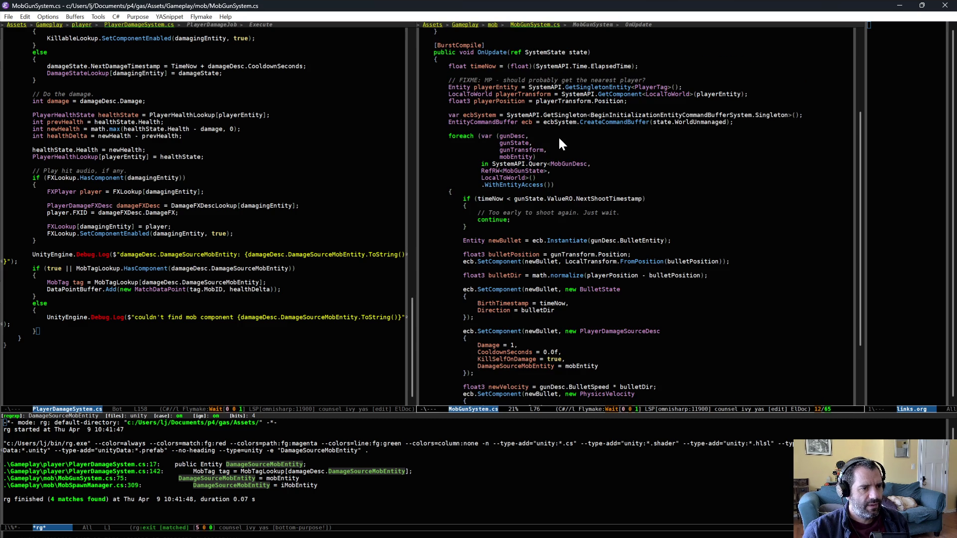
Add a .WithAll<MobTag>() filter line to the mob gun foreach query and save MobGunSystem.cs.
{"action": "left_click", "coordinate": [572, 149]}
{"action": "key", "text": "Down"}
{"action": "key", "text": "Down"}
{"action": "key", "text": "Down"}
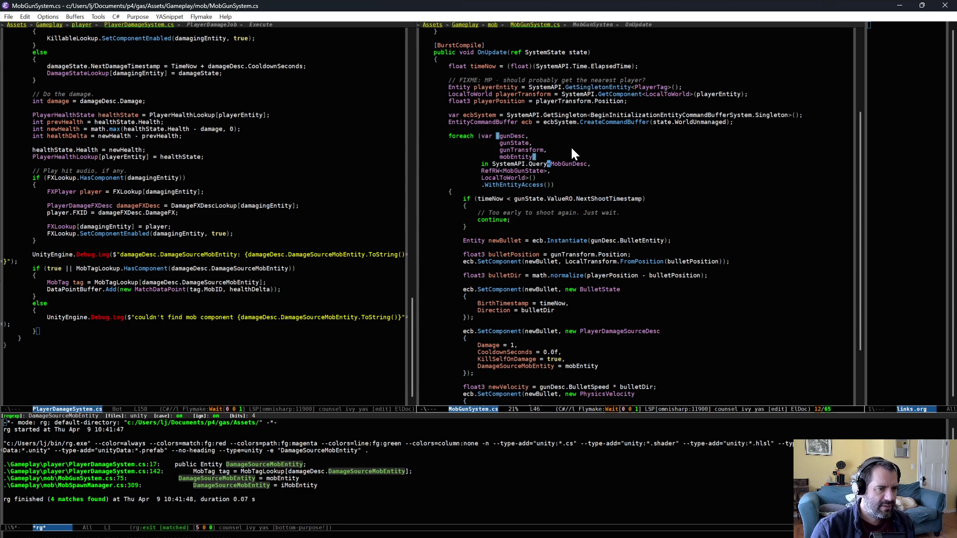
{"action": "key", "text": "Return"}
{"action": "type", "text": ".With"}
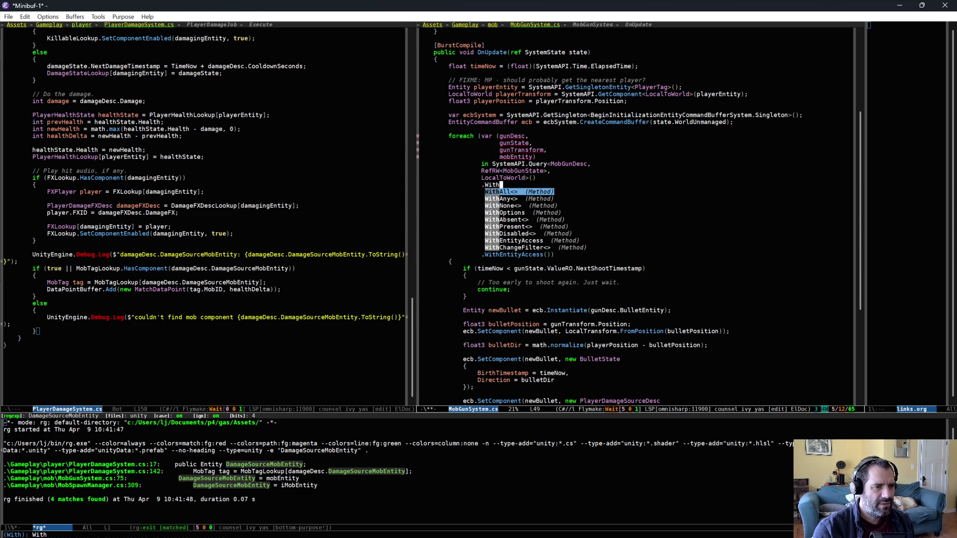
{"action": "type", "text": "All<Mo"}
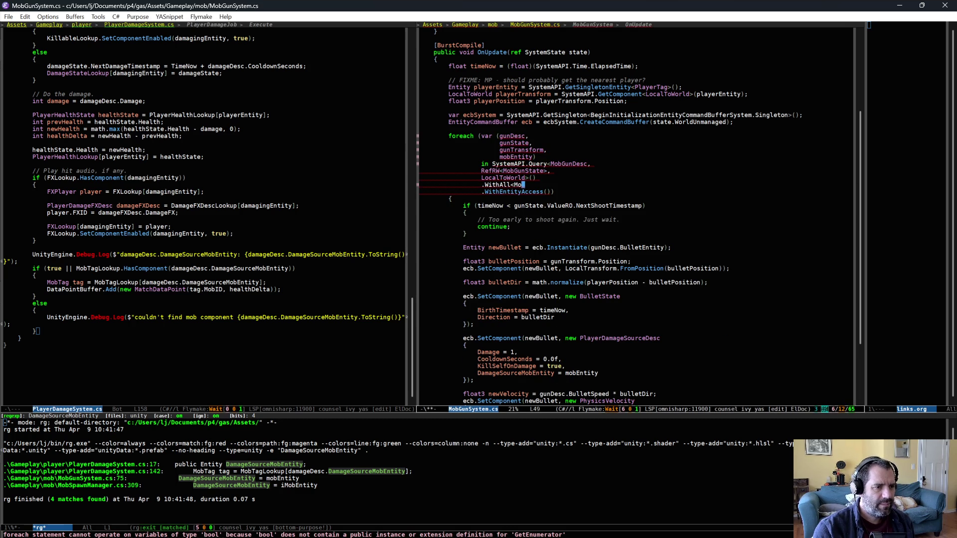
{"action": "type", "text": "bTag>"}
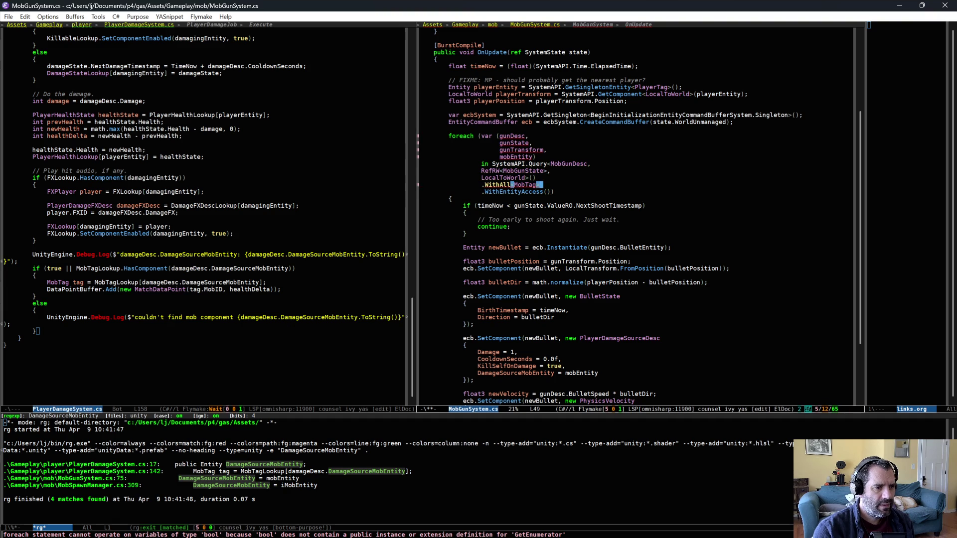
{"action": "key", "text": "ctrl+x"}
{"action": "key", "text": "ctrl+s"}
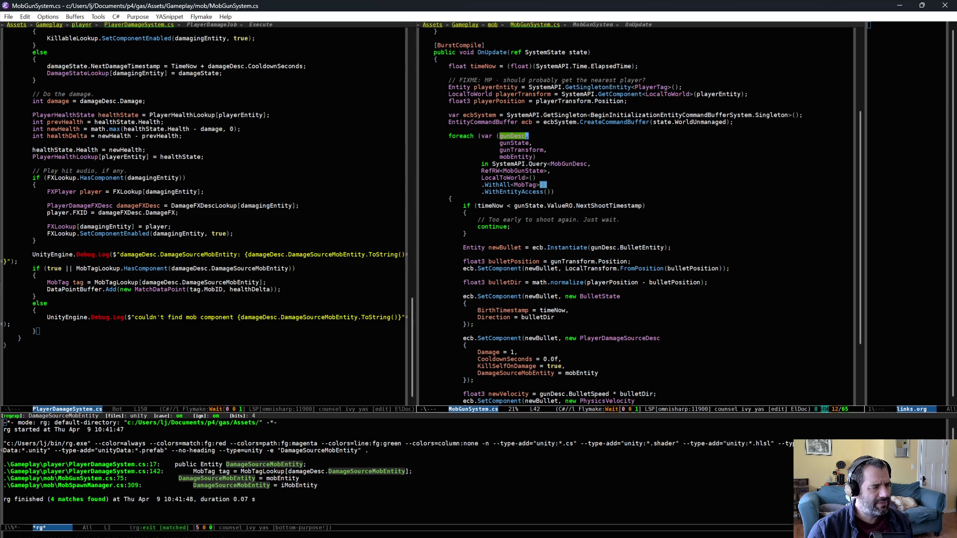
Recheck the query variables and the MobTag filter line, then hand over to Unity to recompile.
{"action": "left_click", "coordinate": [421, 143]}
{"action": "key", "text": "ctrl+u"}
{"action": "key", "text": "ctrl+space"}
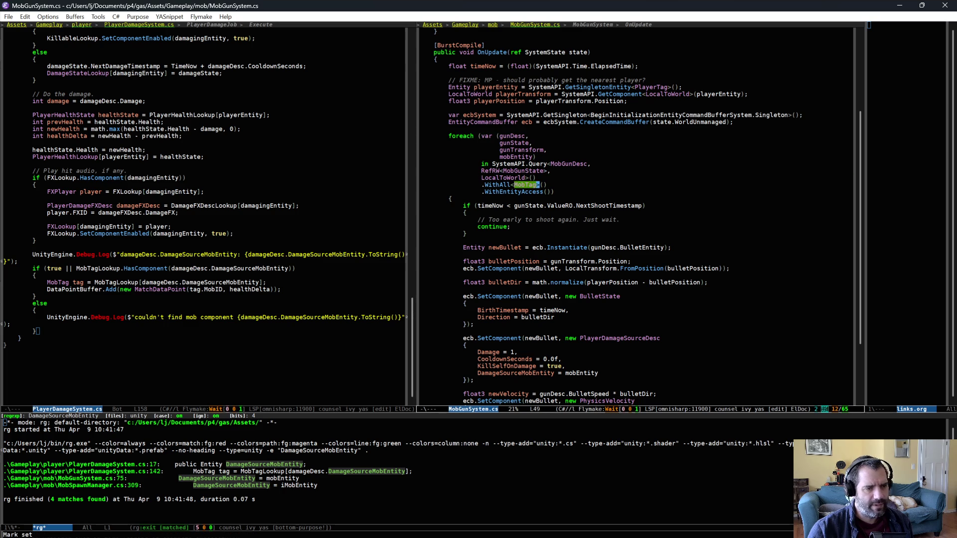
{"action": "key", "text": "alt+Tab"}
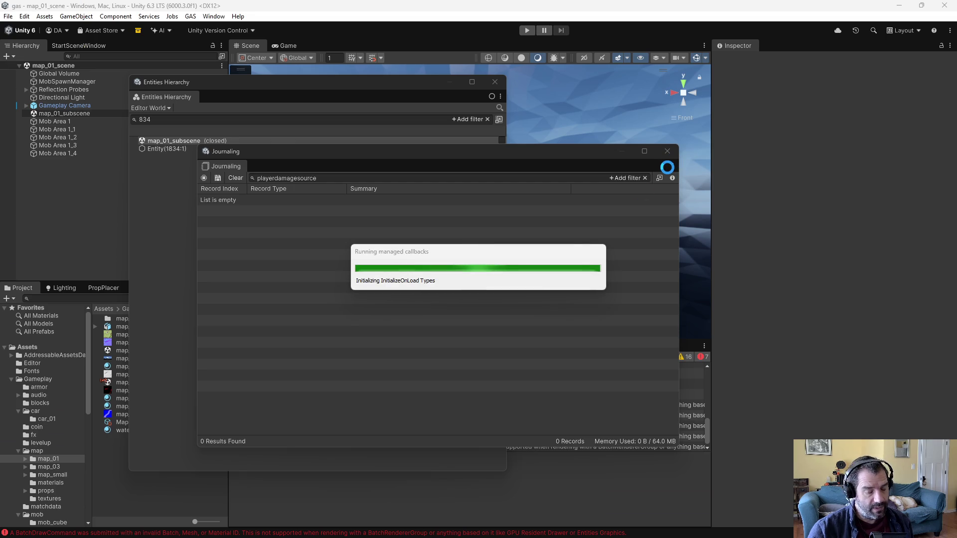
Close the Journaling and Entities Hierarchy windows, then play-test briefly driving the car with W and S.
{"action": "left_click", "coordinate": [667, 152]}
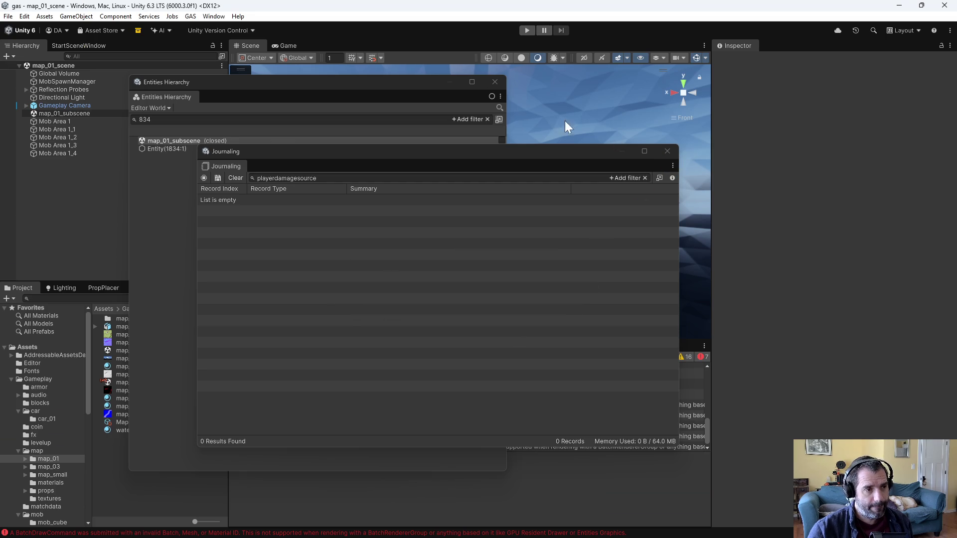
{"action": "left_click", "coordinate": [495, 82]}
{"action": "left_click", "coordinate": [529, 31]}
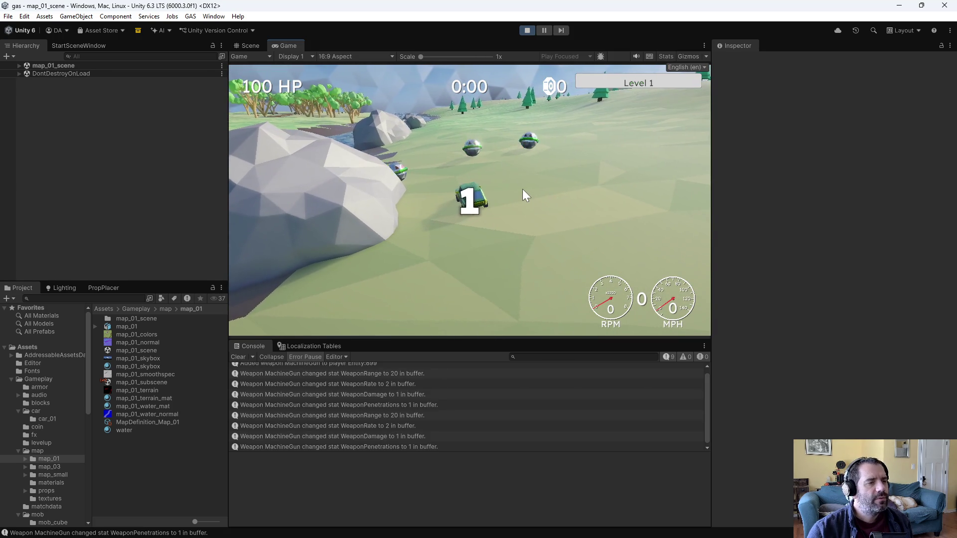
{"action": "key", "text": "w"}
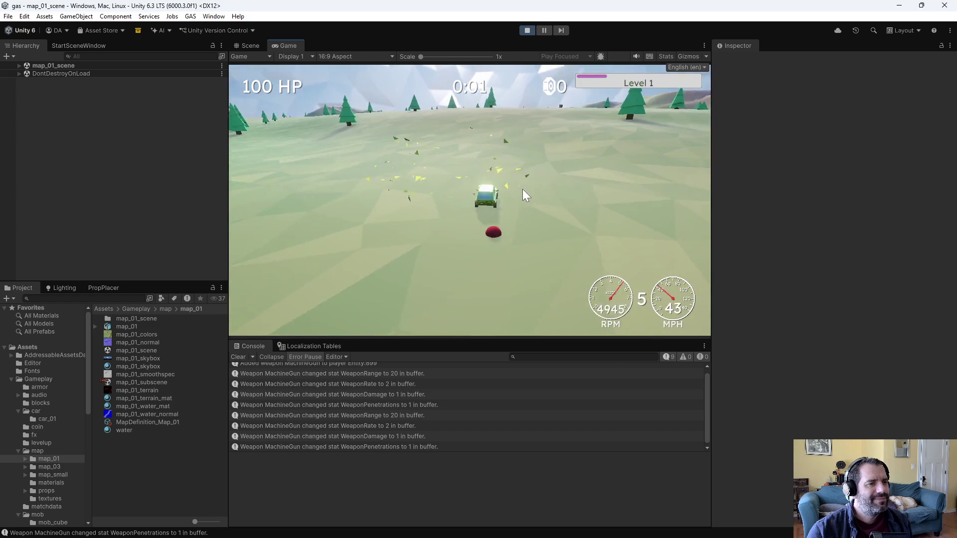
{"action": "key", "text": "s"}
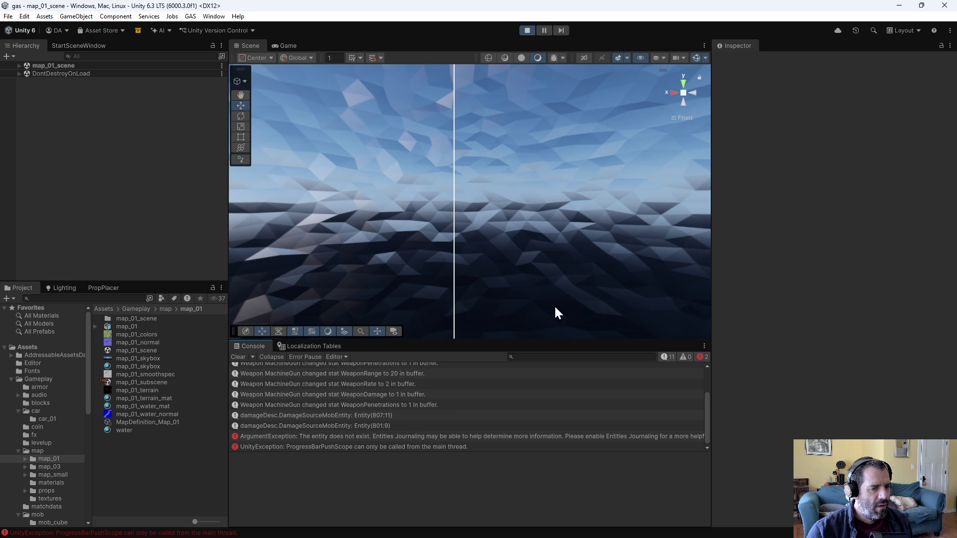
{"action": "left_click", "coordinate": [528, 31]}
Delete the .WithAll<MobTag>() line from the mob gun query and save MobGunSystem.cs.
{"action": "key", "text": "alt+Tab"}
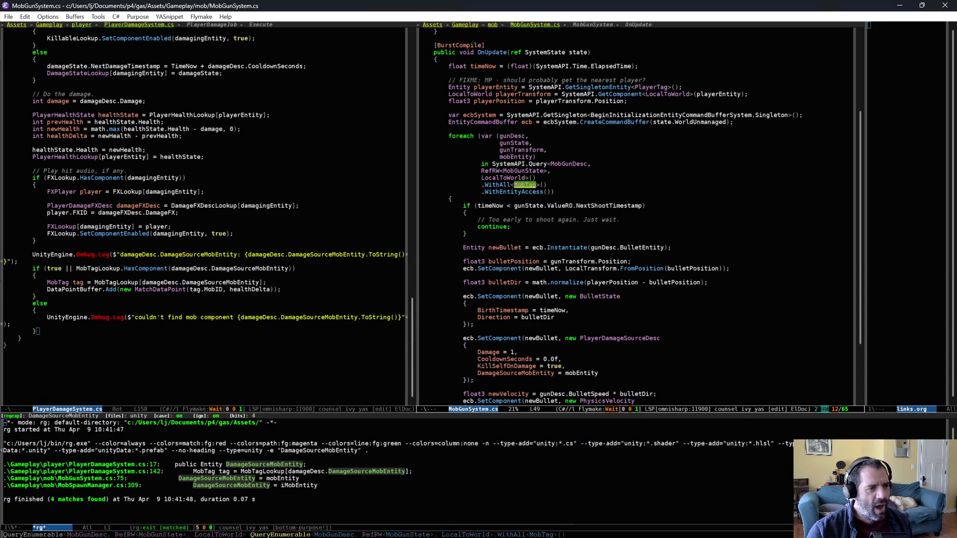
{"action": "triple_click", "coordinate": [538, 184]}
{"action": "key", "text": "ctrl+w"}
{"action": "key", "text": "ctrl+x"}
{"action": "key", "text": "ctrl+s"}
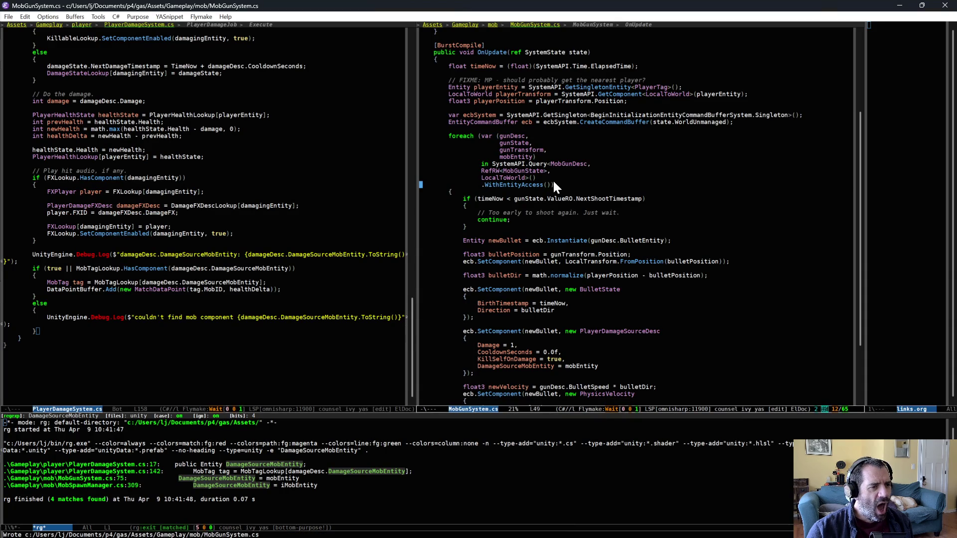
Select the new PlayerDamageSourceDesc expression near the DamageSourceMobEntity assignment.
{"action": "scroll", "coordinate": [574, 314], "scroll_direction": "down", "scroll_amount": 2}
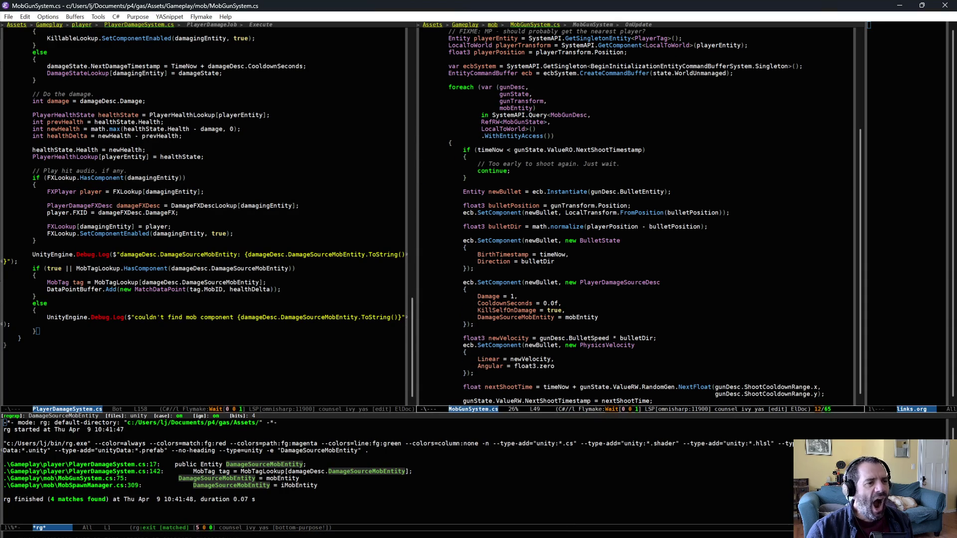
{"action": "left_click", "coordinate": [568, 317]}
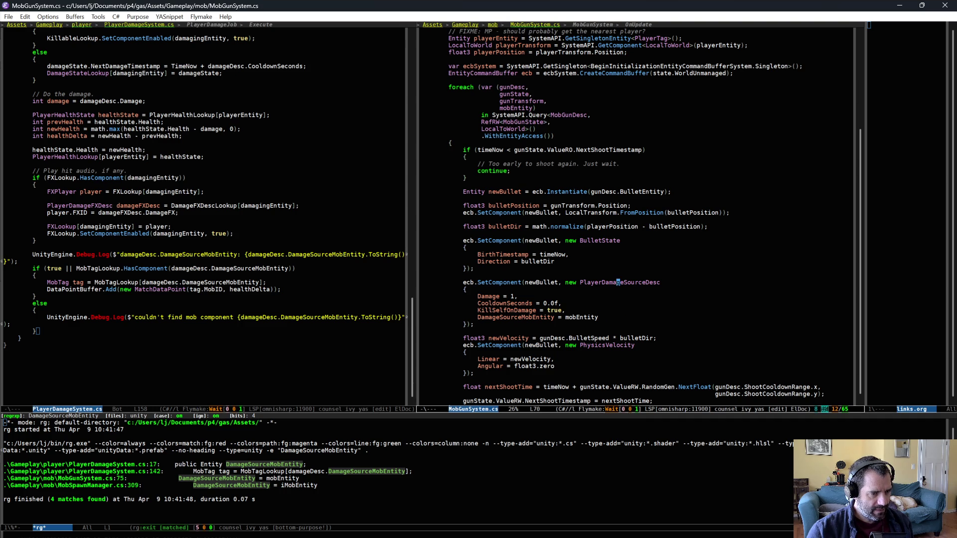
{"action": "key", "text": "ctrl+equal"}
Search the project for 'new PlayerDamageSourceDesc' and visit the MobSpawnManager.cs, MobGunSystem.cs and MobAreaSpawnManager.cs matches.
{"action": "key", "text": "ctrl+c"}
{"action": "key", "text": "s"}
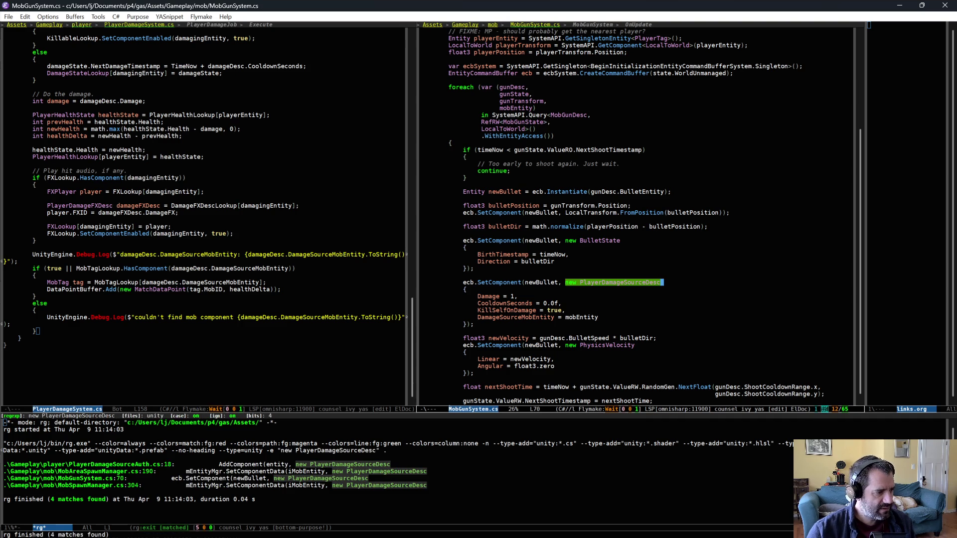
{"action": "left_click", "coordinate": [106, 486]}
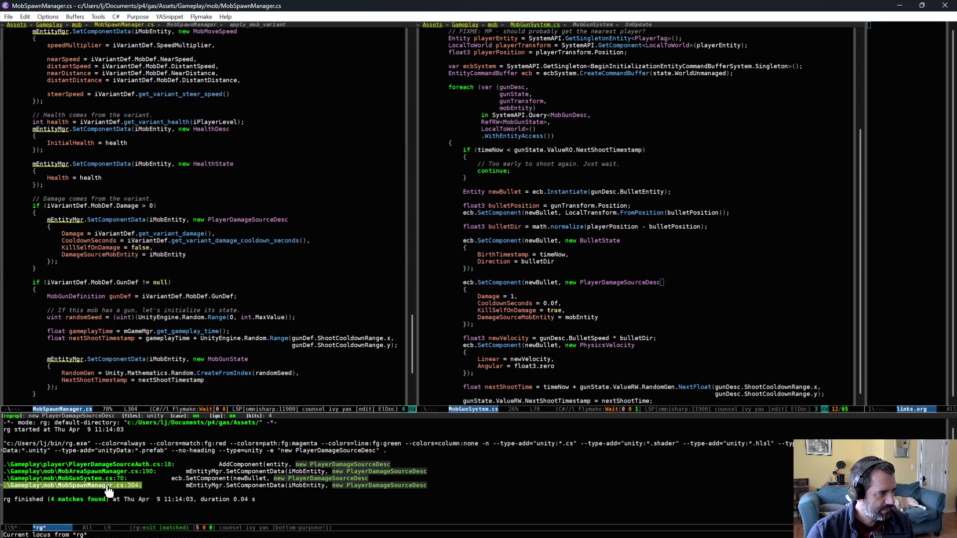
{"action": "left_click", "coordinate": [232, 255]}
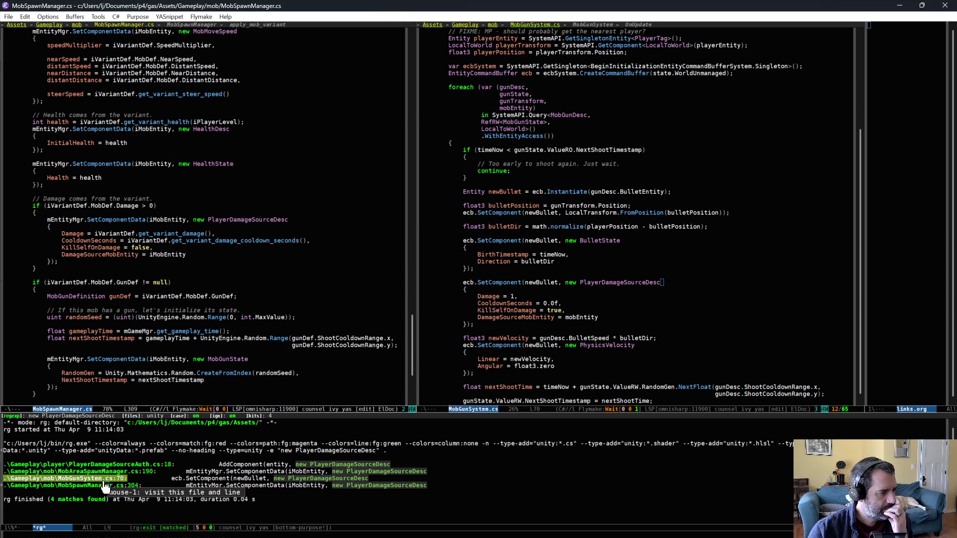
{"action": "left_click", "coordinate": [106, 482]}
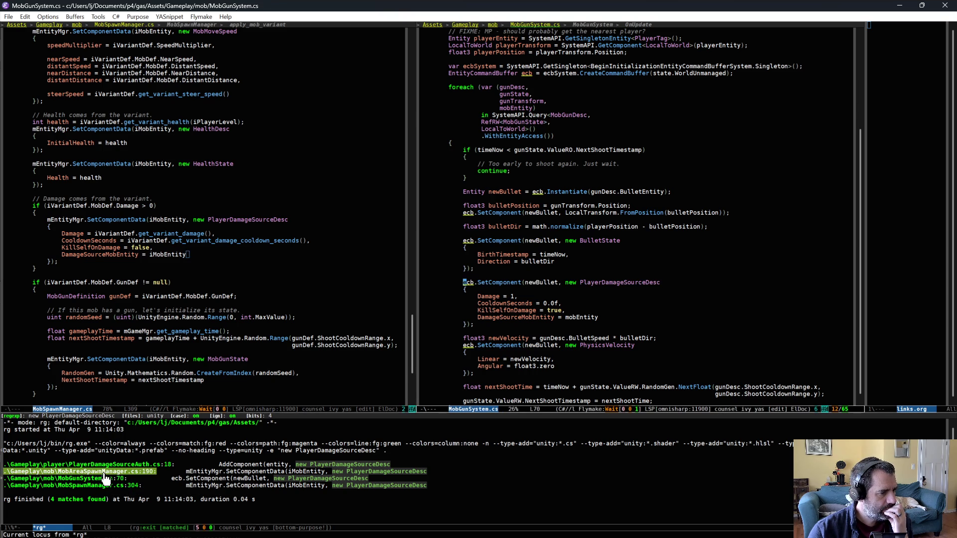
{"action": "left_click", "coordinate": [105, 474]}
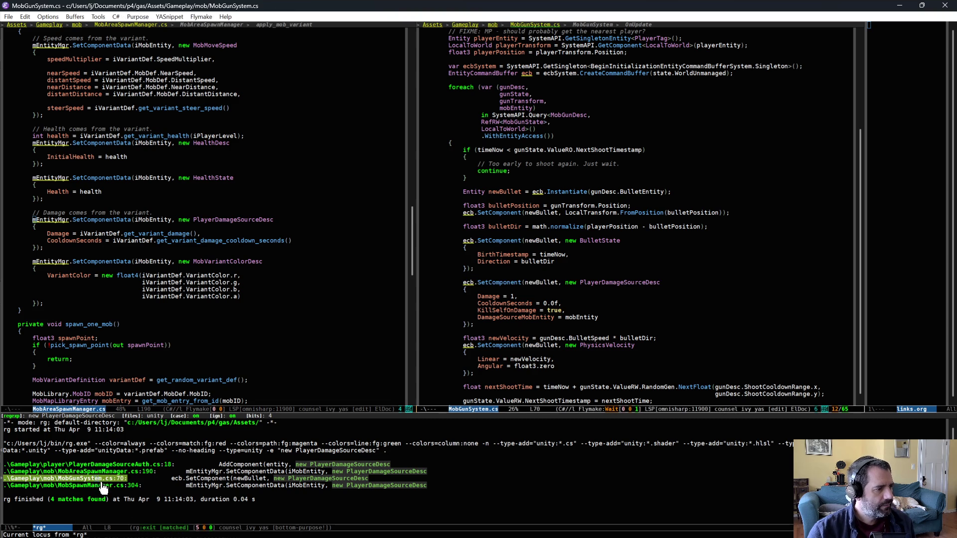
Paste MobSpawnManager.cs's KillSelfOnDamage and DamageSourceMobEntity lines into MobAreaSpawnManager.cs's PlayerDamageSourceDesc.
{"action": "left_click", "coordinate": [103, 485]}
{"action": "key", "text": "Down"}
{"action": "key", "text": "Down"}
{"action": "key", "text": "Down"}
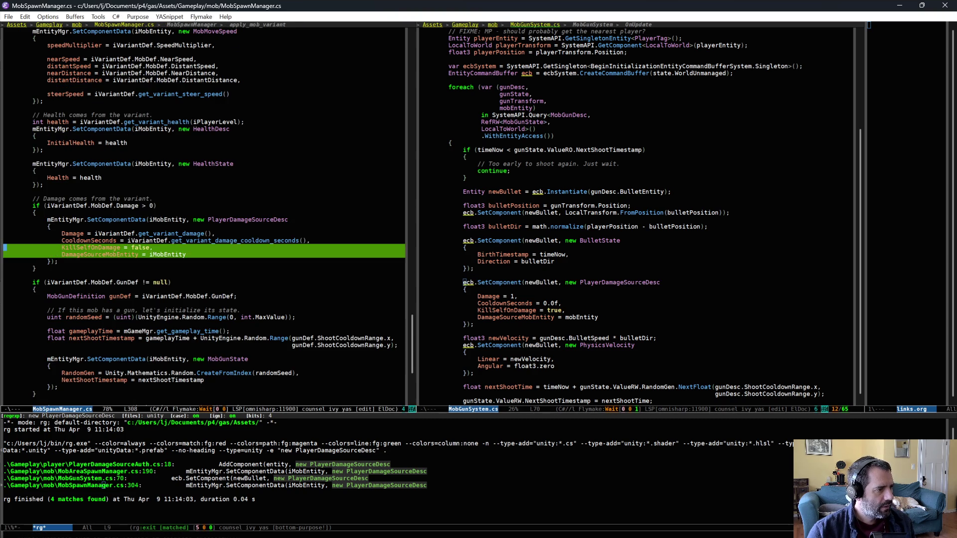
{"action": "left_click", "coordinate": [94, 464]}
{"action": "left_click", "coordinate": [93, 471]}
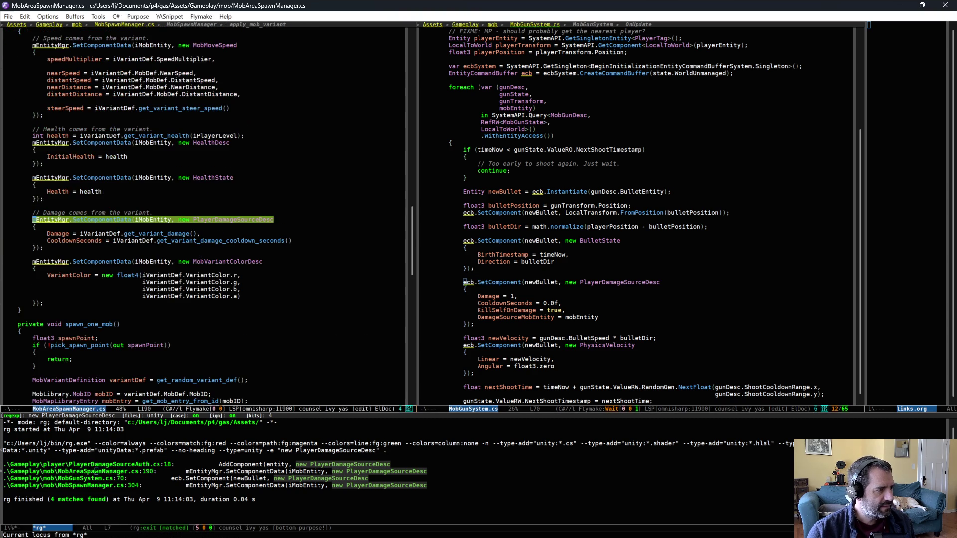
{"action": "left_click", "coordinate": [131, 248]}
{"action": "key", "text": "ctrl+a"}
{"action": "key", "text": "ctrl+y"}
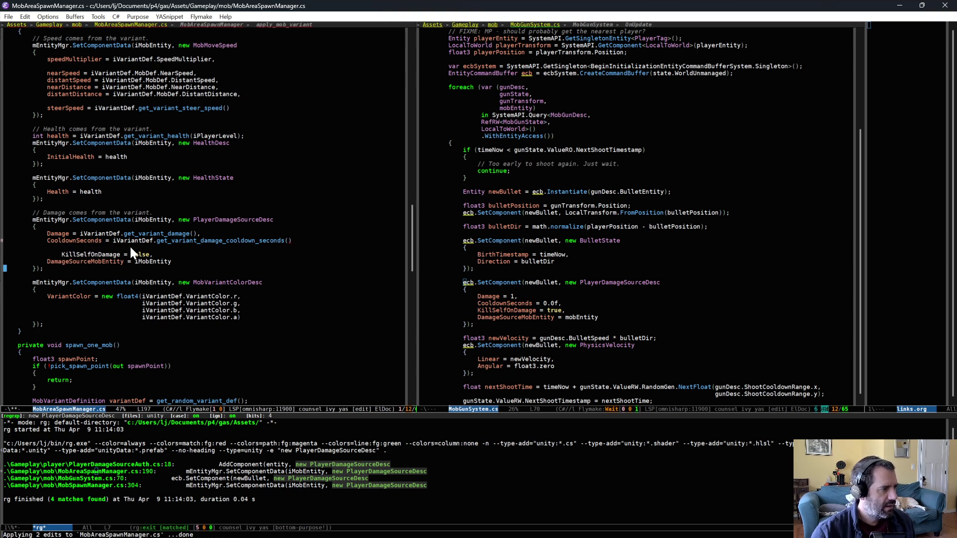
Add the missing comma after CooldownSeconds, re-indent KillSelfOnDamage, and save MobAreaSpawnManager.cs.
{"action": "key", "text": "Up"}
{"action": "key", "text": "Up"}
{"action": "key", "text": "Up"}
{"action": "key", "text": "End"}
{"action": "type", "text": ","}
{"action": "key", "text": "Delete"}
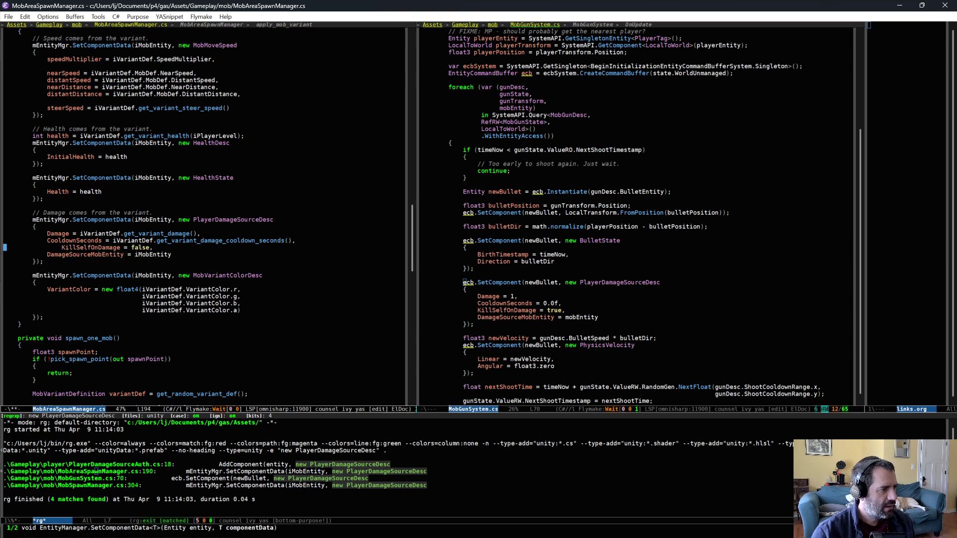
{"action": "key", "text": "Tab"}
{"action": "key", "text": "ctrl+x"}
{"action": "key", "text": "ctrl+s"}
Verify the KillSelfOnDamage = false and DamageSourceMobEntity = iMobEntity lines, then step through the search matches.
{"action": "key", "text": "Down"}
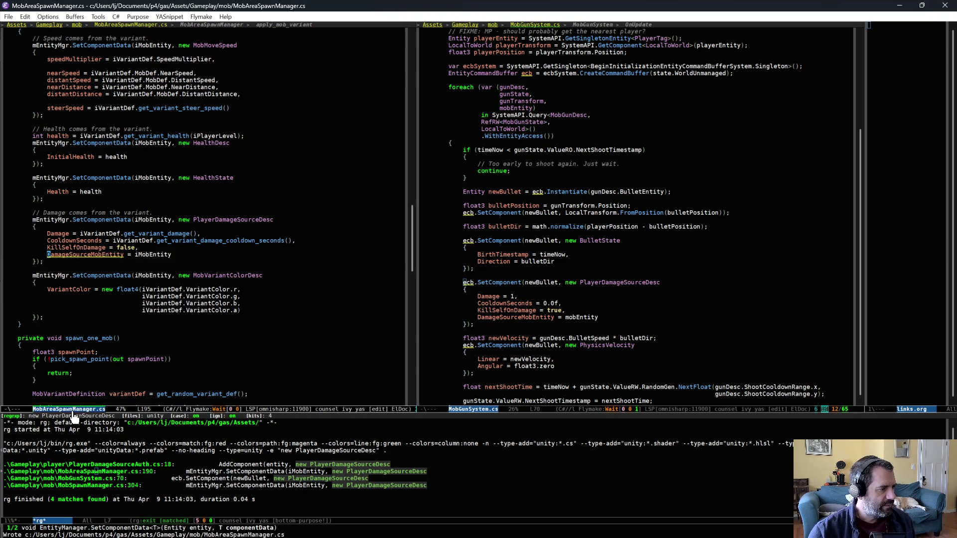
{"action": "left_click", "coordinate": [151, 249]}
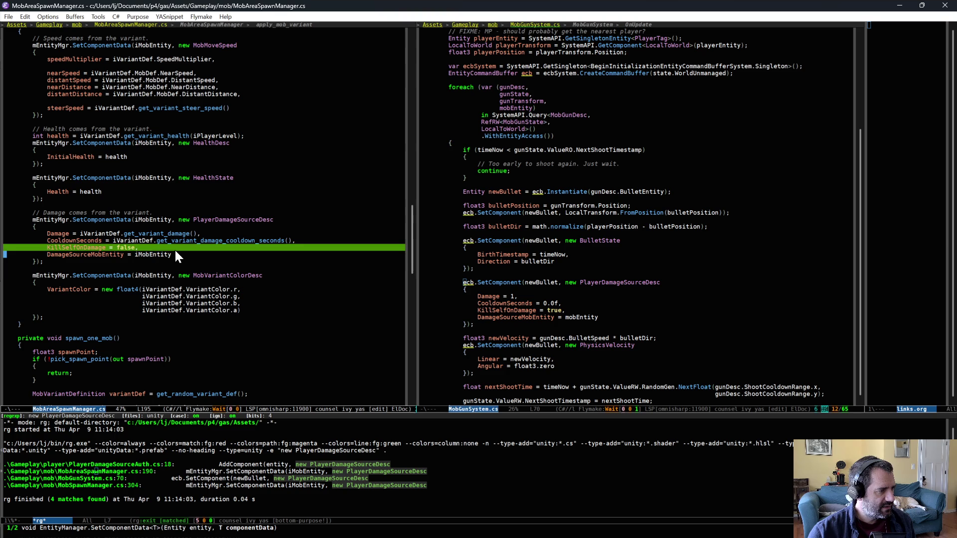
{"action": "key", "text": "alt+g"}
{"action": "key", "text": "n"}
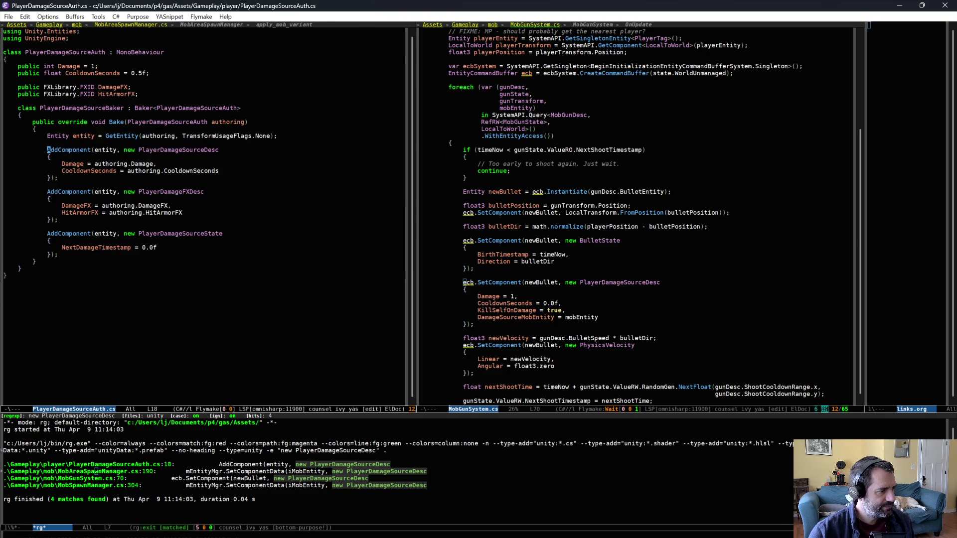
{"action": "key", "text": "ctrl+x"}
{"action": "key", "text": "Left"}
Delete the trailing spaces after CooldownSeconds in PlayerDamageSourceAuth.cs and save it.
{"action": "left_click", "coordinate": [95, 464]}
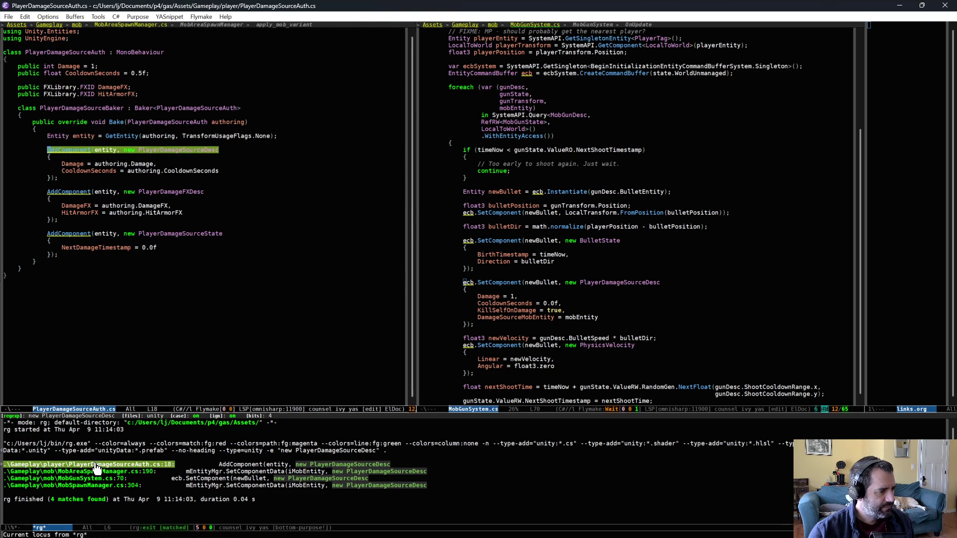
{"action": "key", "text": "Down"}
{"action": "key", "text": "Down"}
{"action": "key", "text": "Down"}
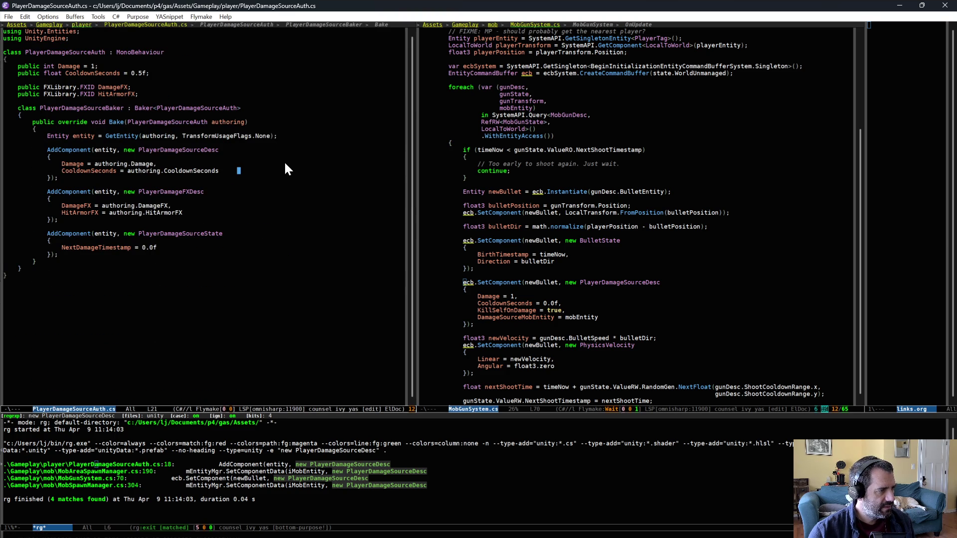
{"action": "key", "text": "alt+backslash"}
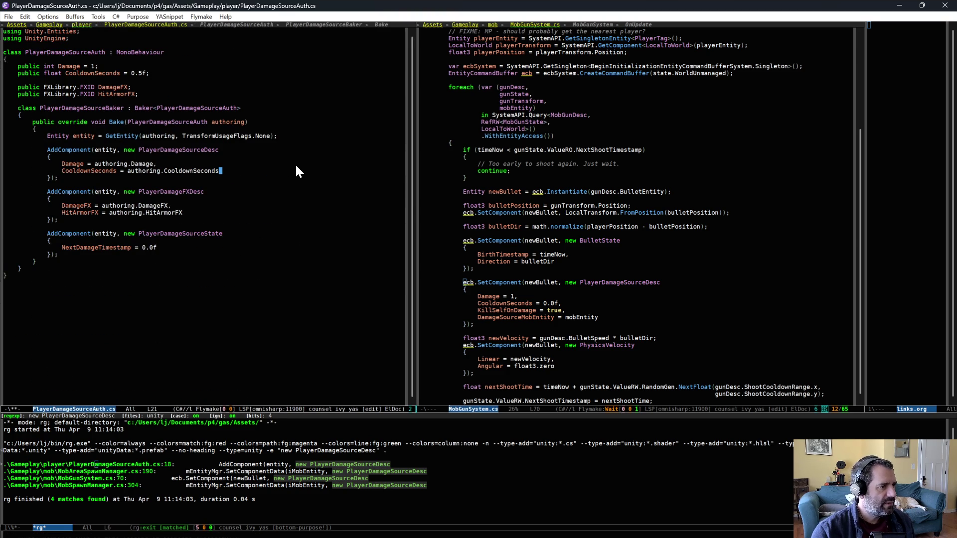
{"action": "key", "text": "ctrl+x"}
{"action": "key", "text": "ctrl+s"}
{"action": "left_click", "coordinate": [283, 215]}
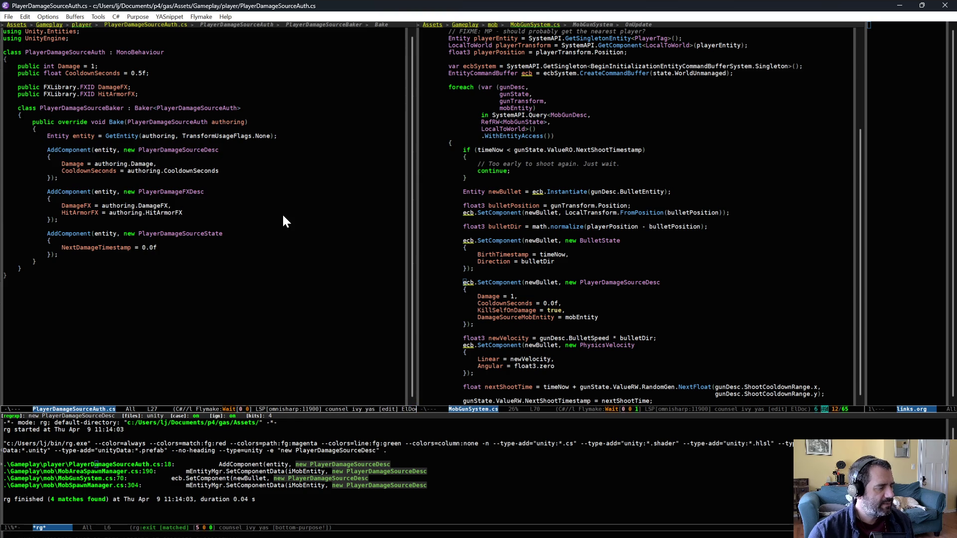